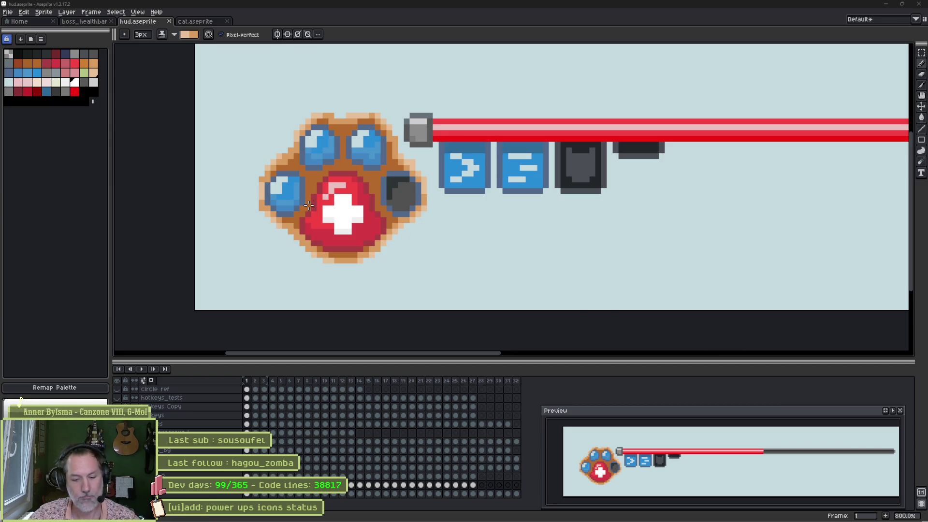
Select the paw layer and lasso its left blue toe, undoing a first nudge attempt.
scroll(278, 196, up, 3)
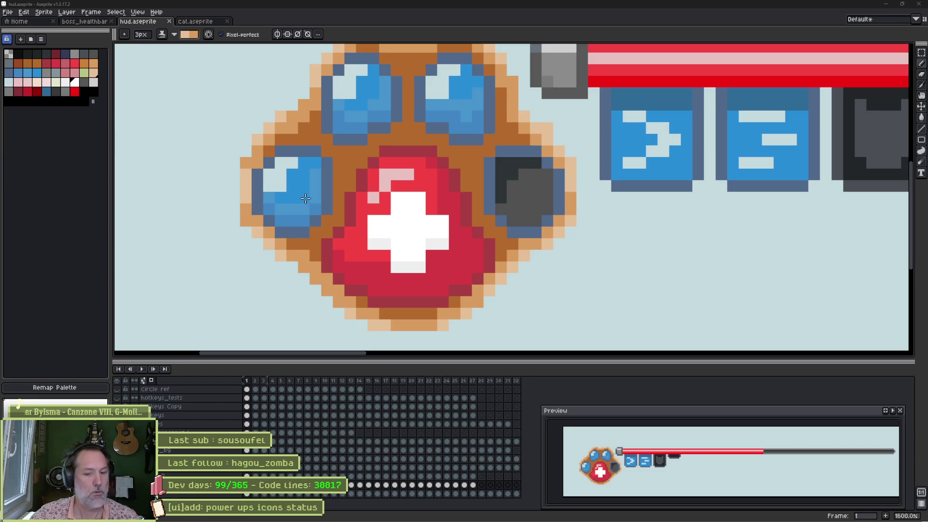
ctrl+click(305, 193)
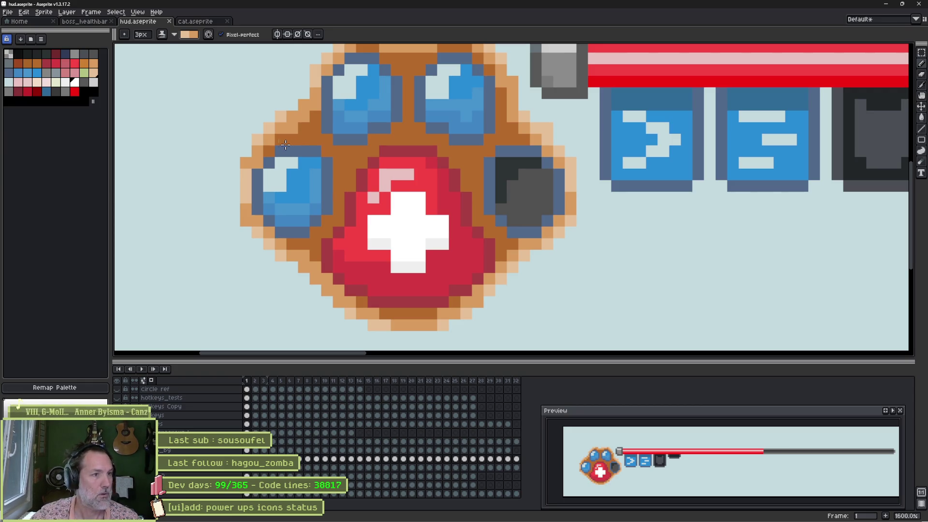
key(q)
mouse_move(290, 142)
mouse_down()
mouse_move(285, 208)
mouse_move(232, 227)
mouse_move(273, 136)
mouse_up()
drag(283, 200, 295, 202)
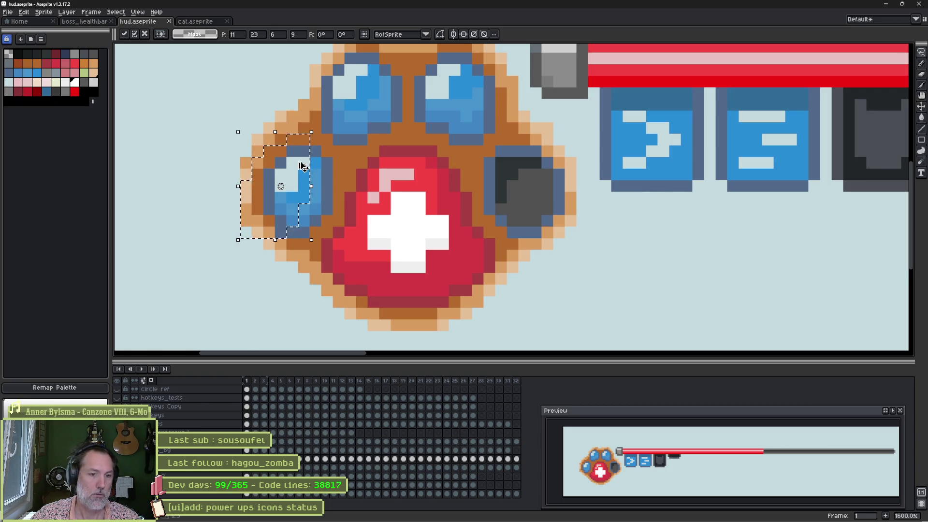
key(ctrl+z)
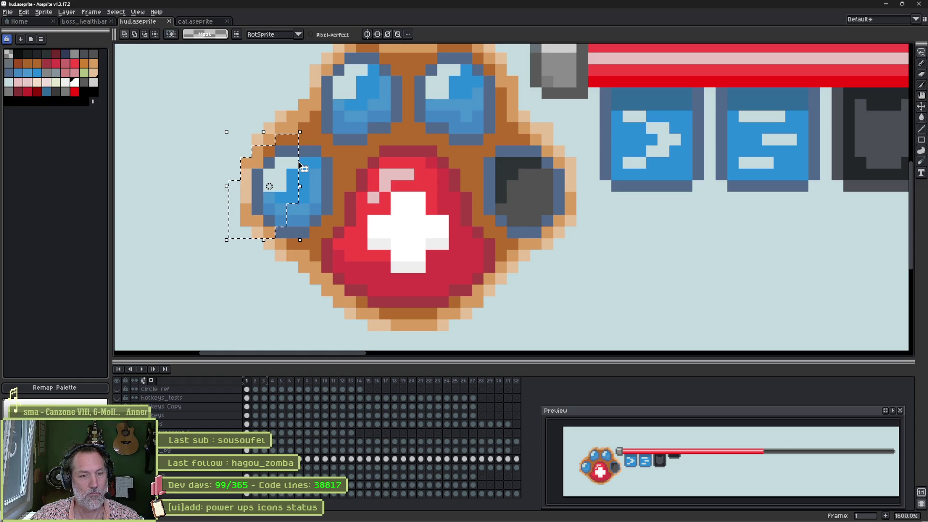
scroll(302, 166, down, 1)
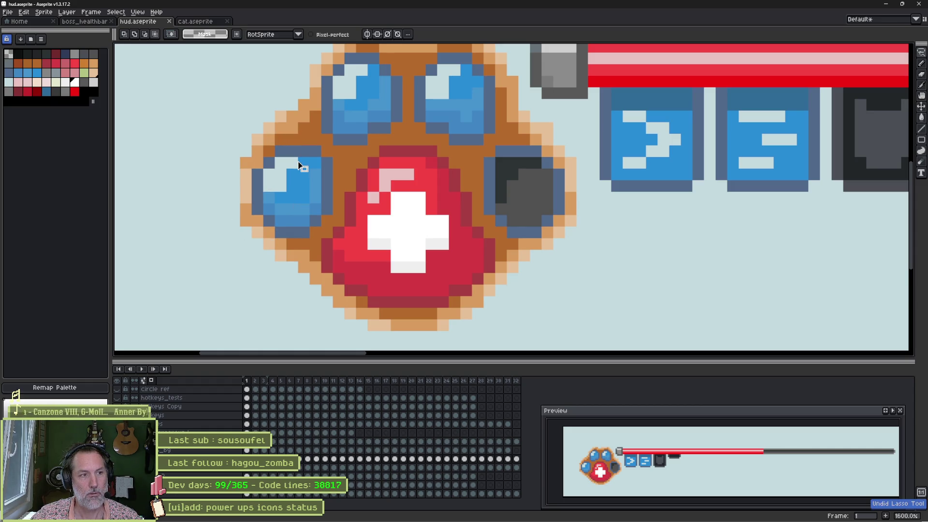
key(ctrl+e)
click(397, 117)
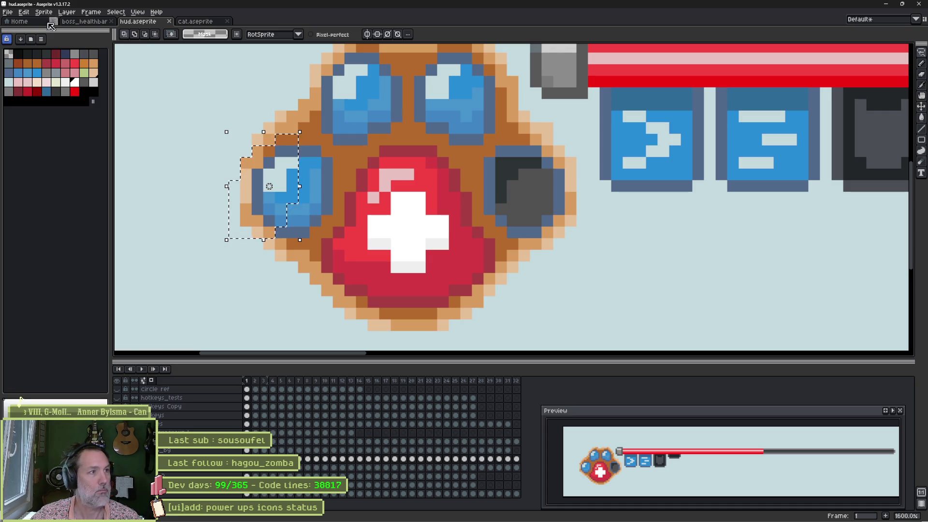
Free-transform the left toe with Edit > Transform, shifting it one pixel and committing.
click(26, 13)
click(26, 13)
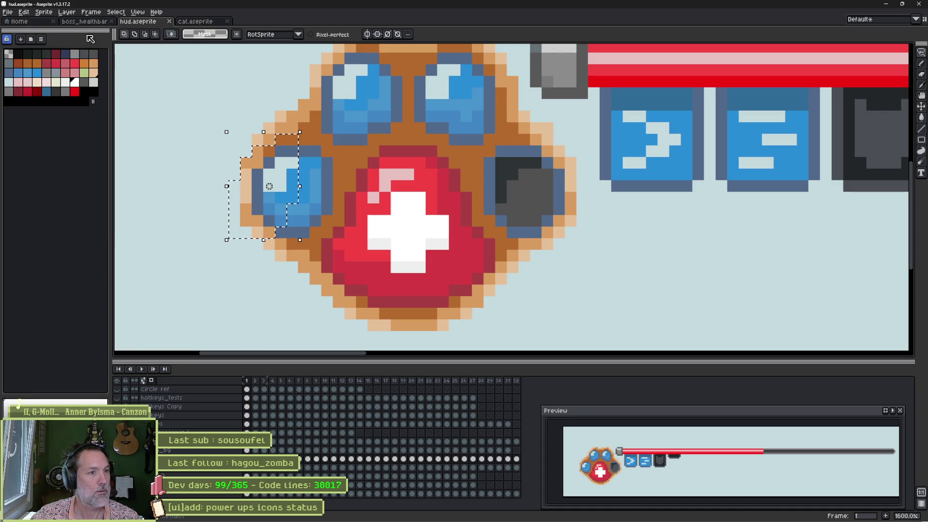
click(229, 189)
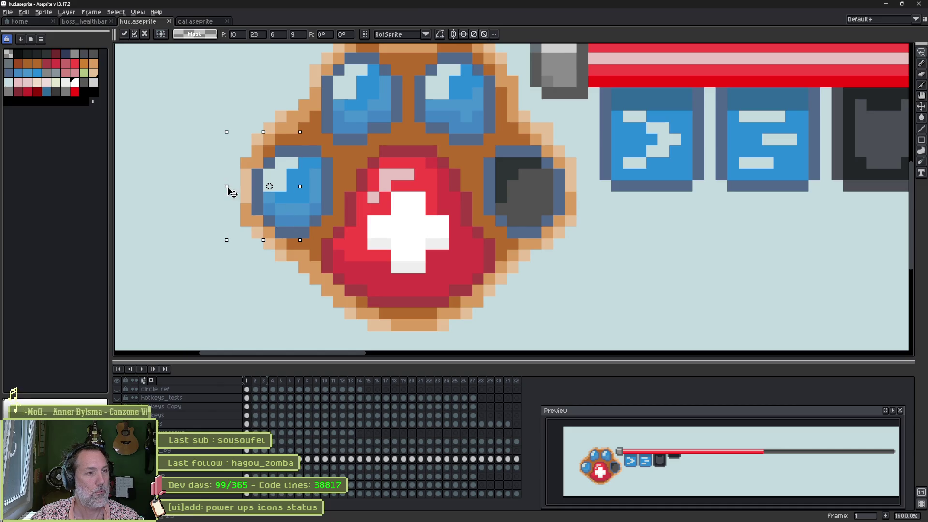
drag(272, 197, 277, 196)
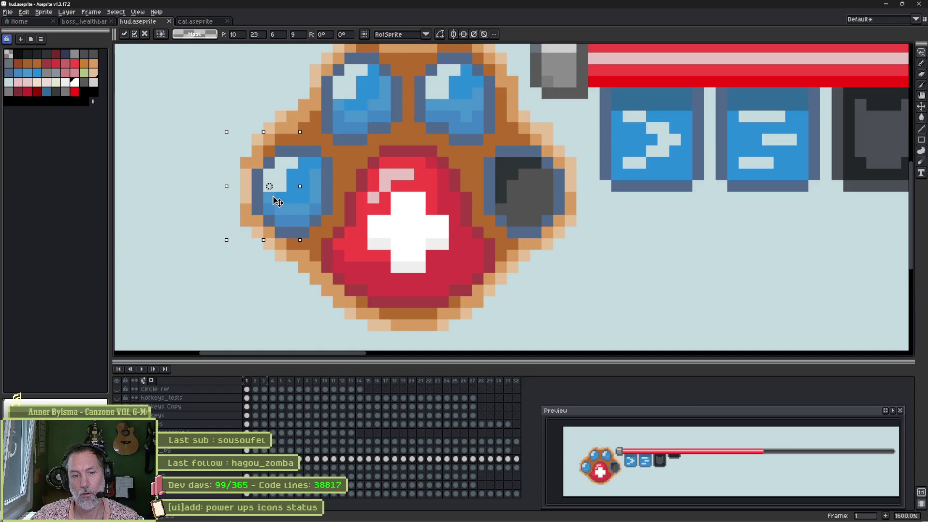
drag(284, 204, 282, 205)
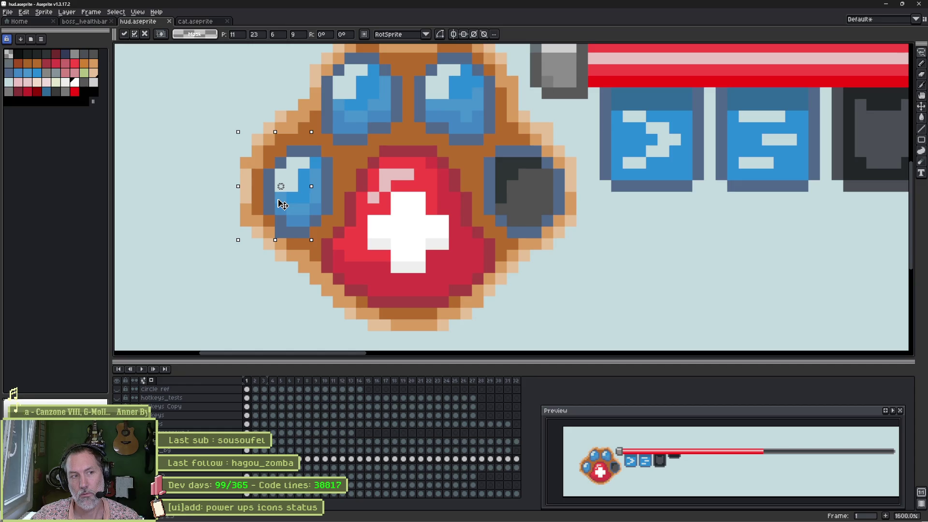
drag(277, 200, 271, 202)
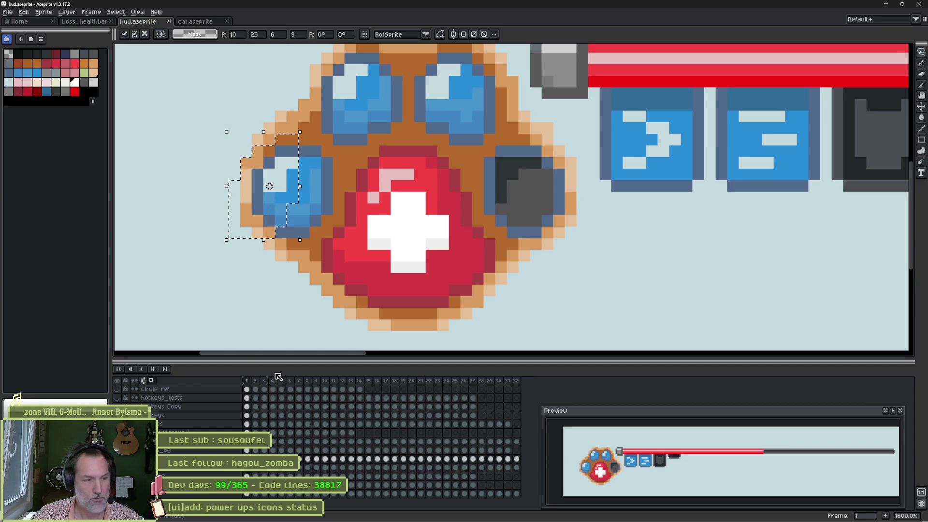
key(alt+n)
On frame 1, nudge the left toe right, then lasso the right toe and move it one pixel left.
key(comma)
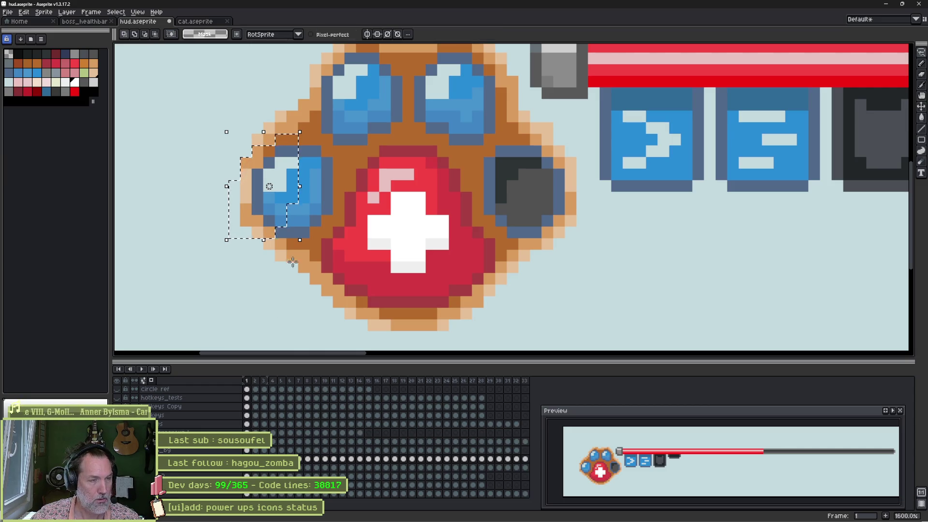
drag(238, 200, 250, 200)
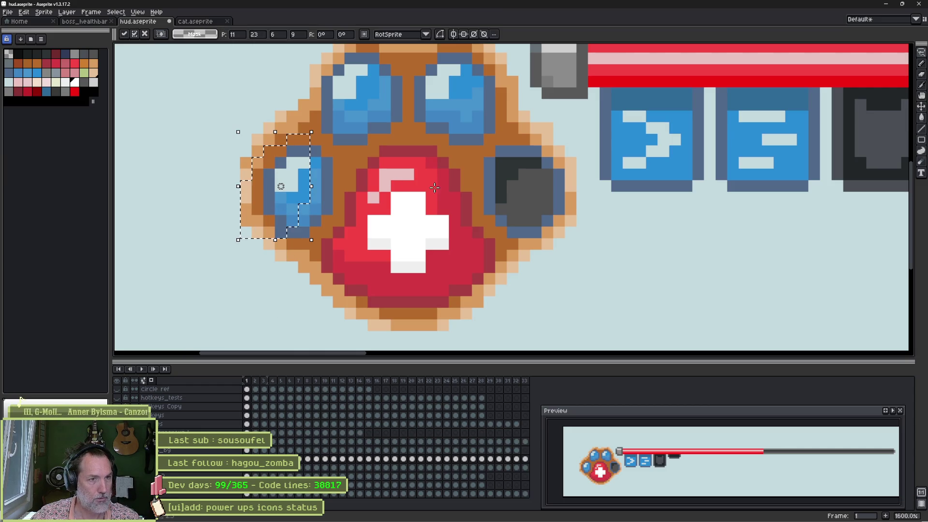
mouse_move(551, 139)
mouse_down()
mouse_move(565, 249)
mouse_move(506, 140)
mouse_up()
drag(560, 215, 549, 217)
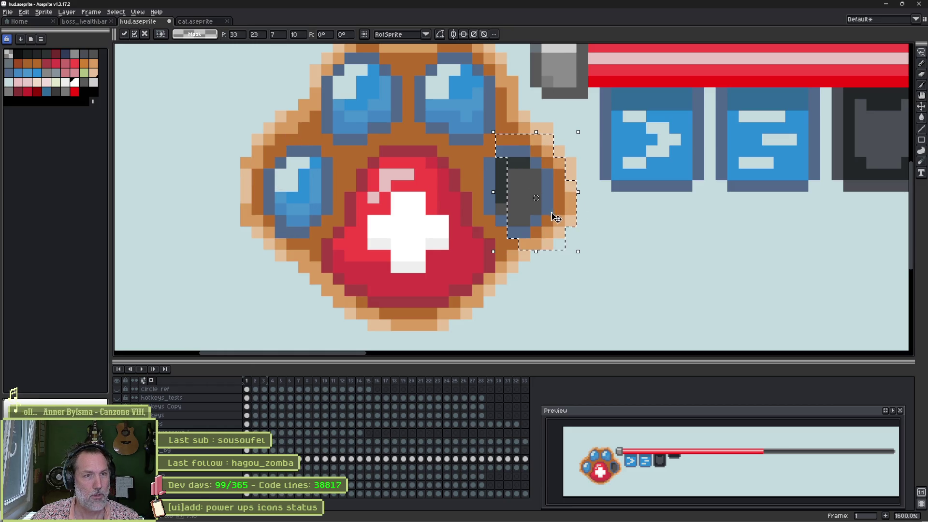
Settle the right toe and erase the stray tan pixels around the left and right toes.
click(485, 205)
scroll(261, 225, up, 2)
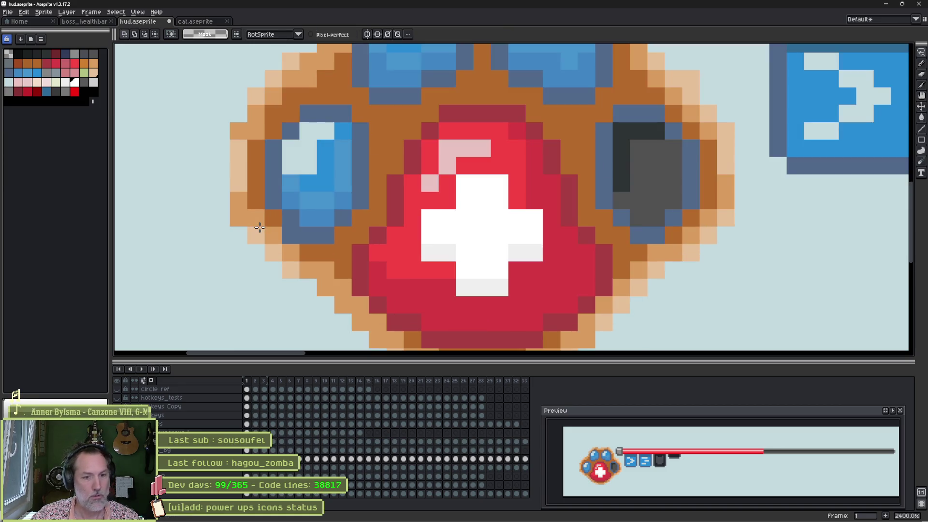
drag(288, 225, 286, 255)
key(v)
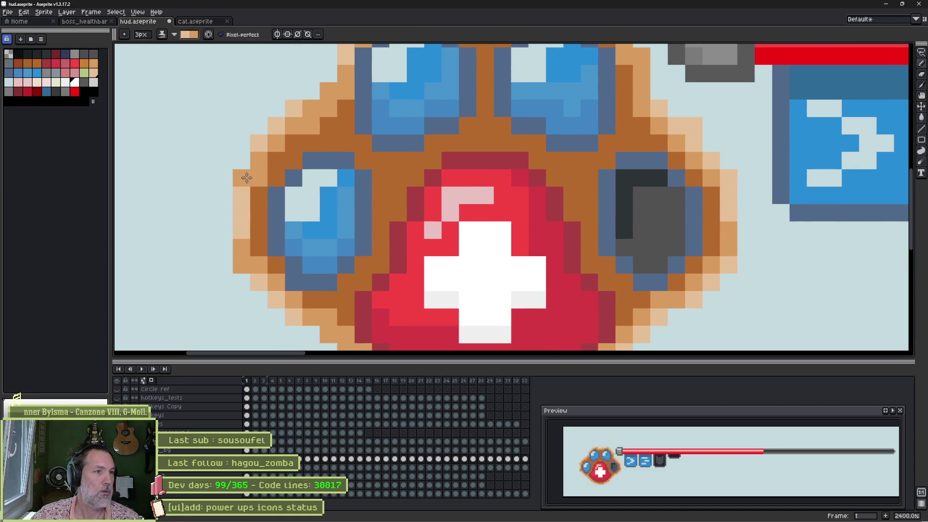
key(b)
right_click(242, 178)
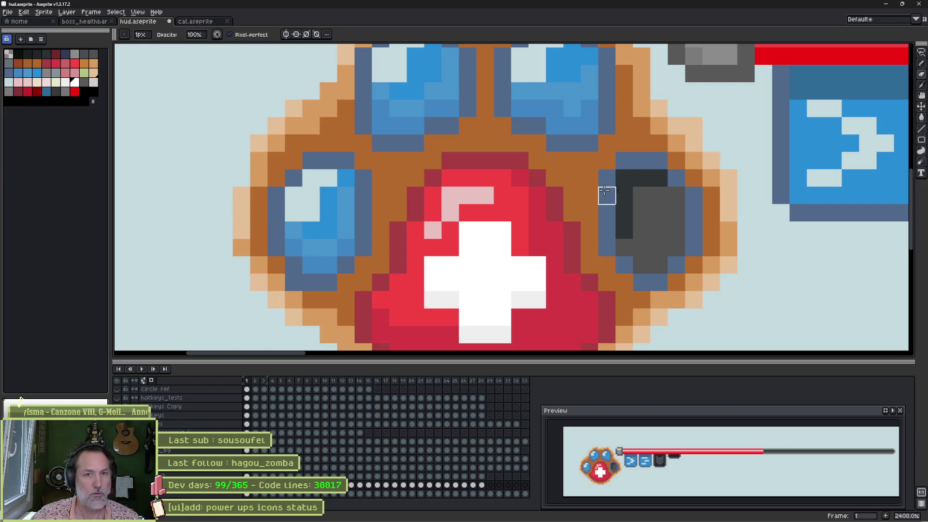
right_click(729, 178)
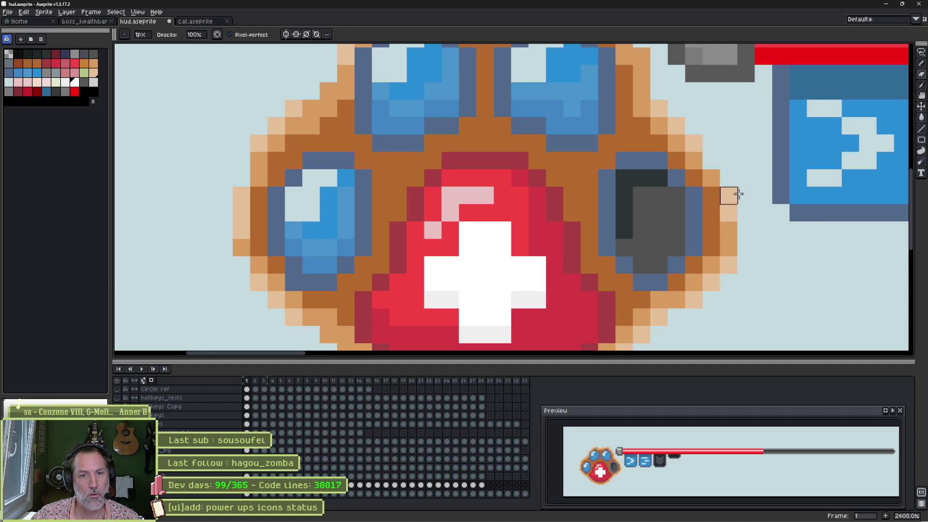
right_click(729, 248)
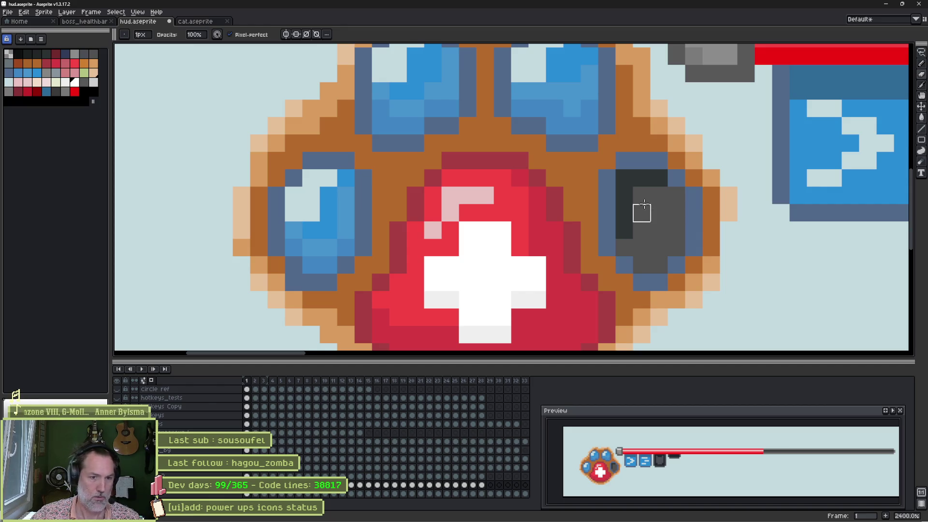
Pan over the paw's upper toes, then bring up the Godot editor.
mouse_move(563, 186)
mouse_down()
mouse_move(561, 290)
mouse_move(517, 162)
mouse_move(535, 224)
mouse_move(528, 245)
mouse_up()
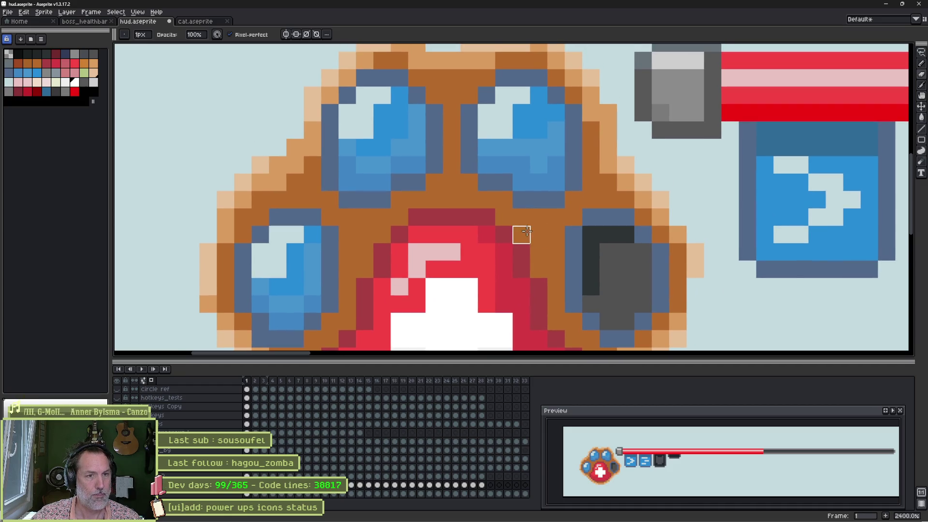
key(v)
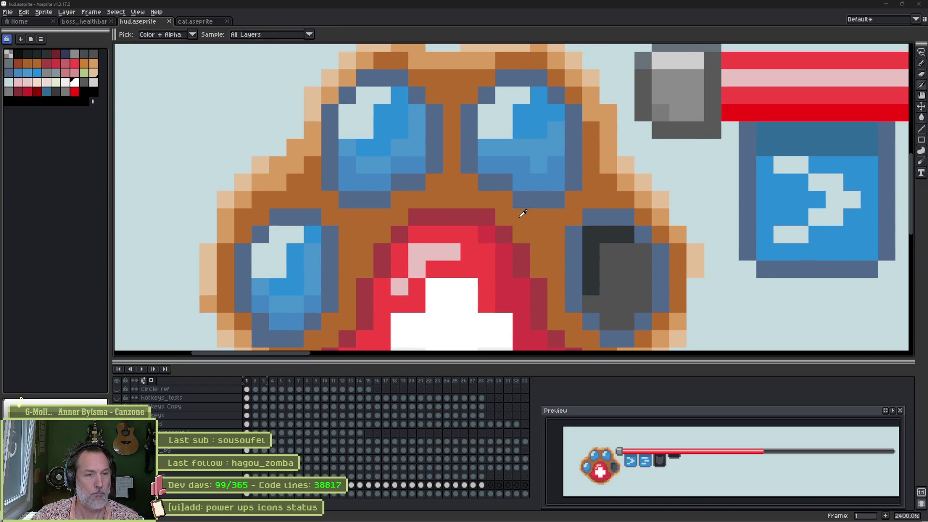
key(b)
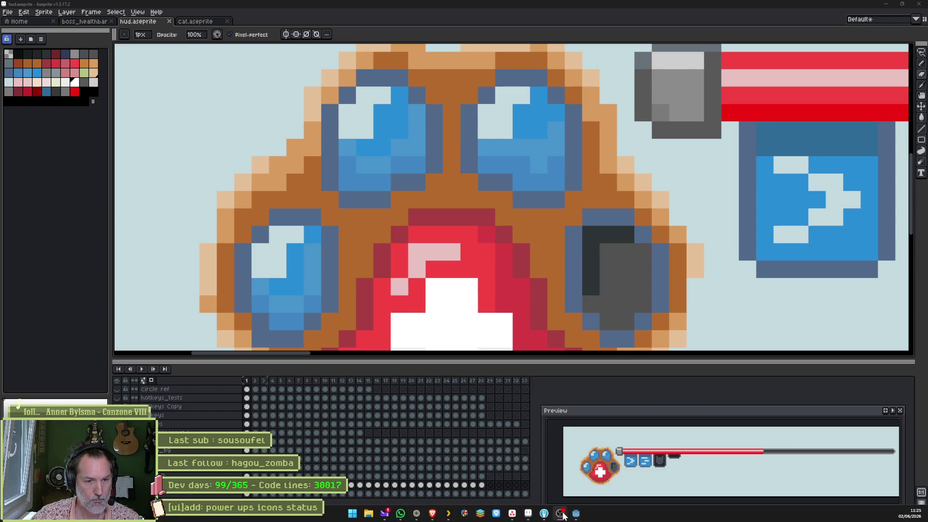
click(575, 518)
Open the player_health_ui scene, restore the side panels, and test-run the game with F5/F8.
click(380, 30)
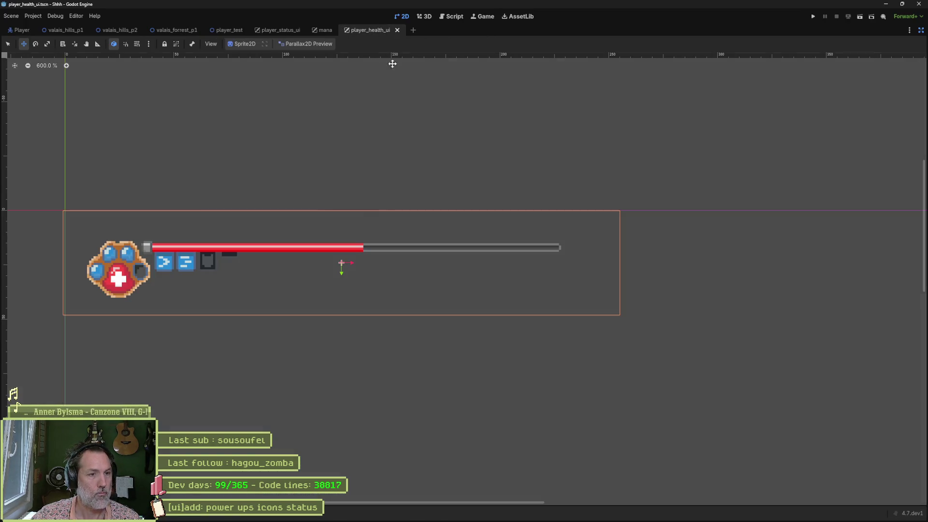
scroll(488, 145, up, 1)
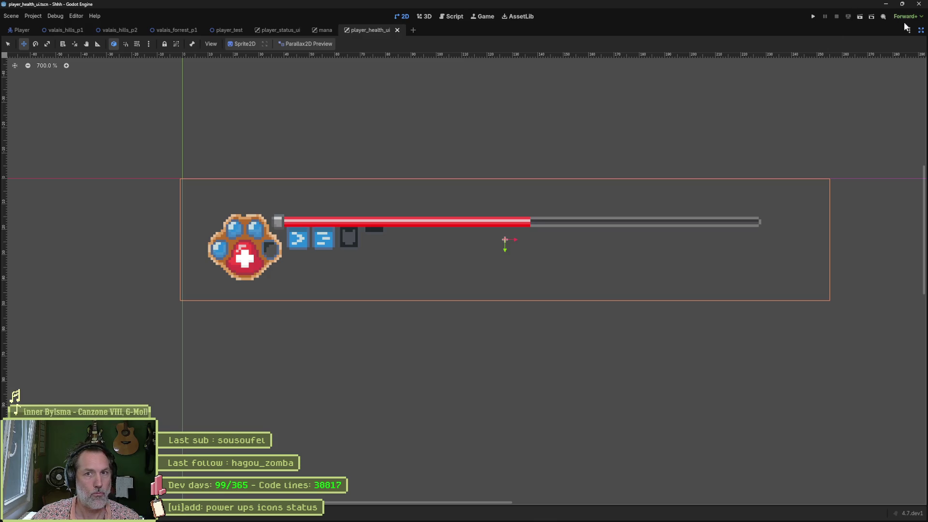
click(921, 30)
scroll(511, 167, right, 3)
scroll(487, 172, up, 1)
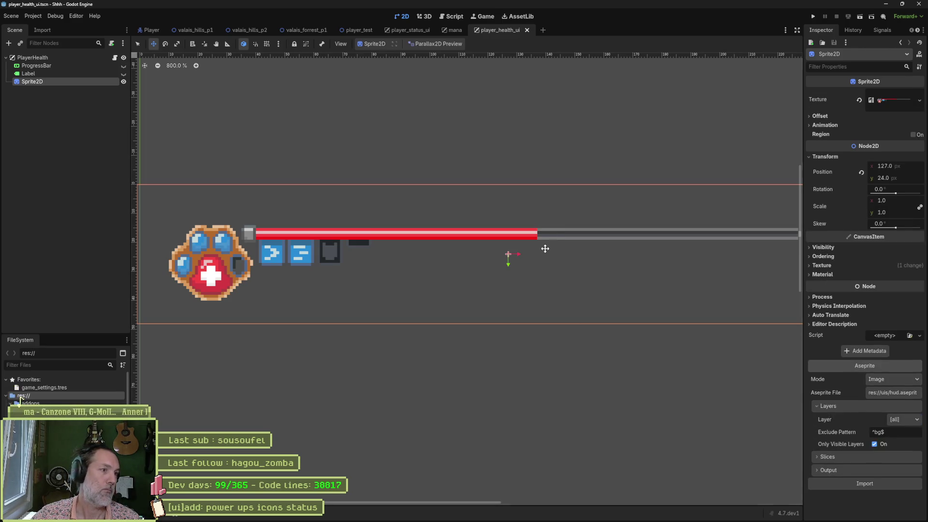
key(F5)
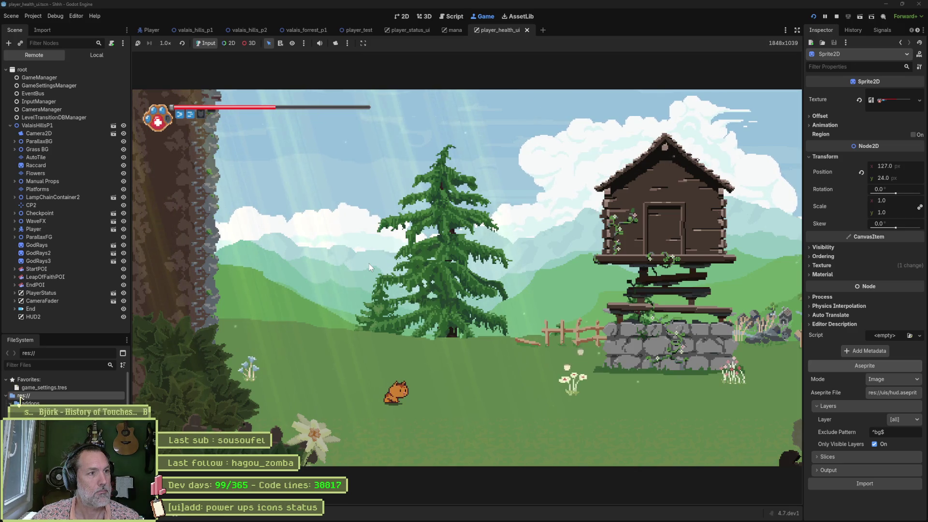
key(F8)
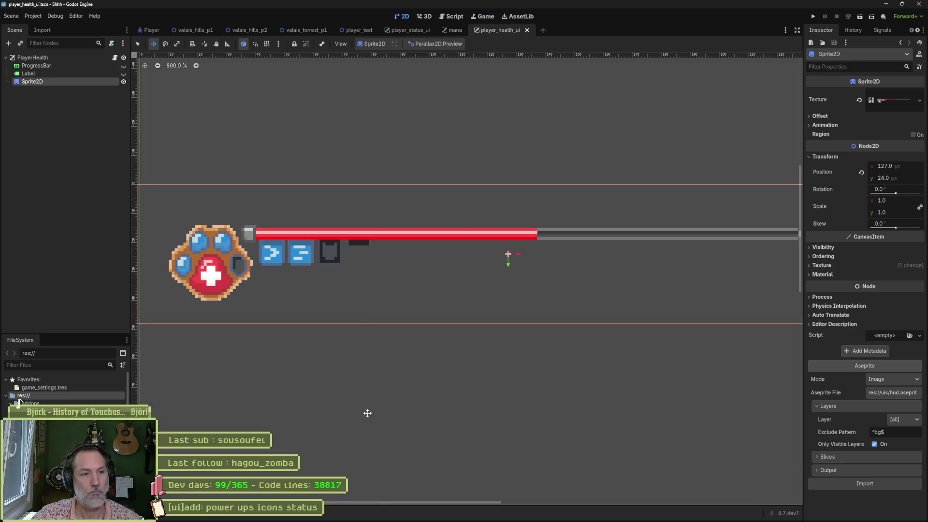
Shift the paw's upper-left blue toe one pixel left and upper-right toe one pixel right.
click(528, 513)
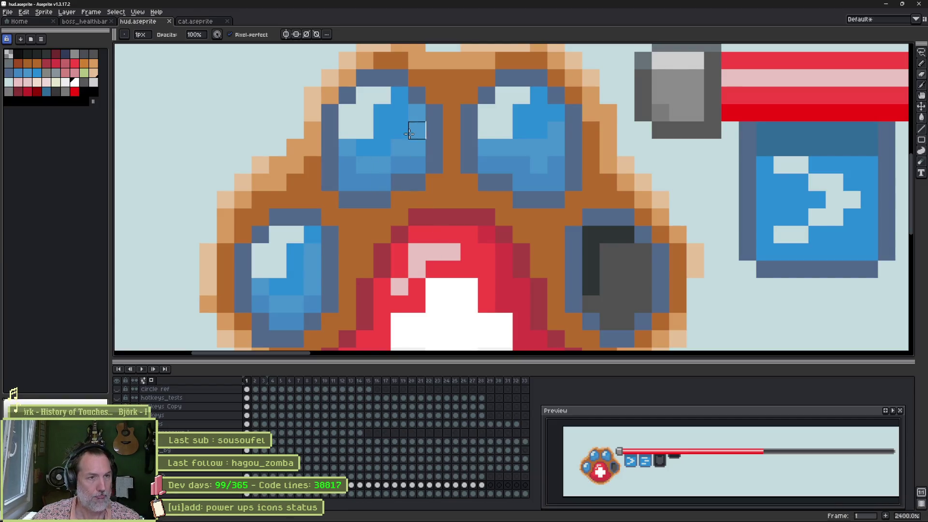
key(b)
key(q)
mouse_move(359, 93)
mouse_down()
mouse_move(393, 94)
mouse_move(394, 228)
mouse_move(283, 140)
mouse_move(352, 89)
mouse_up()
drag(369, 188, 348, 191)
key(ctrl+d)
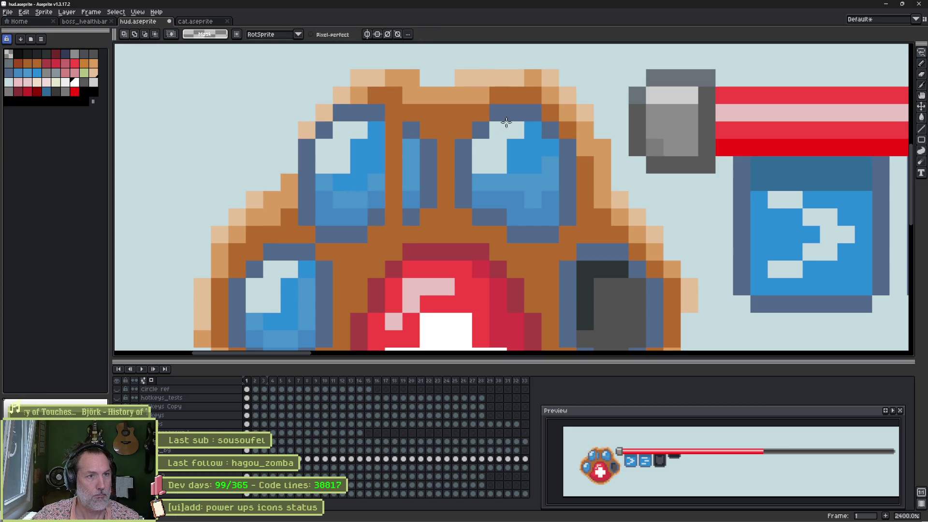
mouse_move(536, 99)
mouse_down()
mouse_move(588, 145)
mouse_move(576, 237)
mouse_move(491, 169)
mouse_move(507, 89)
mouse_up()
drag(551, 175, 569, 176)
key(ctrl+d)
Repaint inside the upper-right toe, undo a stray slate line, and shrink the brush to one pixel.
key(i)
key(b)
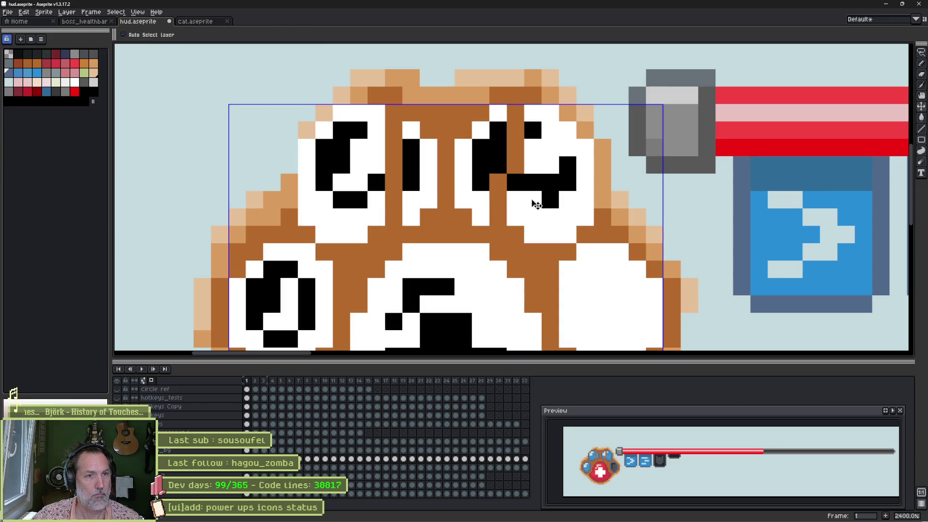
alt+click(516, 213)
drag(498, 193, 494, 215)
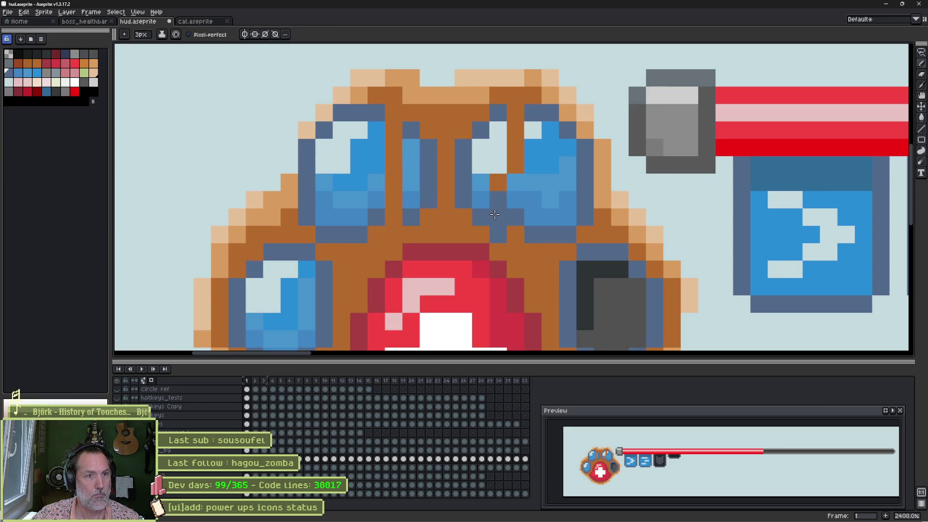
key(ctrl+z)
key(minus)
key(minus)
Fill the brown column inside the left eye with picked light blue.
click(394, 113)
click(394, 217)
alt+click(389, 202)
click(392, 184)
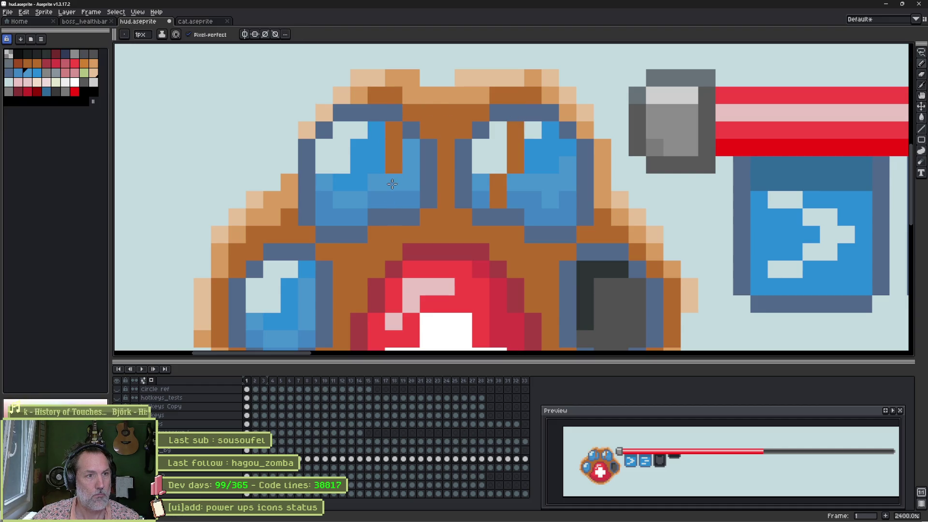
click(394, 165)
drag(393, 150, 391, 130)
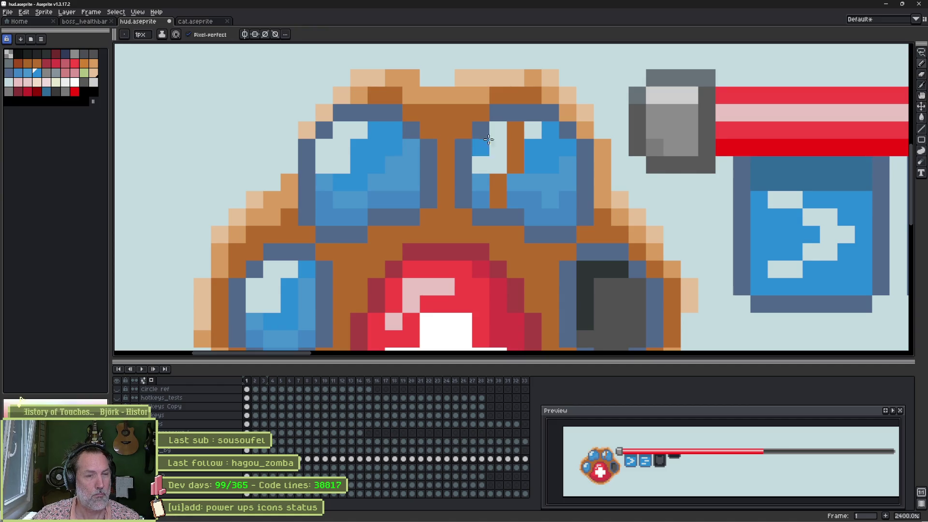
Fill the right eye's brown column and the pixel below it blue, plus a head-edge pixel.
drag(516, 130, 516, 164)
click(499, 182)
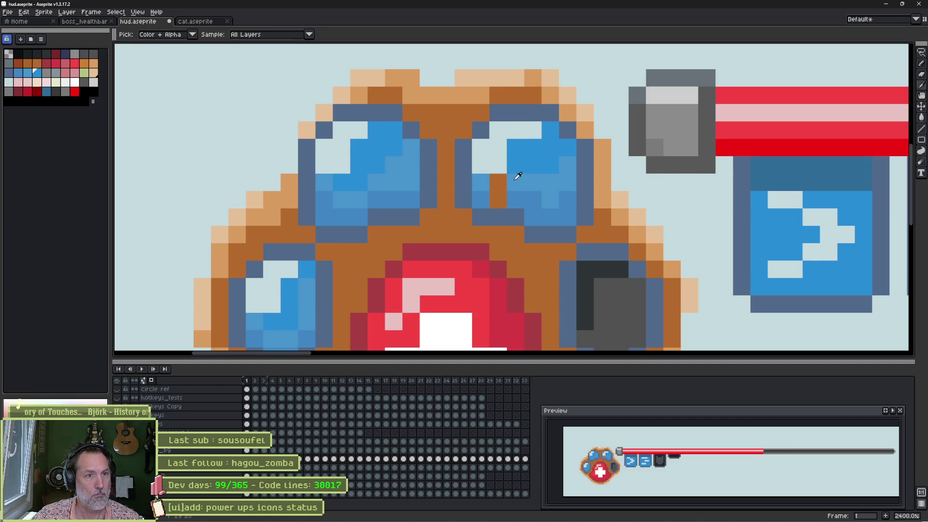
alt+click(514, 191)
click(498, 199)
click(343, 97)
Move to a lower layer and lasso the left eye.
key(Down)
key(Down)
key(Down)
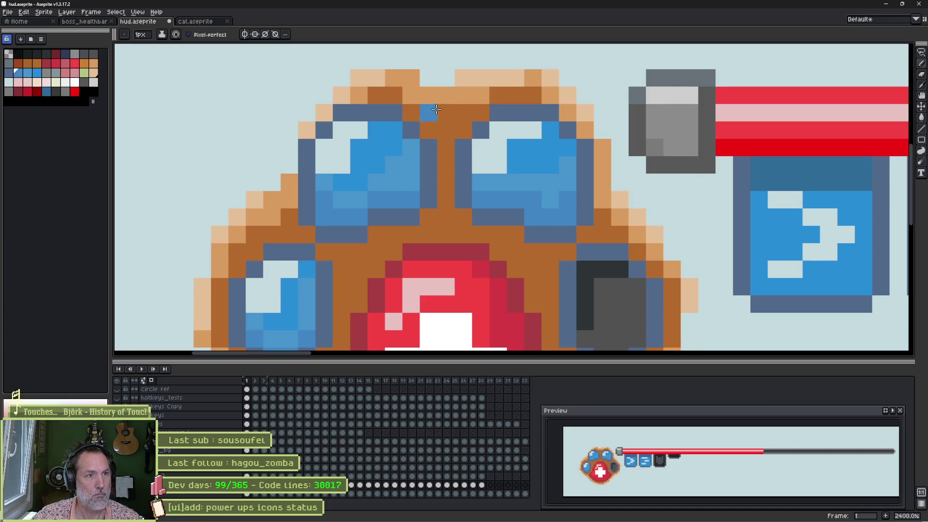
key(q)
scroll(412, 95, down, 2)
mouse_move(404, 83)
mouse_down()
mouse_move(385, 183)
mouse_move(317, 195)
mouse_move(320, 87)
mouse_up()
Select the eyes and shift the right eye one pixel right.
click(390, 153)
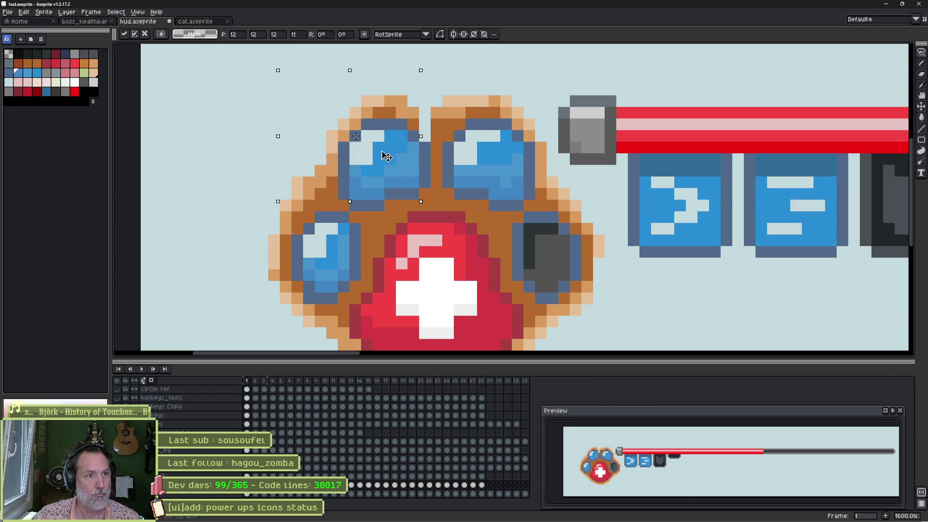
mouse_move(478, 85)
mouse_down()
mouse_move(549, 121)
mouse_move(555, 187)
mouse_move(500, 194)
mouse_move(478, 87)
mouse_up()
drag(515, 145, 532, 169)
key(ctrl+d)
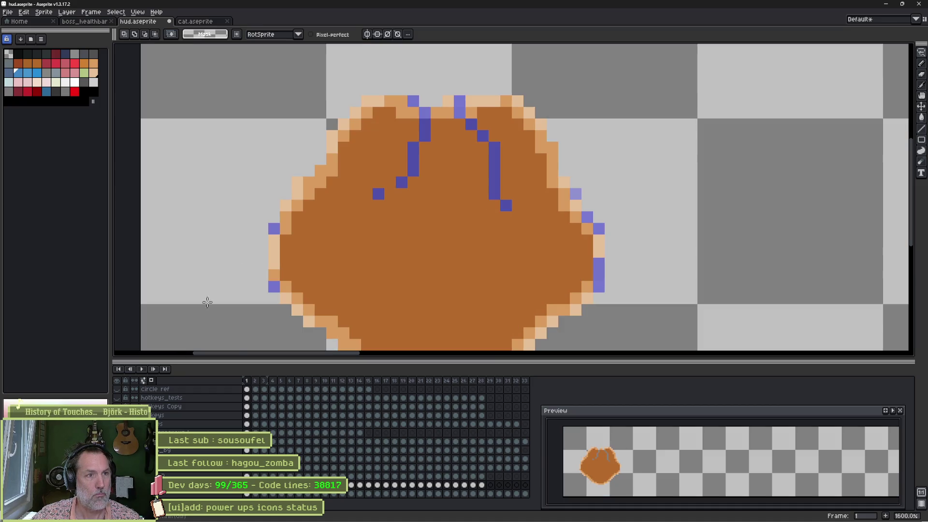
On the brown paw base layer, cover both blue strokes with brown and paint tan top-edge pixels.
scroll(392, 108, up, 1)
key(b)
mouse_move(392, 108)
mouse_down()
mouse_move(466, 168)
mouse_move(447, 273)
mouse_move(376, 334)
mouse_up()
alt+click(464, 192)
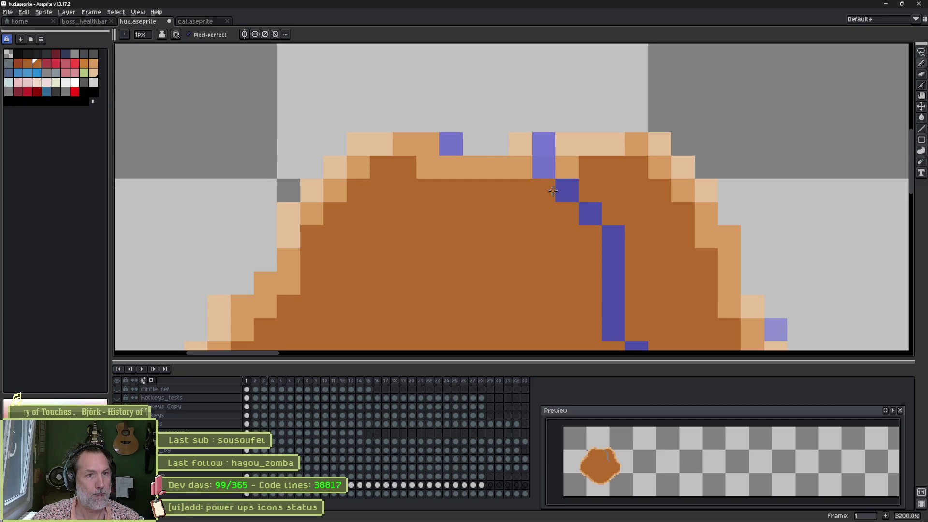
mouse_move(613, 314)
mouse_down()
mouse_move(592, 222)
mouse_move(565, 189)
mouse_up()
alt+click(565, 167)
click(549, 167)
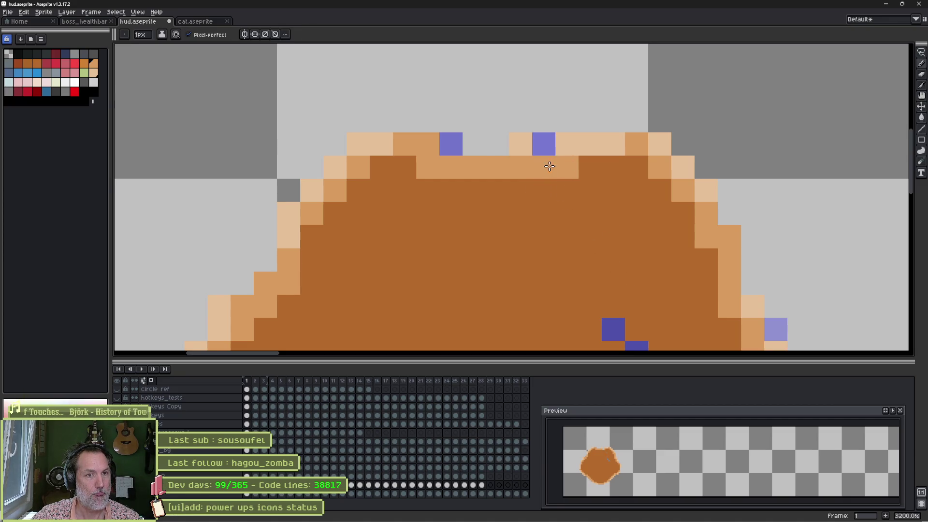
click(520, 144)
Try darker blue pixels in the eye and between the eyes, undoing both.
scroll(528, 183, down, 1)
alt+click(490, 205)
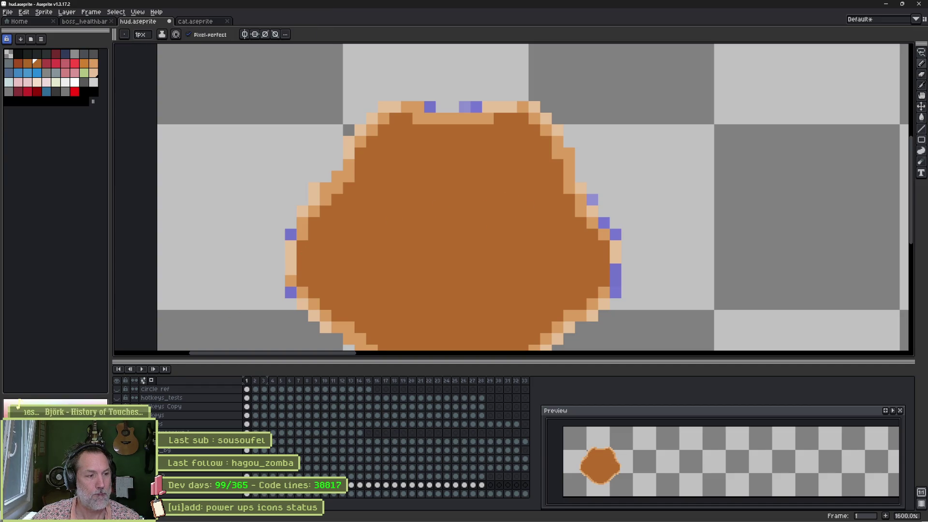
scroll(404, 203, down, 1)
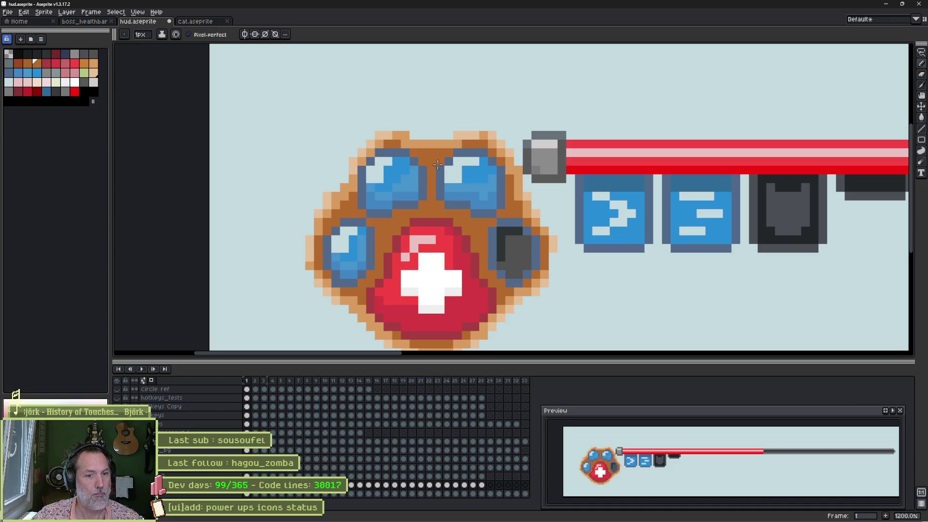
scroll(415, 165, up, 2)
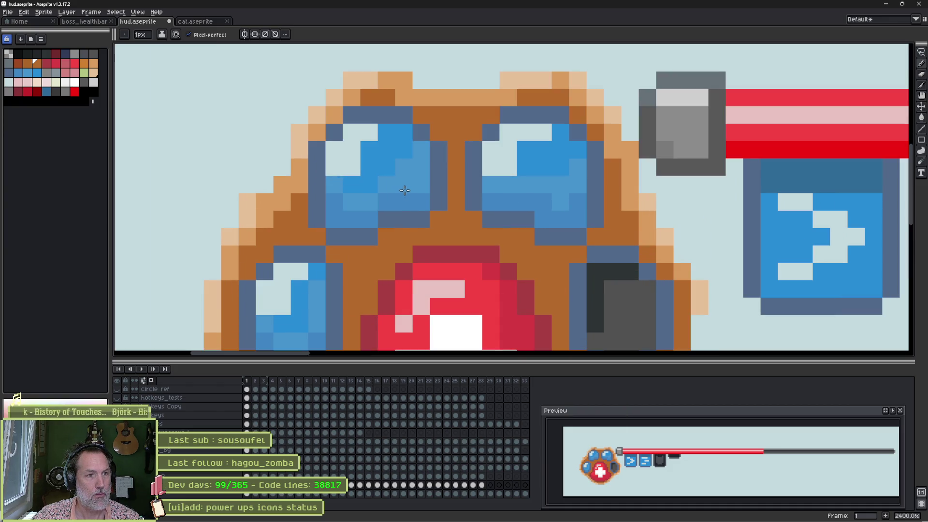
alt+click(385, 223)
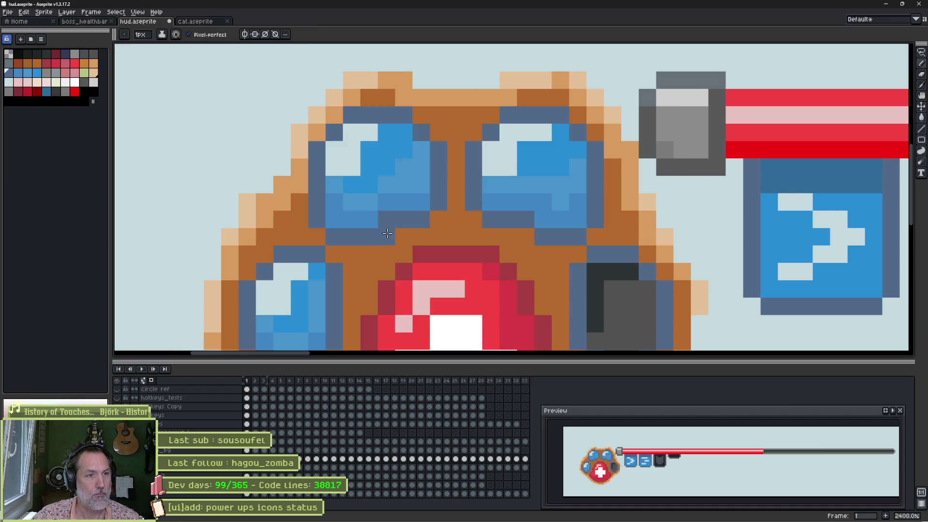
alt+click(532, 222)
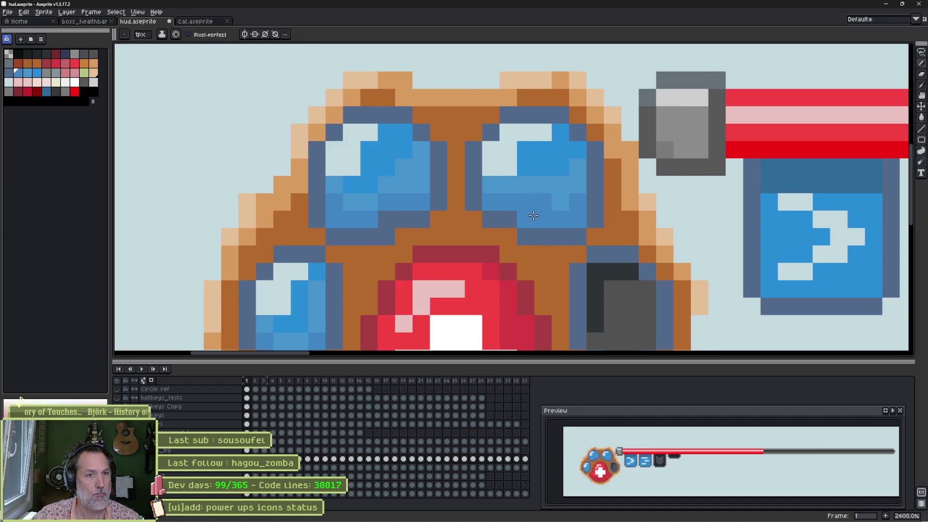
click(428, 156)
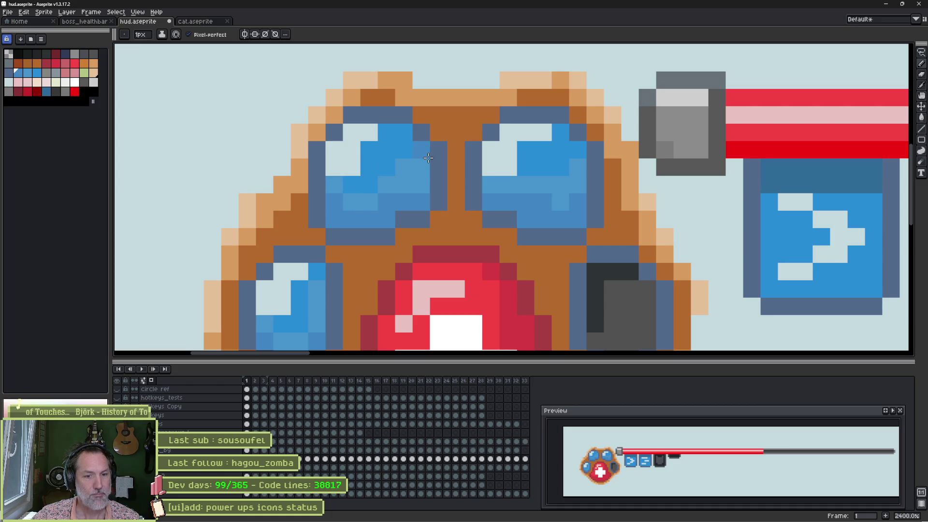
key(ctrl+z)
click(450, 162)
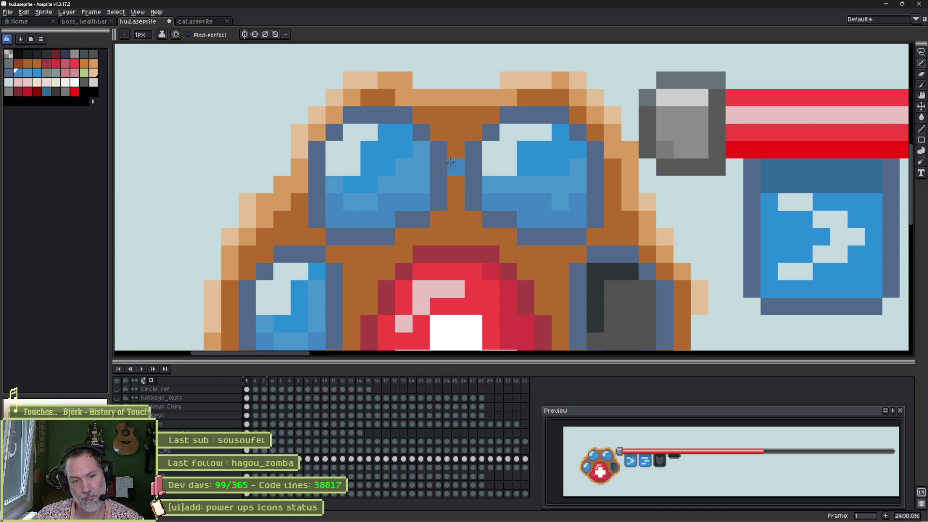
key(ctrl+z)
Extend the dark brown runs above both eyes and paint a top-row pixel light tan.
alt+click(393, 97)
click(415, 97)
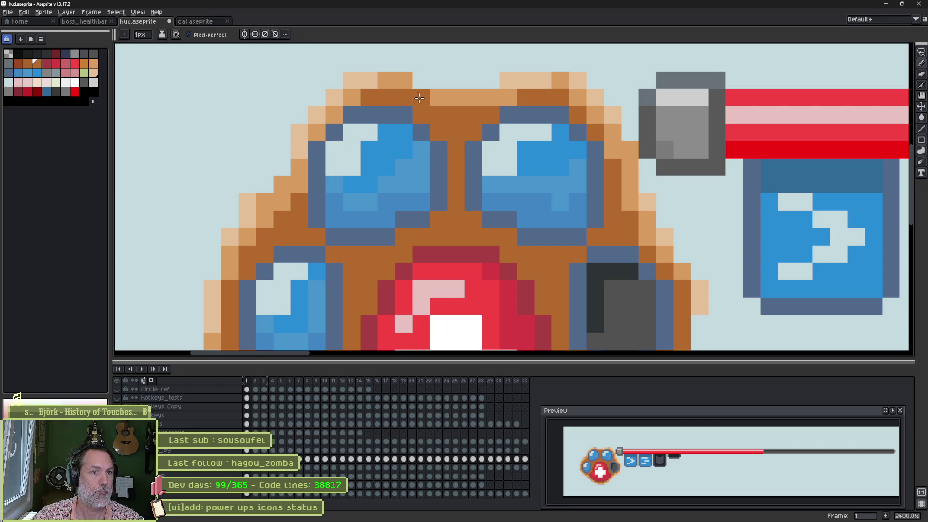
click(507, 96)
alt+click(503, 80)
click(491, 80)
Test light tan pixels along the top and ear rows, undoing each placement.
click(386, 114)
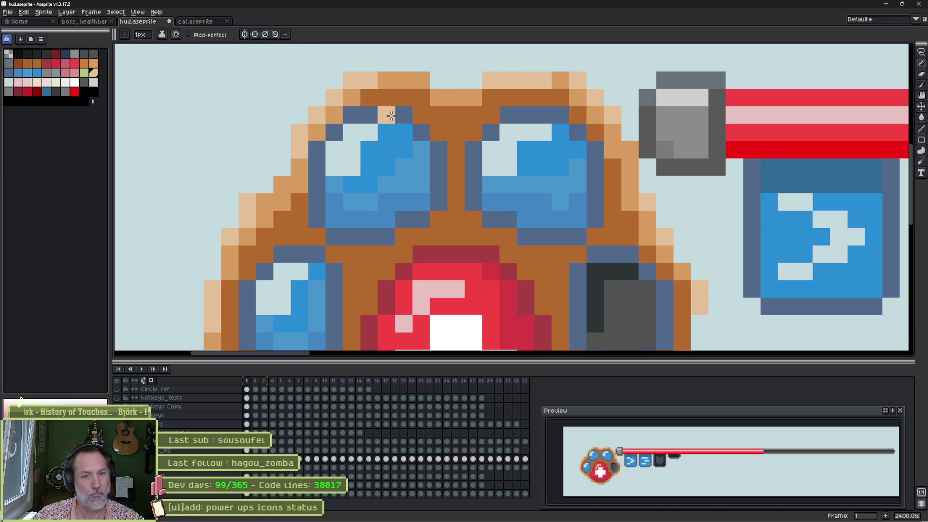
key(ctrl+z)
click(410, 117)
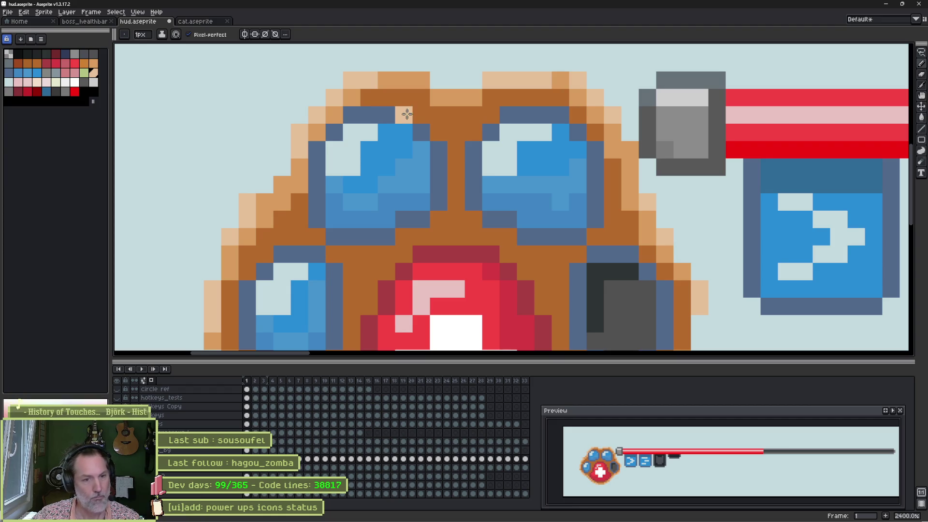
key(ctrl+z)
click(418, 105)
key(ctrl+z)
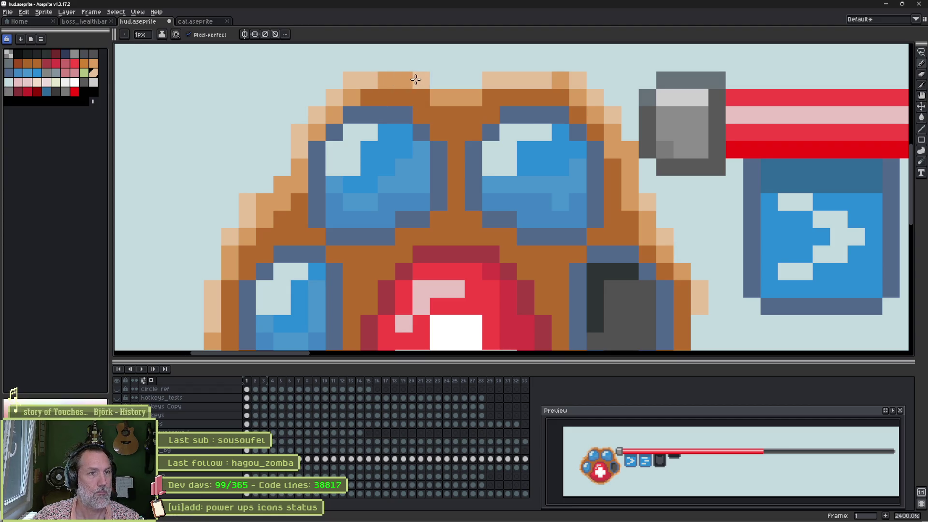
key(ctrl+z)
click(445, 85)
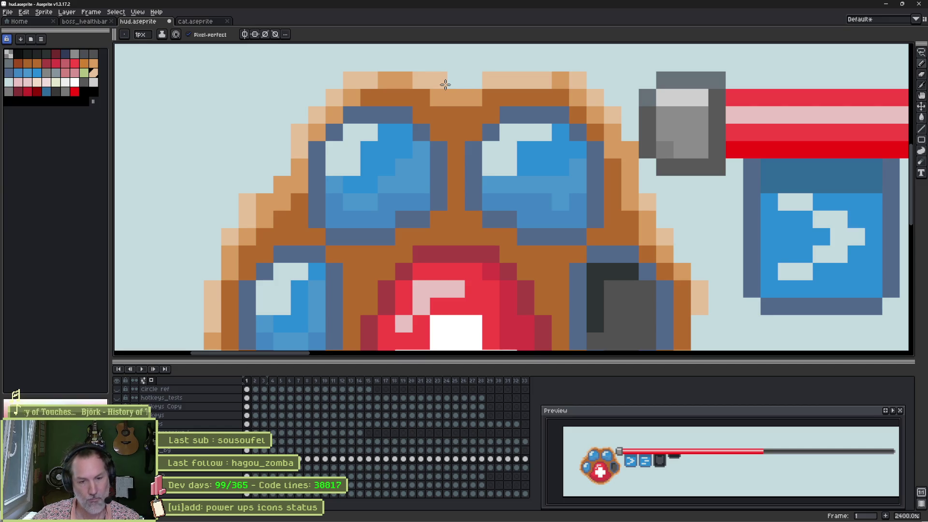
key(ctrl+z)
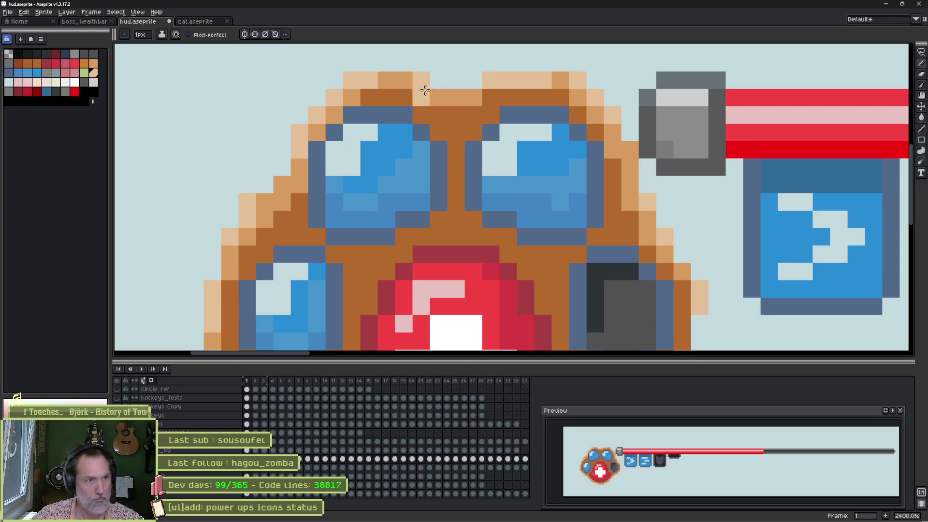
Erase the ear pixels above both eyes, unhide the face and HUD layers, and paint a light tan ear pixel.
key(e)
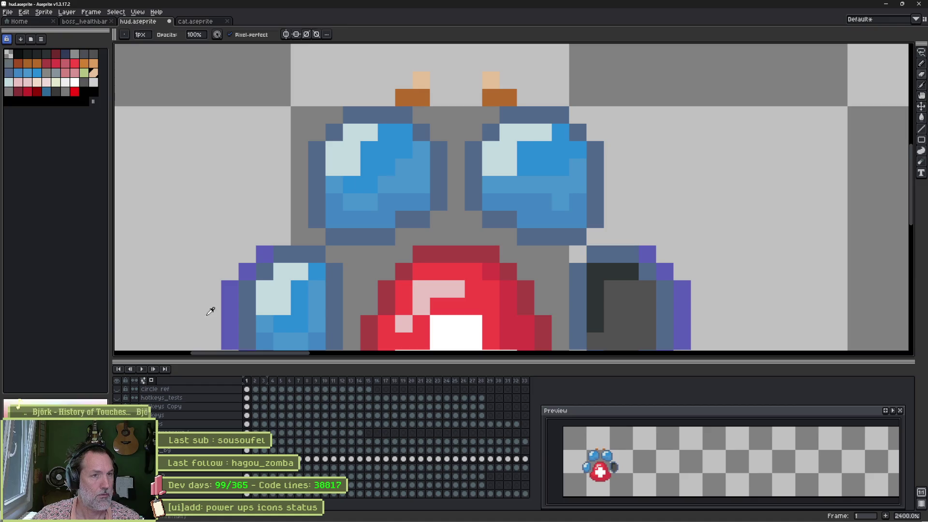
mouse_move(431, 78)
mouse_down()
mouse_move(423, 94)
mouse_move(508, 97)
mouse_up()
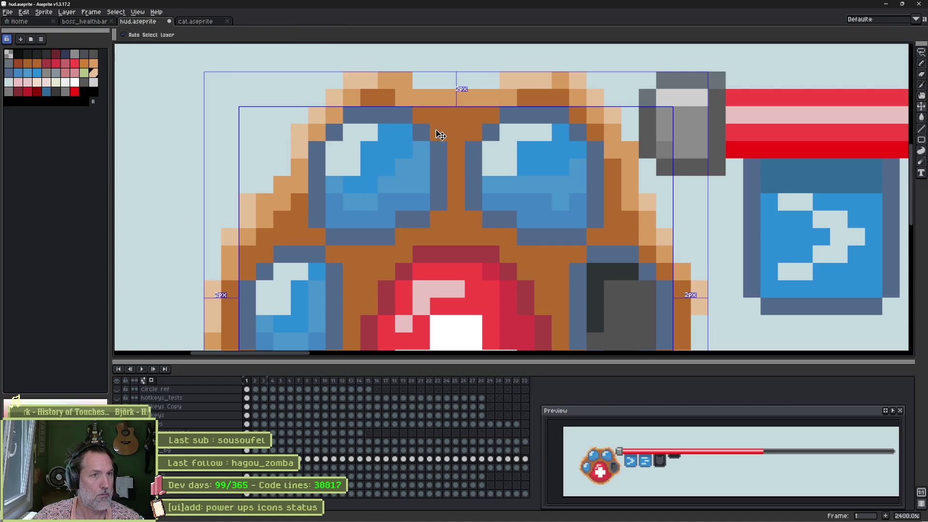
ctrl+click(450, 124)
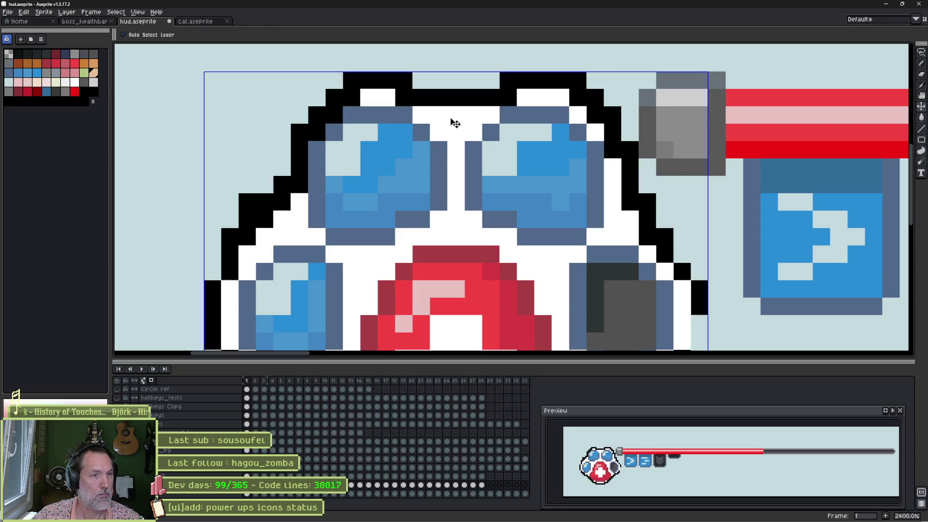
drag(389, 74, 404, 76)
key(ctrl+z)
click(422, 97)
Paint ear-row pixels dark brown and several top pixels medium tan.
alt+click(382, 97)
click(404, 96)
click(509, 95)
alt+click(441, 92)
click(426, 82)
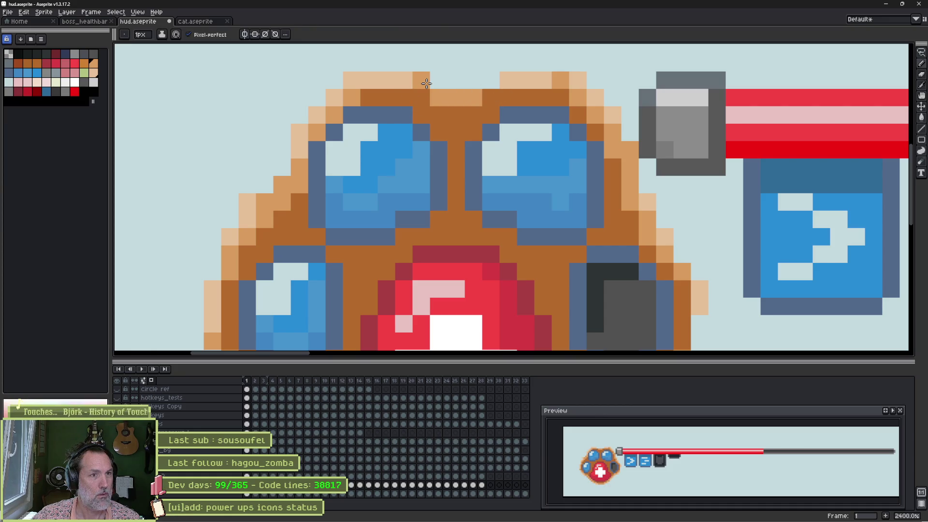
click(490, 80)
click(456, 115)
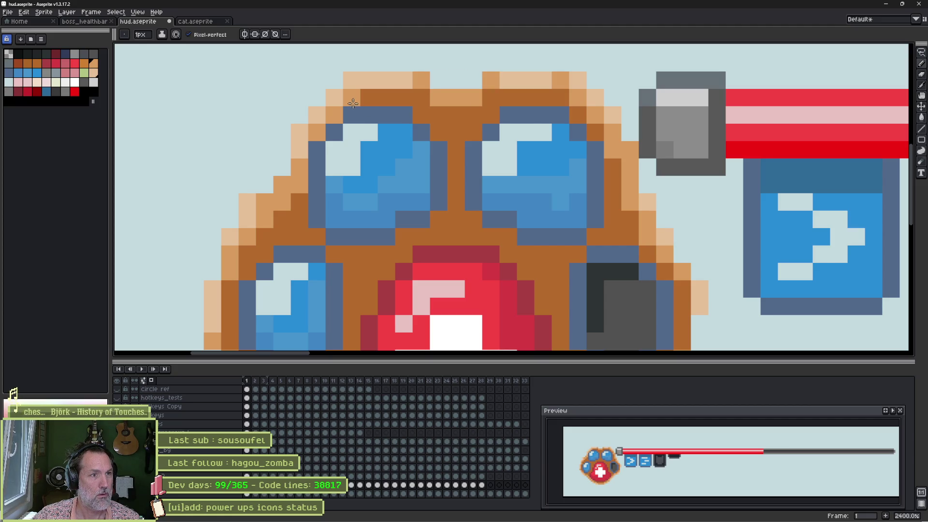
Erase light tan pixels from the paw's left edge and lighten the top pixel over the right eye.
key(e)
drag(248, 203, 222, 231)
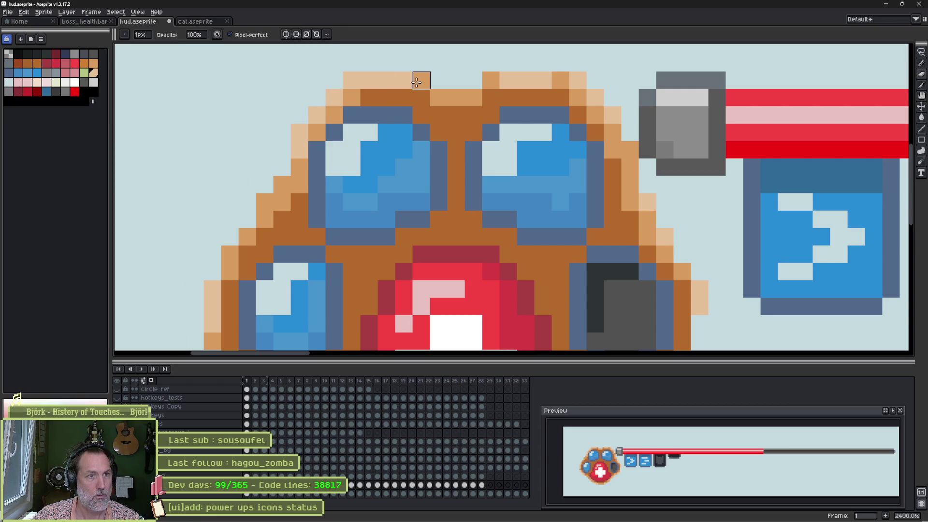
key(b)
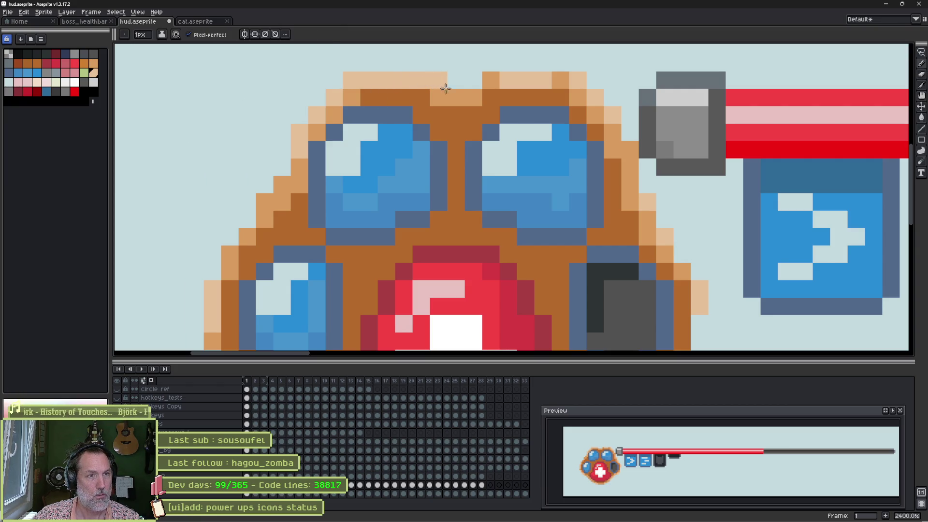
click(491, 80)
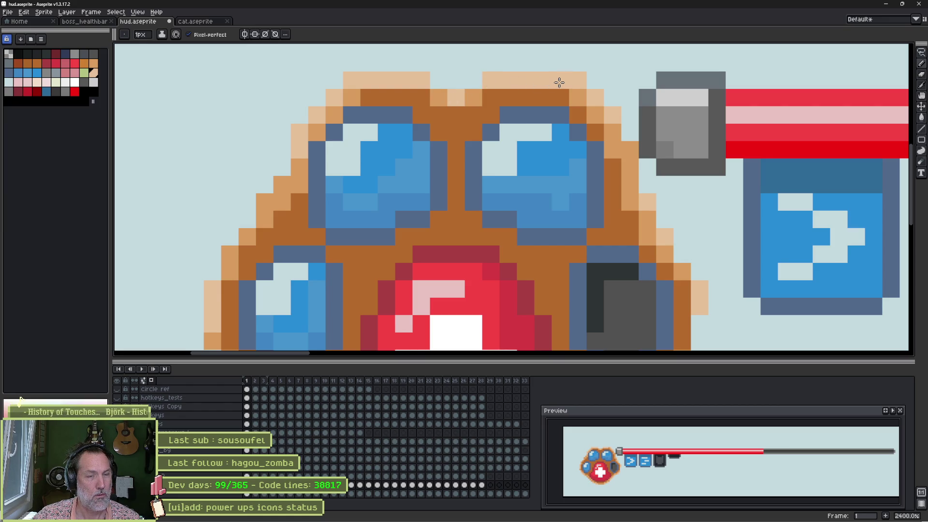
key(e)
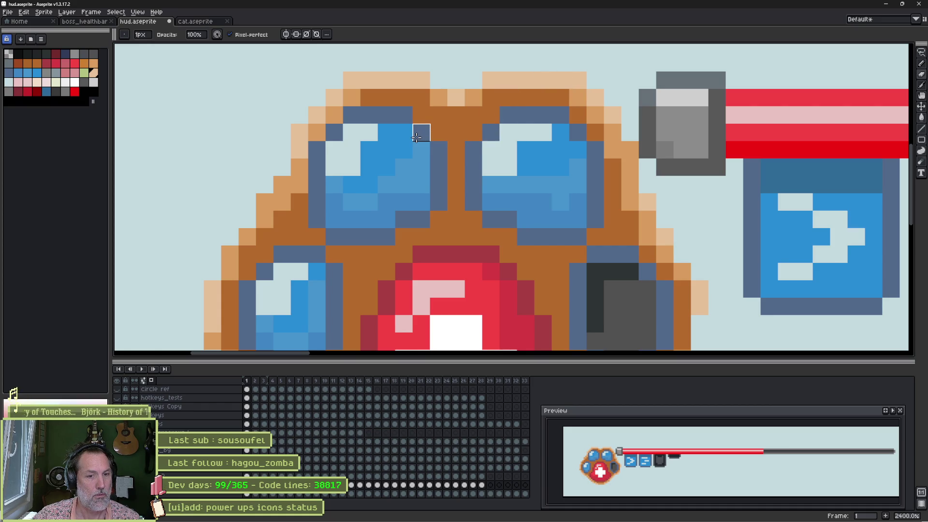
scroll(284, 161, down, 1)
scroll(306, 97, up, 2)
Lighten two outline pixels on the paw's outer edge to pale tan, then go to Godot.
key(i)
key(b)
drag(242, 150, 265, 129)
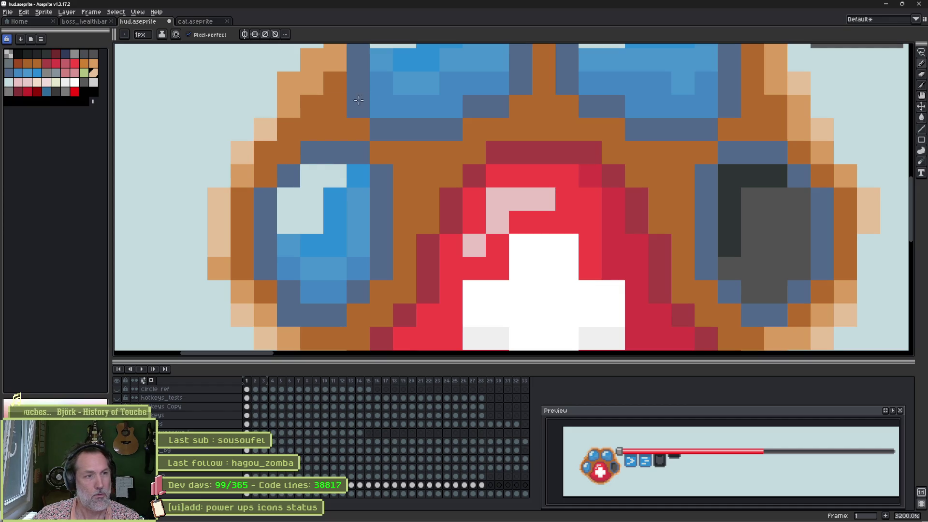
key(i)
key(alt+Tab)
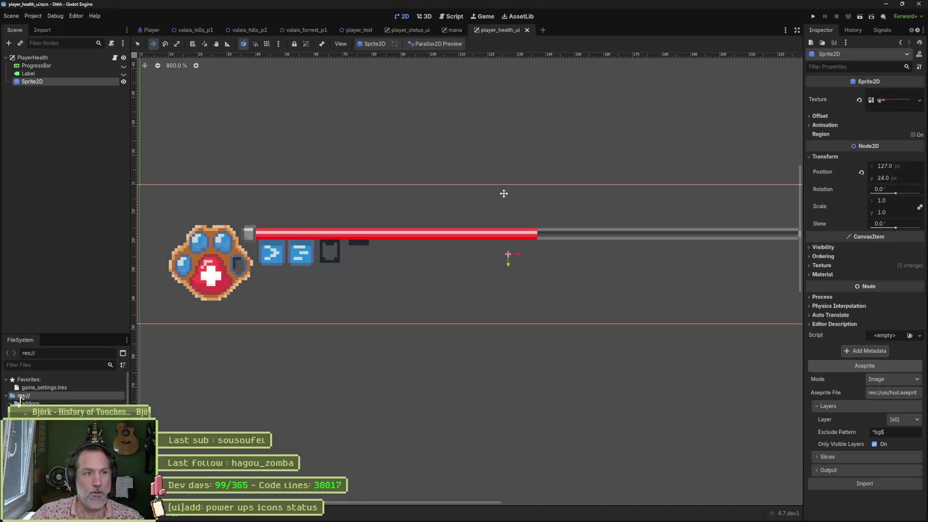
Reimport the HUD sprite, test-run it with F5/F8, and return to hud.aseprite's paw icon.
click(862, 485)
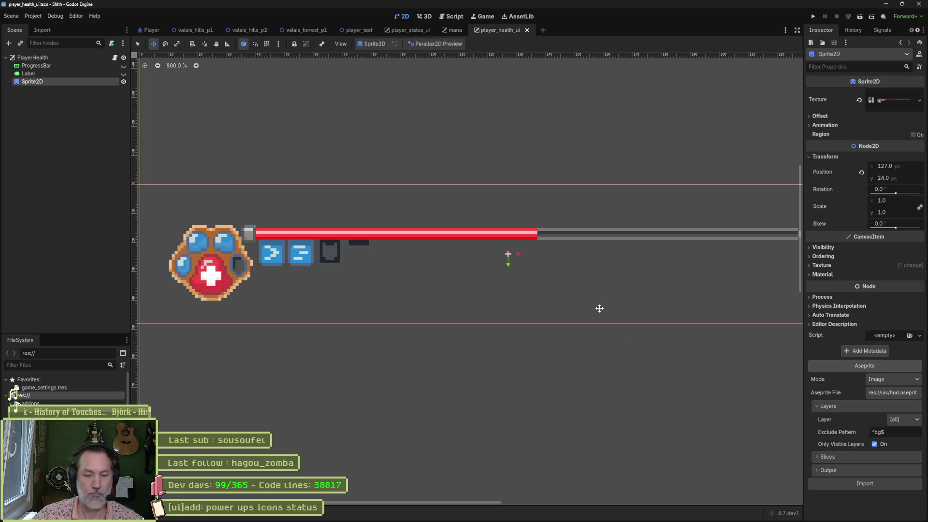
key(F5)
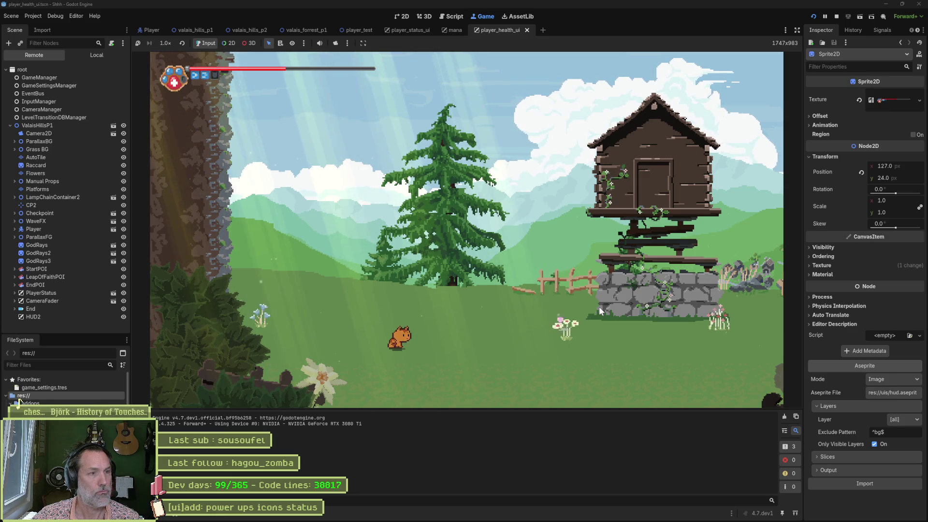
key(F8)
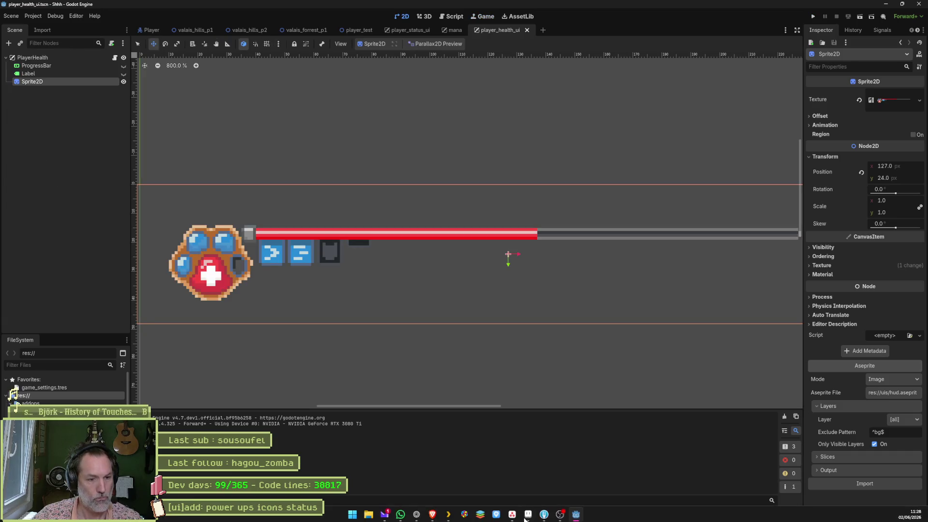
click(527, 516)
mouse_move(539, 247)
mouse_down()
mouse_move(468, 135)
mouse_move(365, 227)
mouse_move(376, 218)
mouse_up()
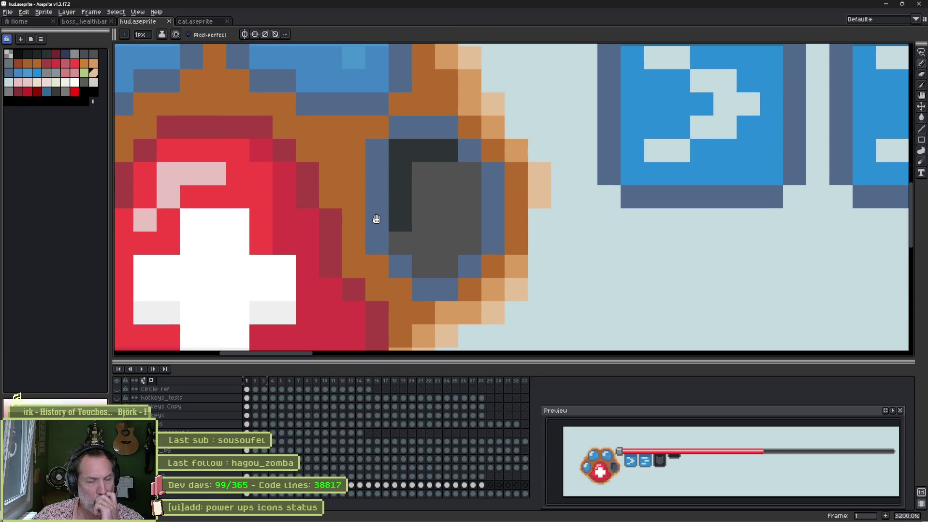
Paint tan outline pixels down the paw's right edge, then reimport the sprite in Godot.
key(alt+Tab)
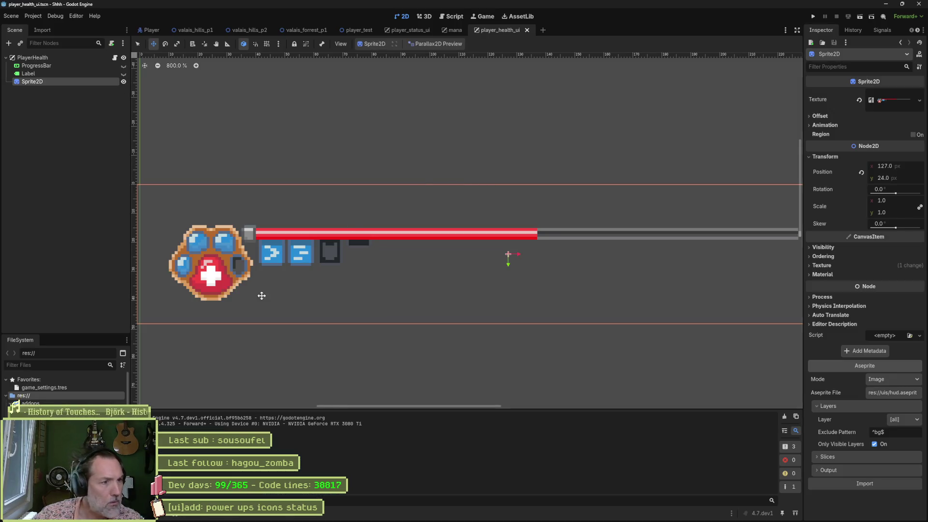
key(alt+Tab)
key(v)
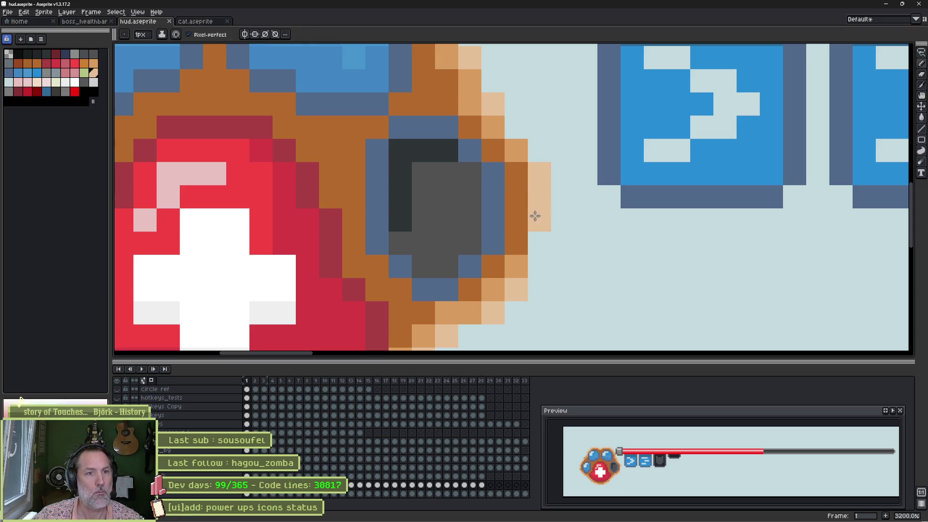
key(b)
drag(530, 211, 534, 266)
key(i)
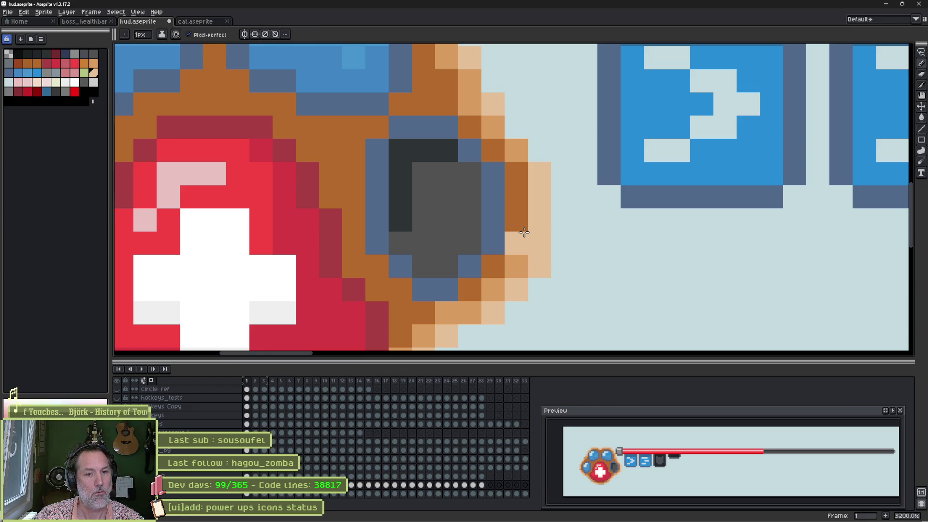
key(alt+Tab)
click(875, 481)
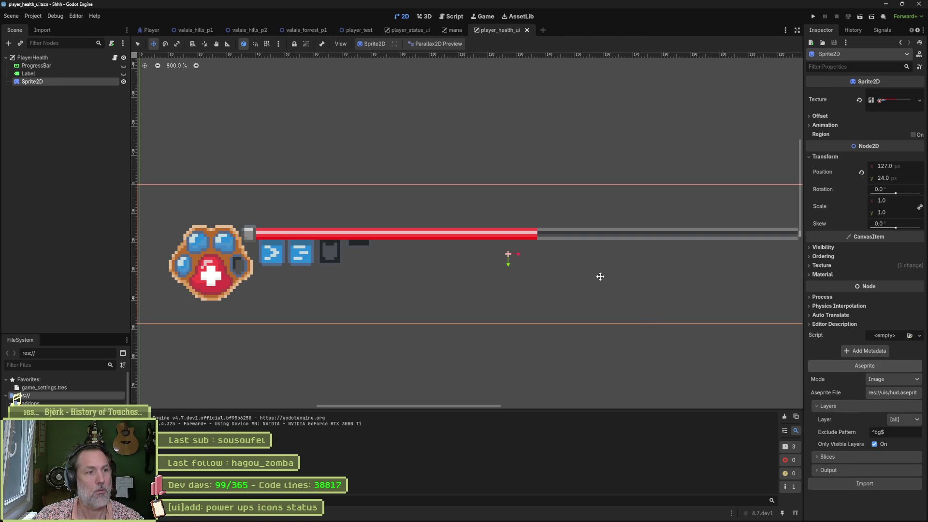
Run the hills level with an enlarged game view and the output panel hidden, then stop it.
key(F5)
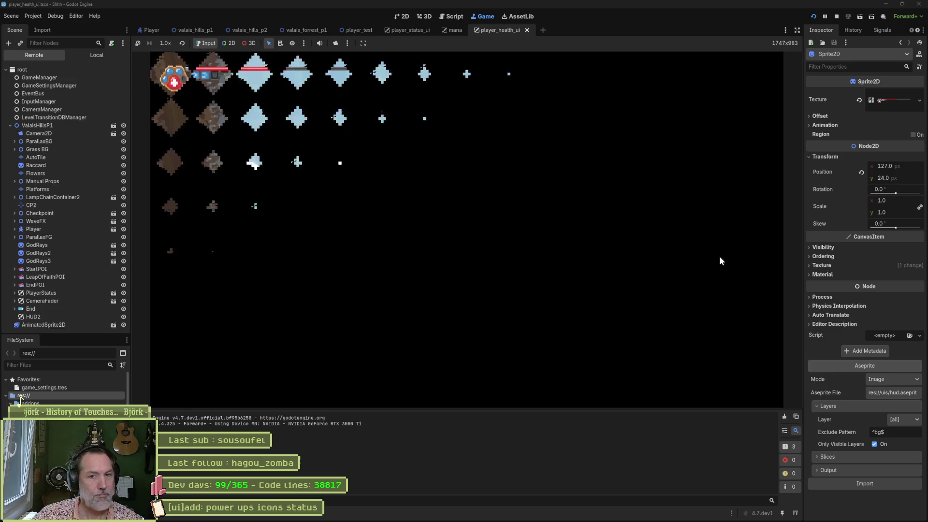
click(797, 30)
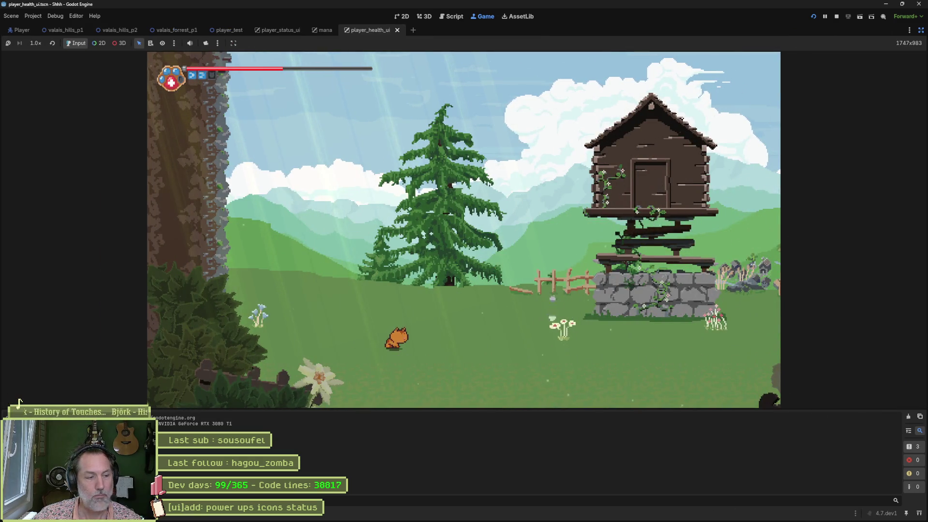
key(ctrl+j)
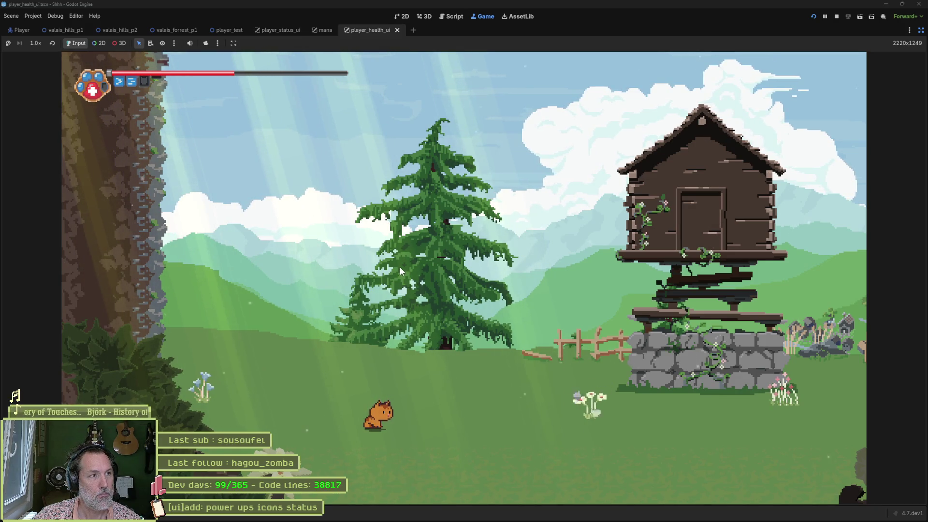
key(F8)
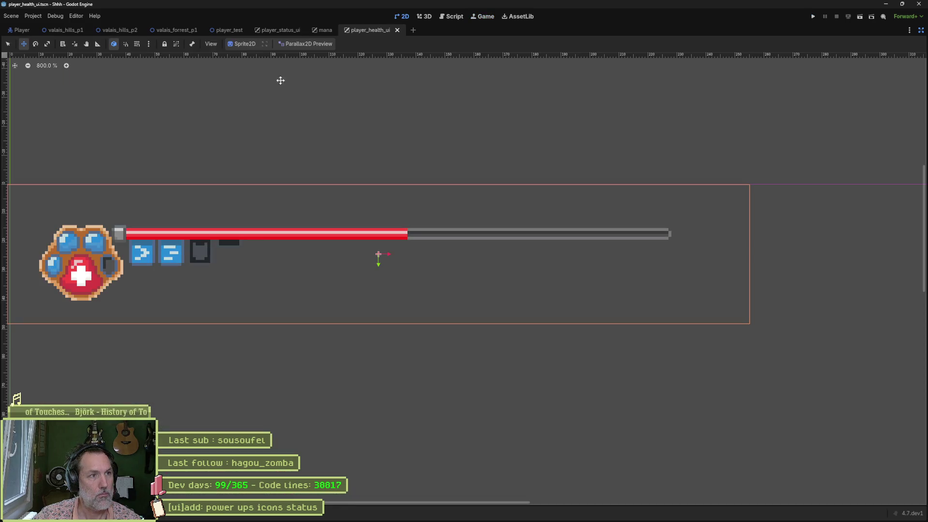
Run the valais_forrest_p1 level to check the HUD, then return to Aseprite.
click(171, 30)
key(F6)
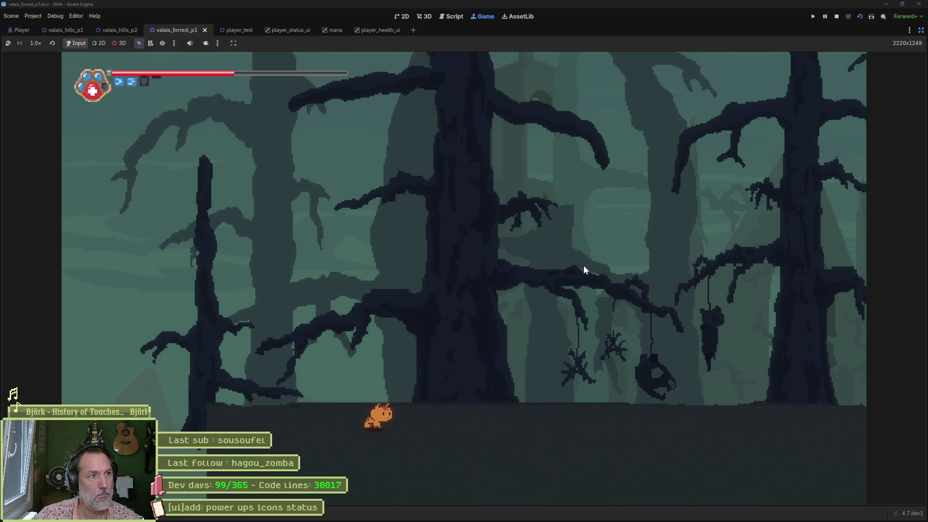
key(F8)
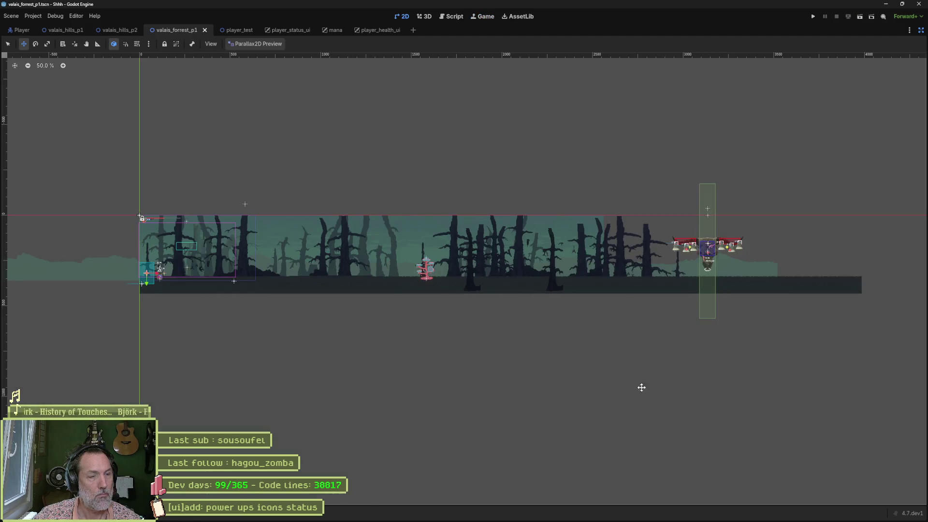
click(532, 515)
scroll(361, 188, up, 3)
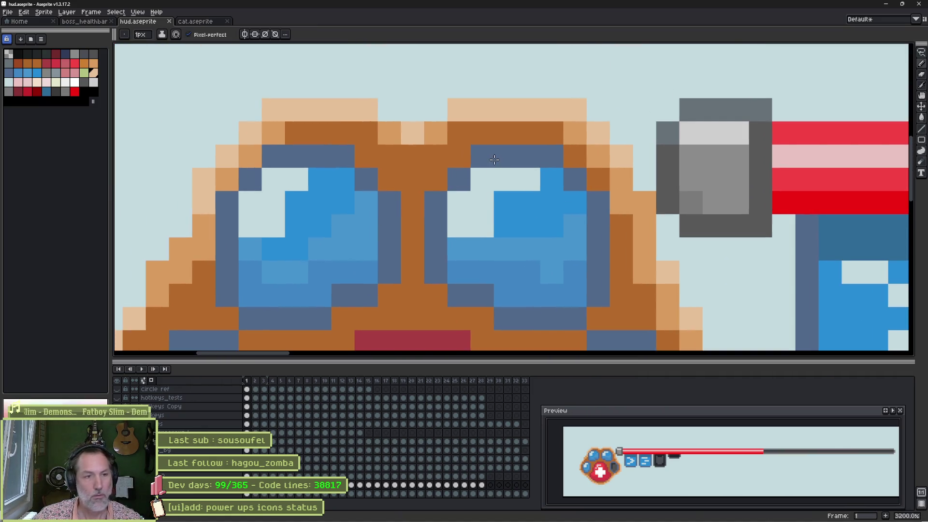
Paint two slate pixels on the goggle bridge, then undo them.
alt+click(448, 176)
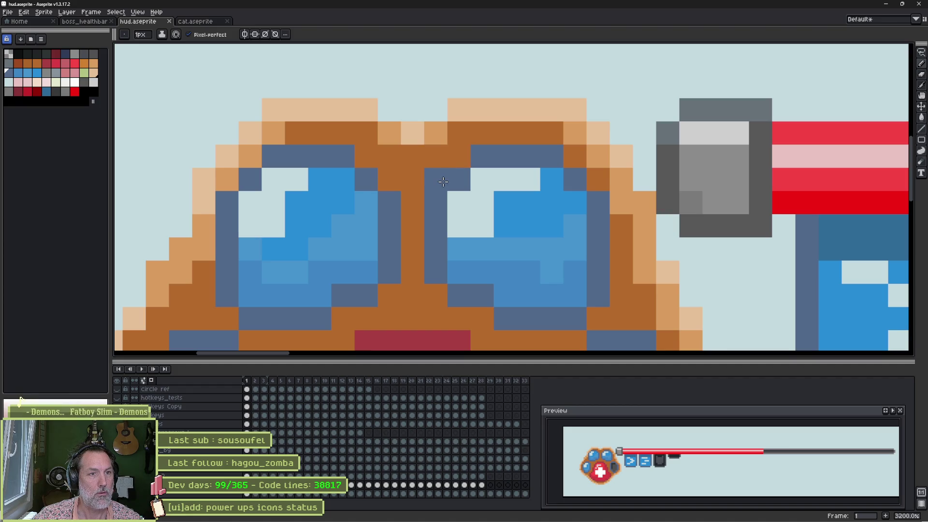
drag(443, 181, 457, 160)
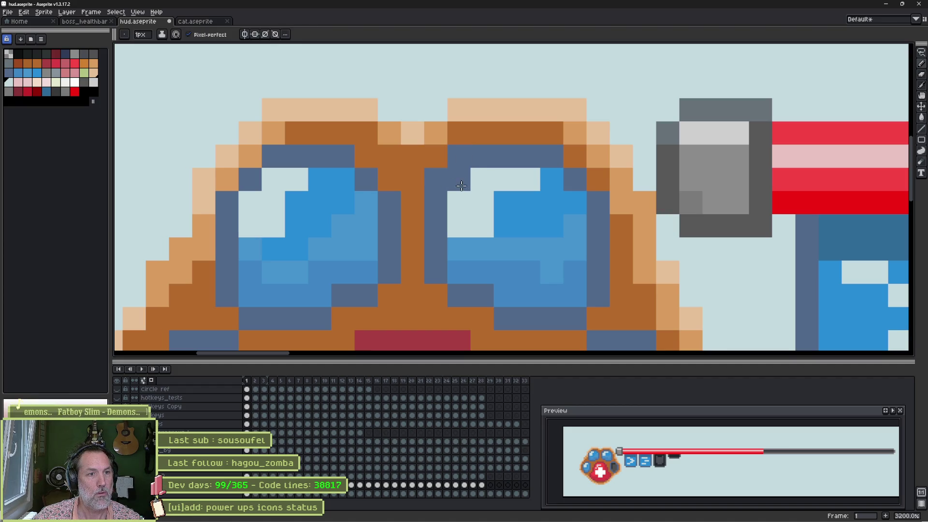
key(ctrl+z)
key(ctrl+z)
key(v)
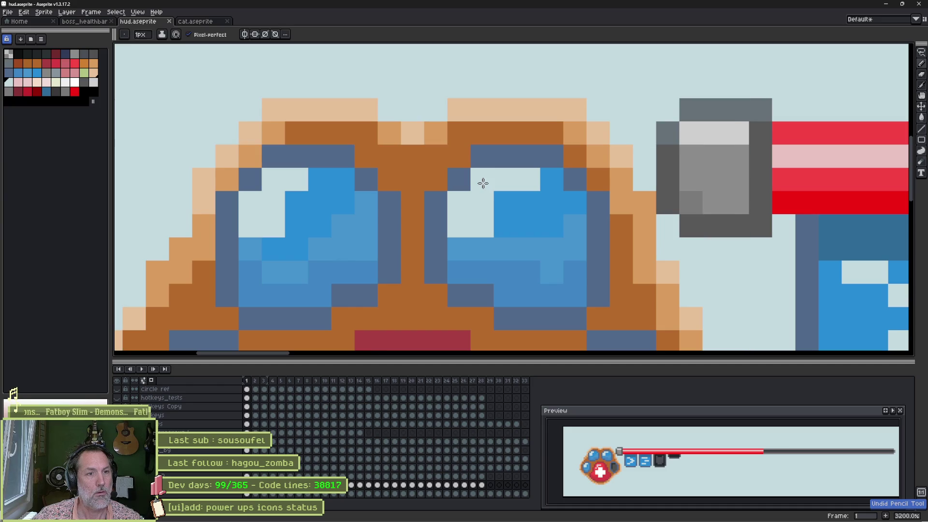
key(i)
key(b)
Add dark blue rim pixels and light blue lens highlights to the goggles.
click(436, 180)
click(459, 156)
alt+click(480, 193)
click(463, 181)
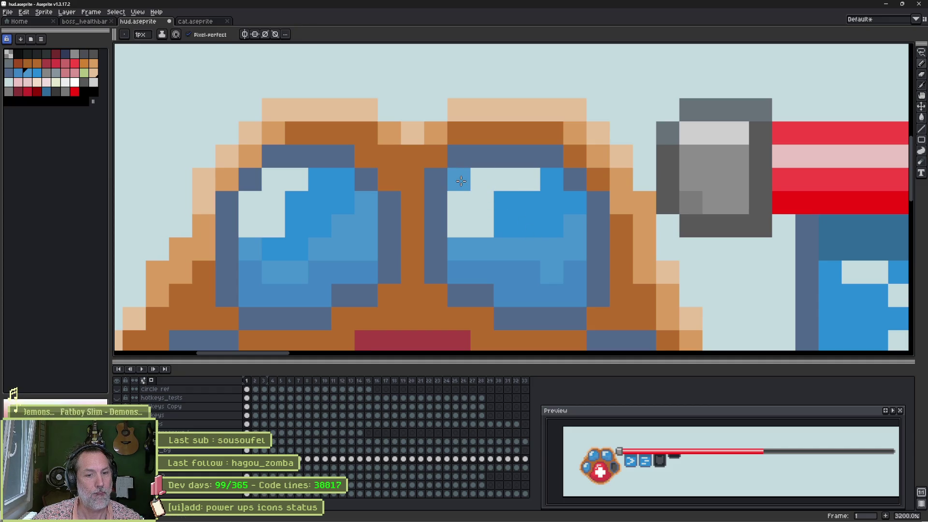
click(461, 183)
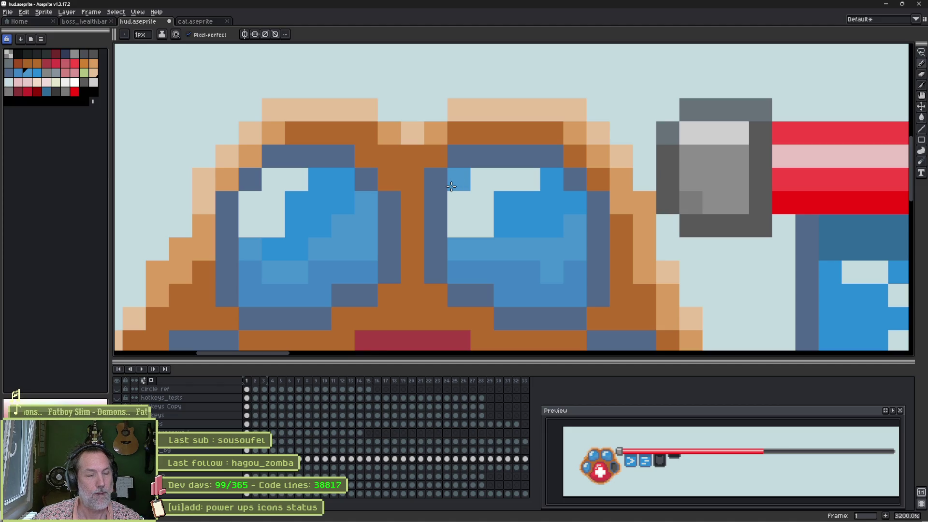
Paint dark slate rim pixels and pick up the bright lens blue.
alt+click(367, 179)
click(381, 179)
click(366, 157)
key(alt)
alt+click(354, 189)
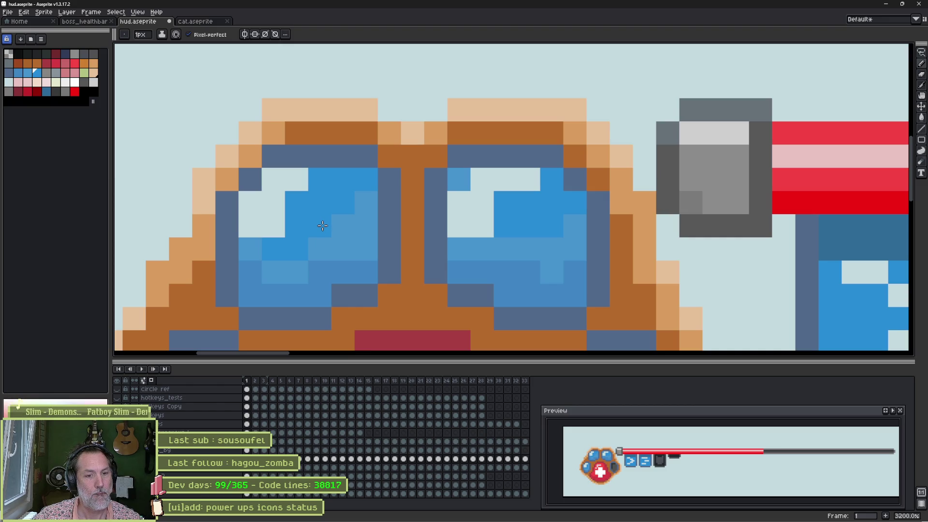
scroll(463, 236, down, 2)
scroll(409, 179, right, 2)
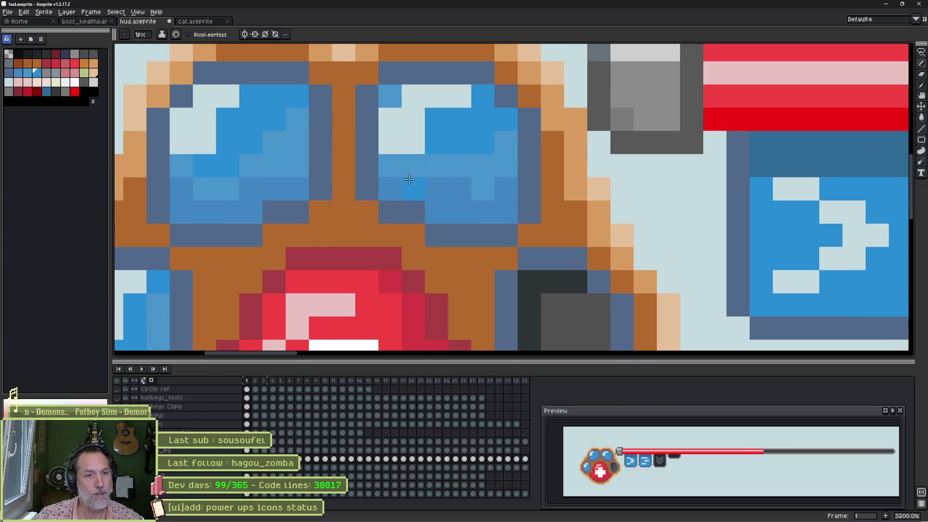
Turn an orange pixel beside the eye patch slate blue.
scroll(484, 249, down, 2)
scroll(474, 237, right, 1)
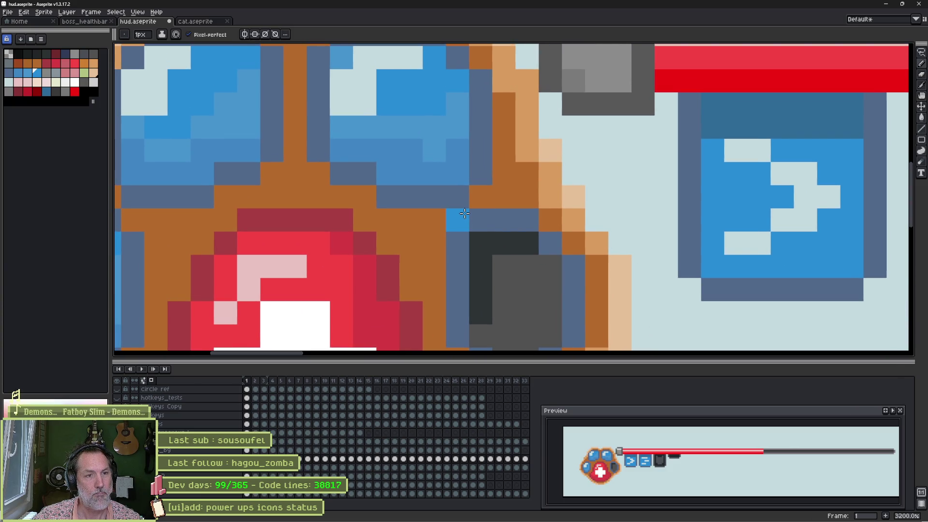
scroll(464, 213, down, 2)
scroll(464, 213, right, 1)
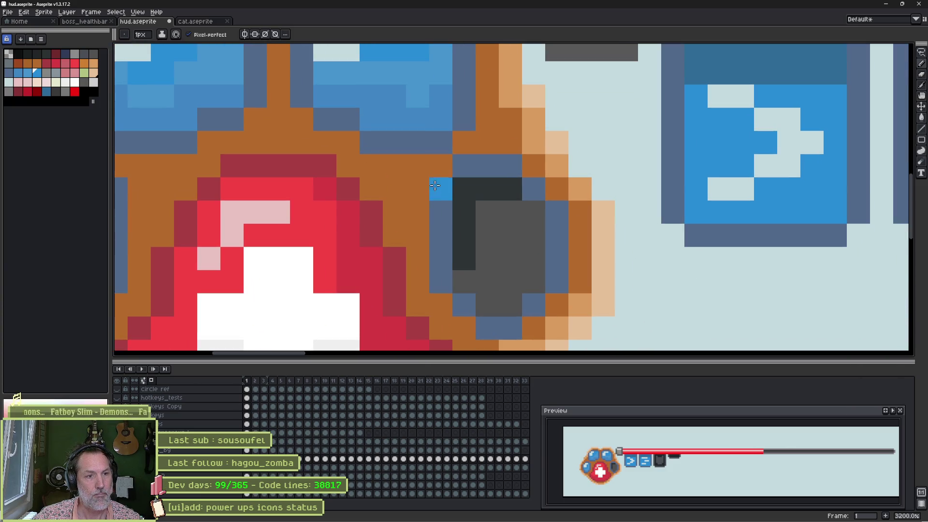
alt+click(444, 228)
click(418, 188)
alt+click(459, 204)
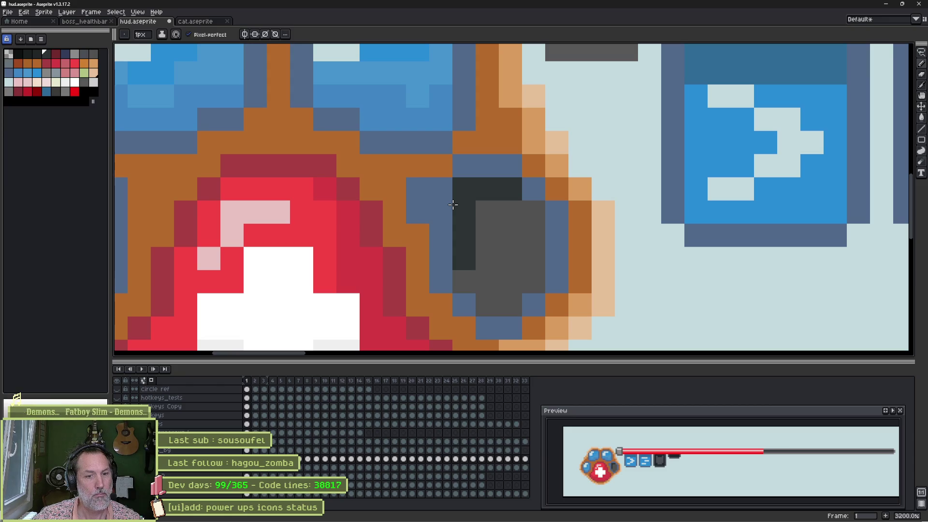
Add a slate pixel above the dark patch, extend the grey patch downward, and recolour a grey pixel slate.
alt+click(437, 189)
click(441, 165)
alt+click(464, 193)
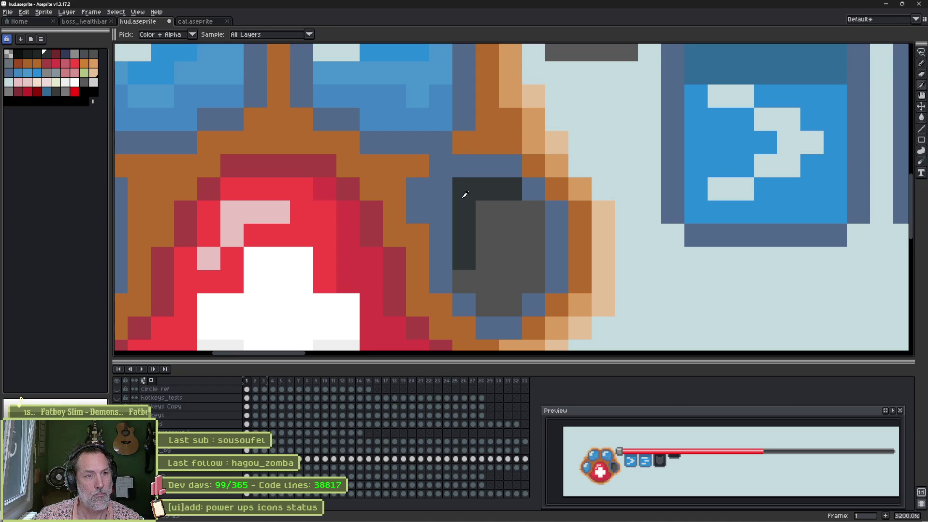
drag(449, 190, 442, 212)
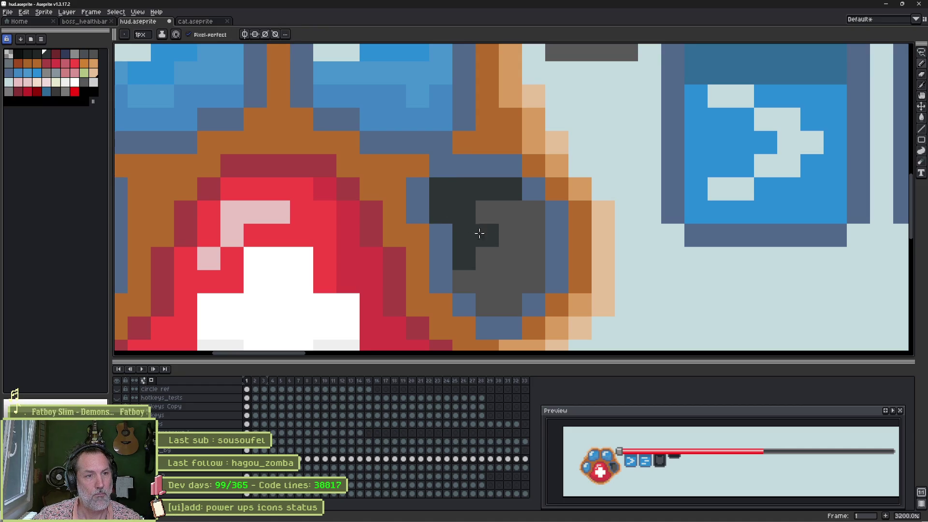
click(441, 235)
alt+click(419, 218)
click(491, 229)
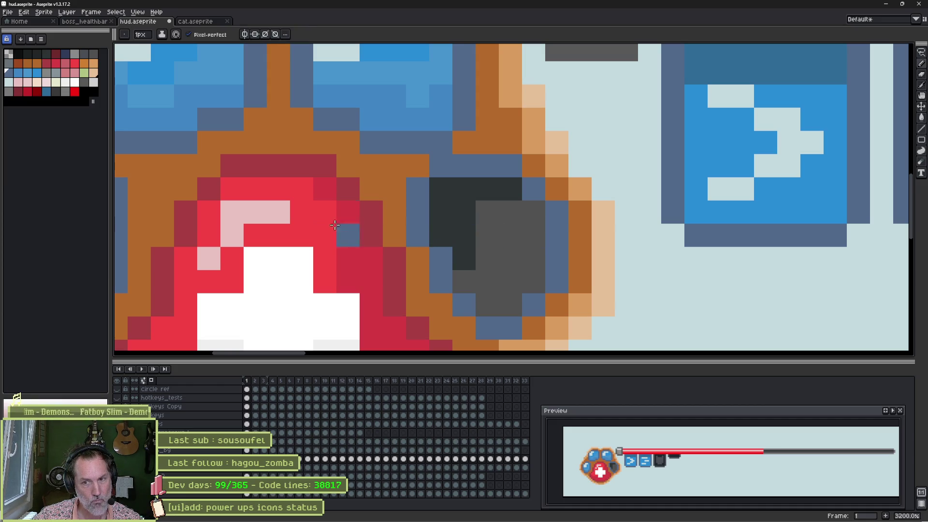
Try a slate pixel on the red pad, then undo it.
scroll(321, 237, down, 1)
drag(320, 237, 499, 219)
click(496, 222)
key(ctrl+z)
click(491, 223)
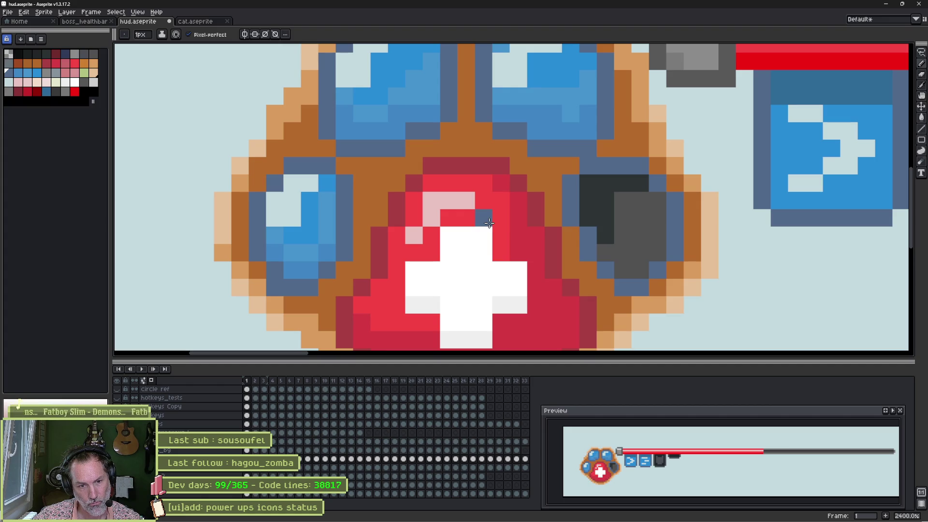
key(ctrl+z)
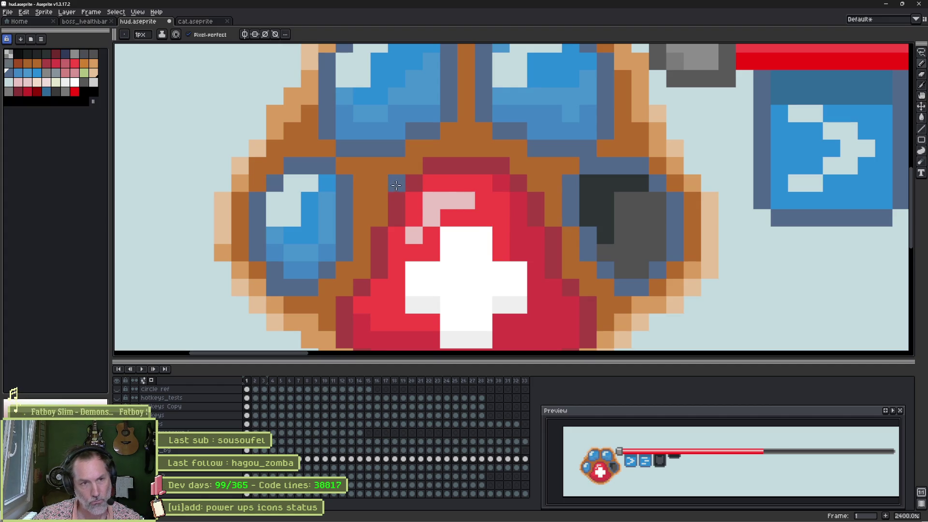
Repaint the left toe pad in slate and blue shades with one brightened pixel.
drag(348, 173, 362, 220)
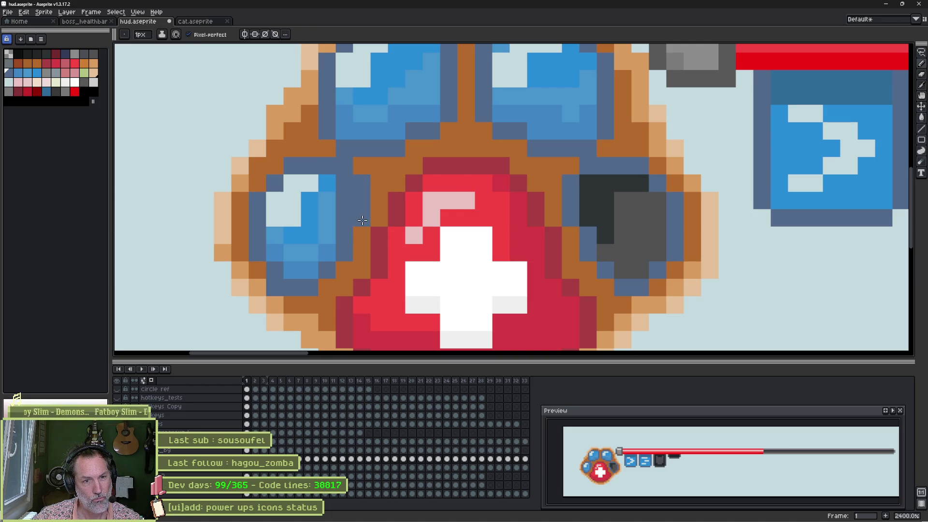
alt+click(331, 197)
drag(344, 201, 344, 220)
alt+click(327, 182)
drag(341, 186, 344, 214)
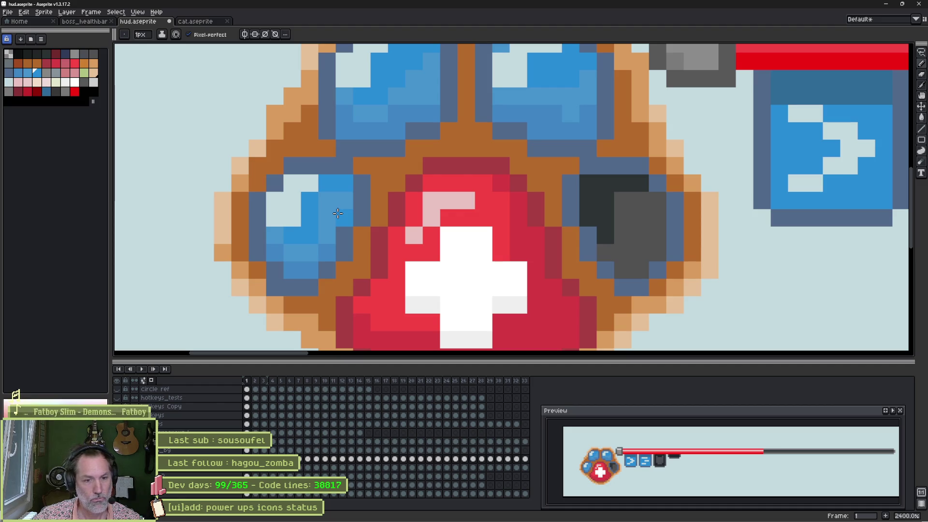
click(335, 213)
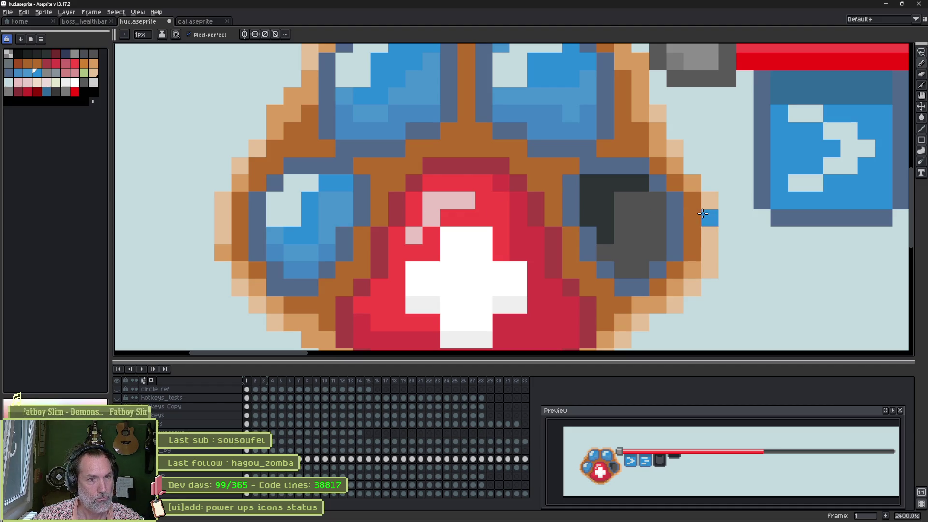
Raise the health bar and icon layers one pixel and save hud.aseprite.
scroll(708, 218, down, 3)
mouse_move(757, 253)
mouse_down()
mouse_move(520, 234)
mouse_move(512, 242)
mouse_up()
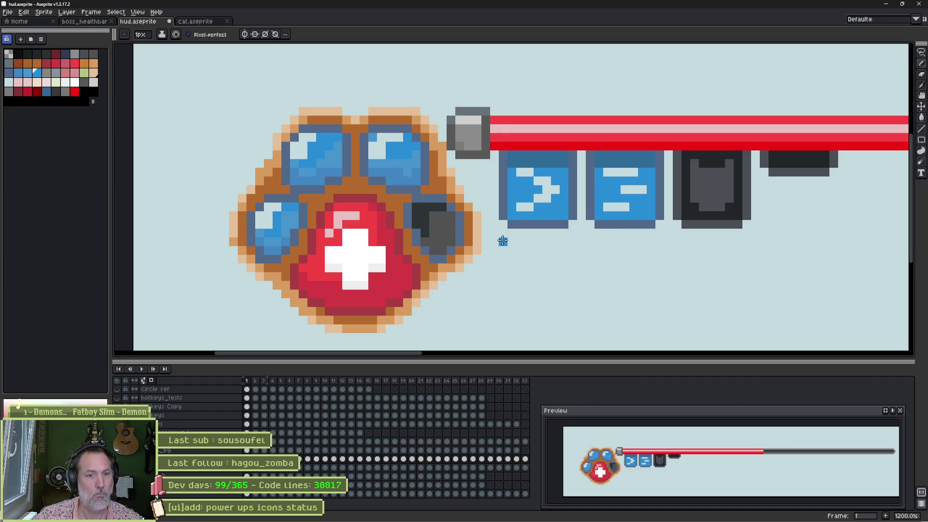
drag(449, 197, 345, 216)
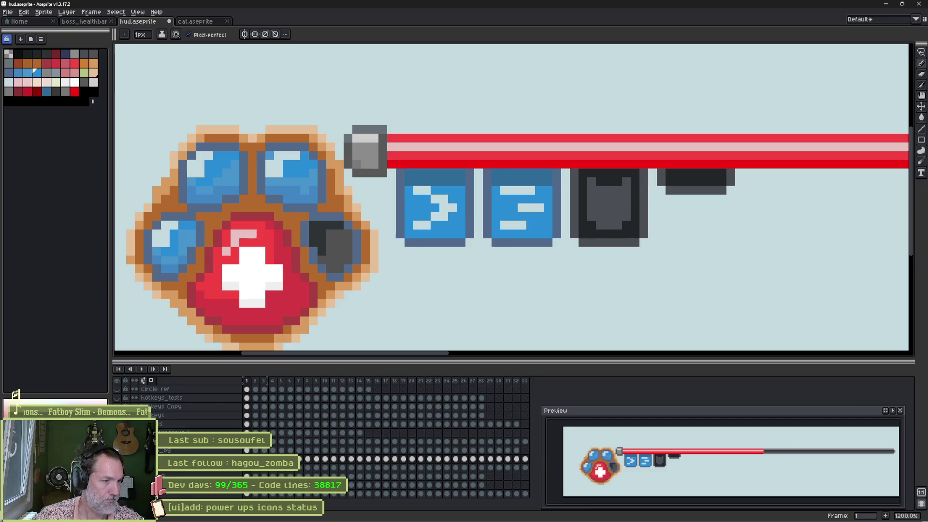
drag(164, 450, 172, 427)
key(v)
mouse_move(473, 261)
mouse_down()
mouse_move(465, 239)
mouse_move(476, 267)
mouse_up()
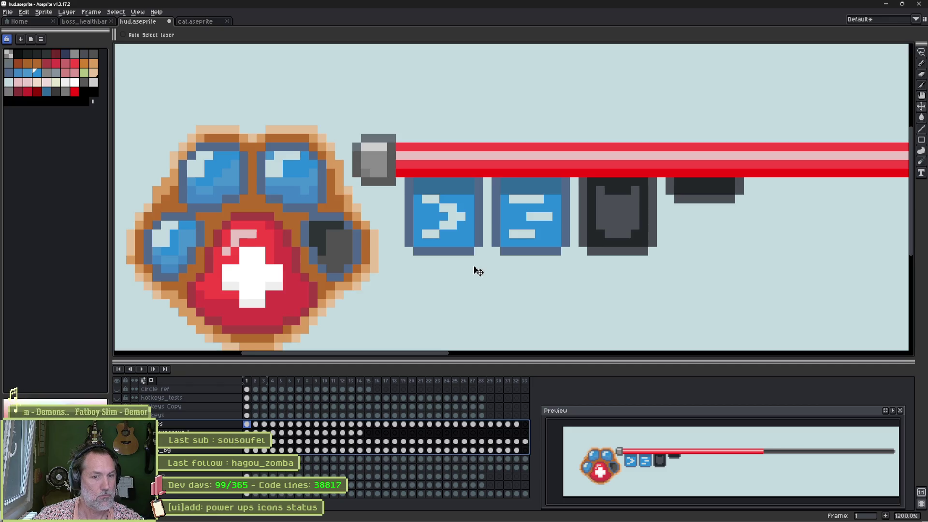
key(ctrl+s)
Reimport the changed hud.aseprite in the player_health_ui scene.
key(alt+Tab)
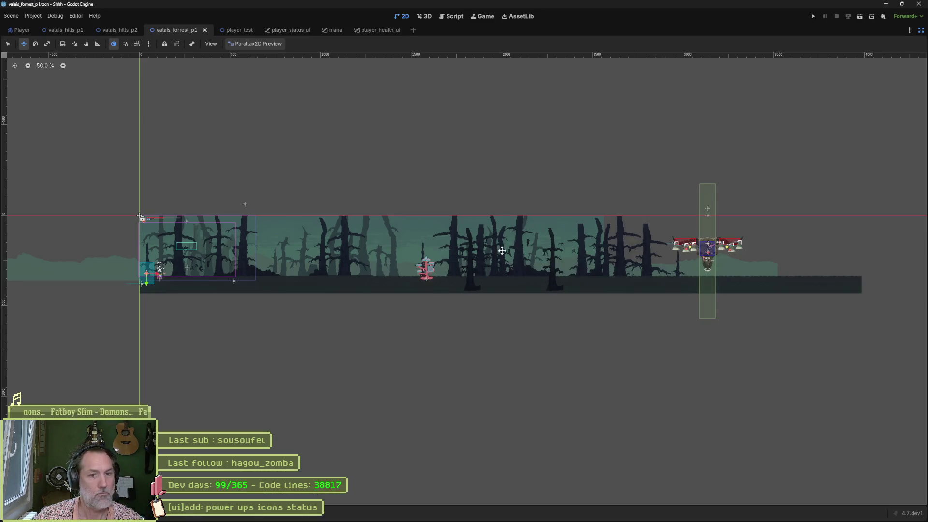
click(384, 31)
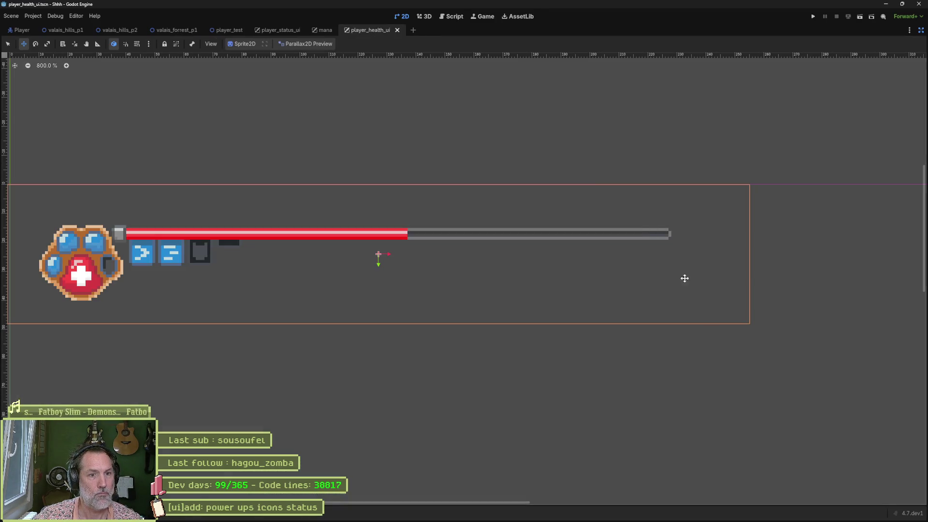
click(921, 31)
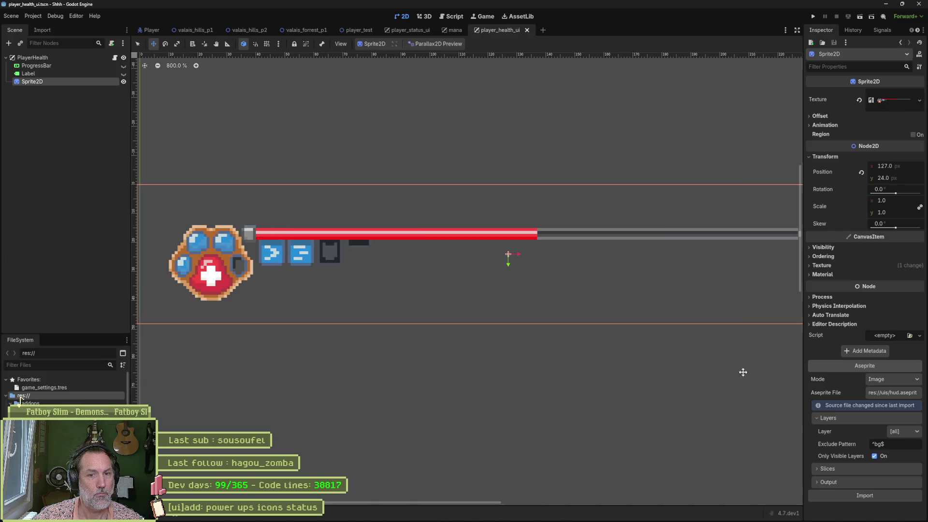
click(846, 495)
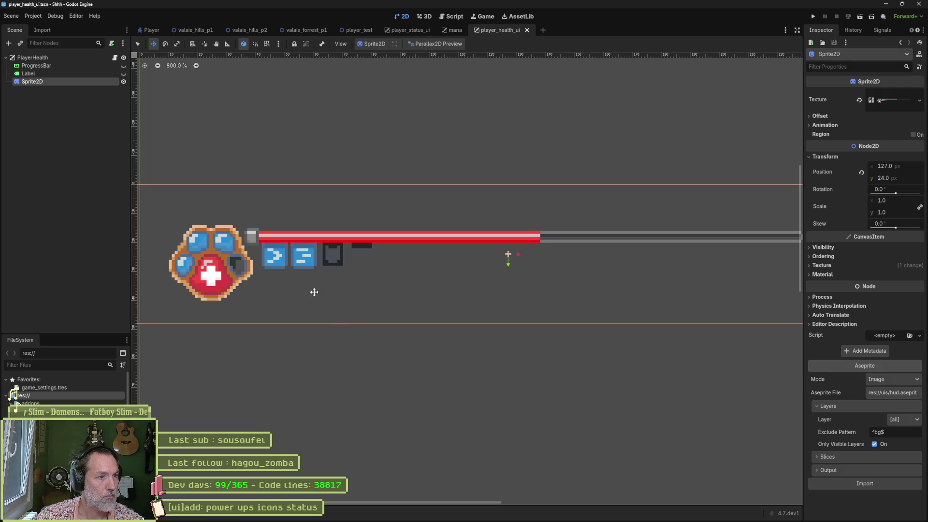
Playtest the HUD walking the cat right, then show the hotkeys Copy layer in Aseprite.
key(F5)
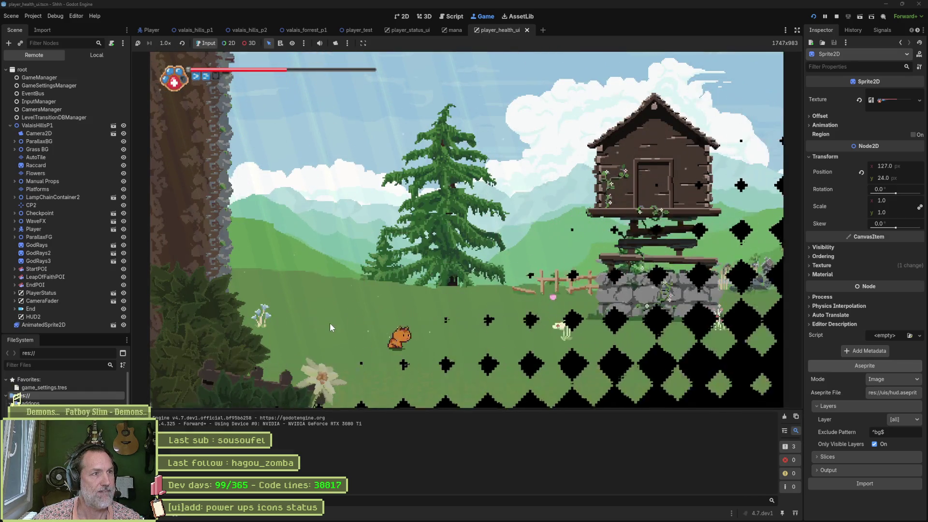
key(ctrl+shift+F11)
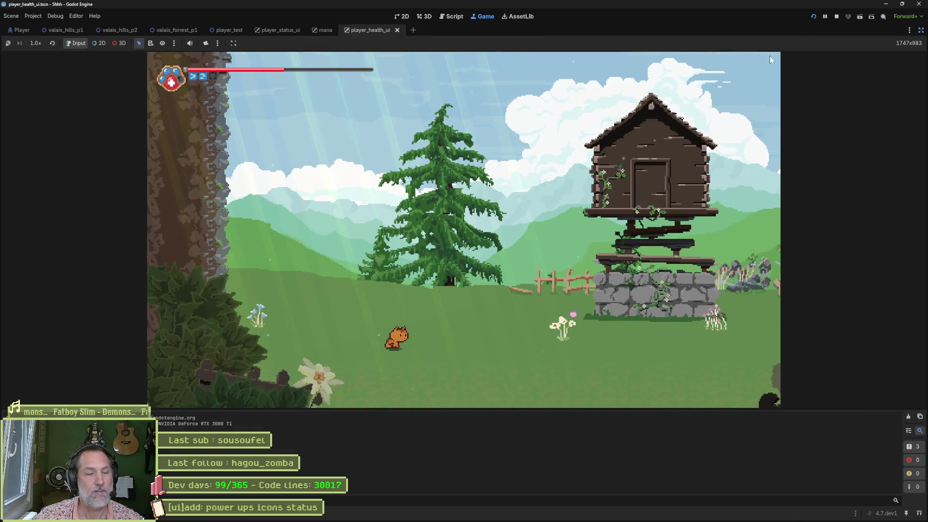
key(Right)
key(Right)
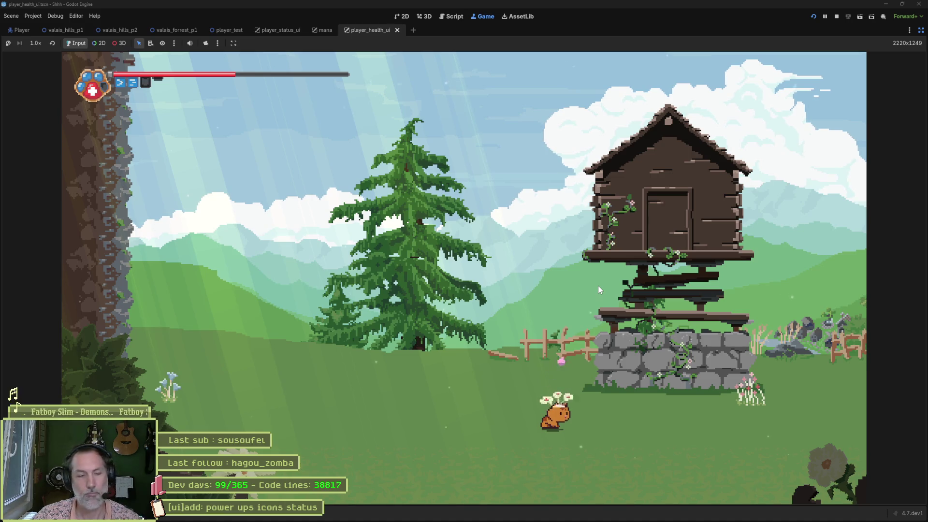
key(F8)
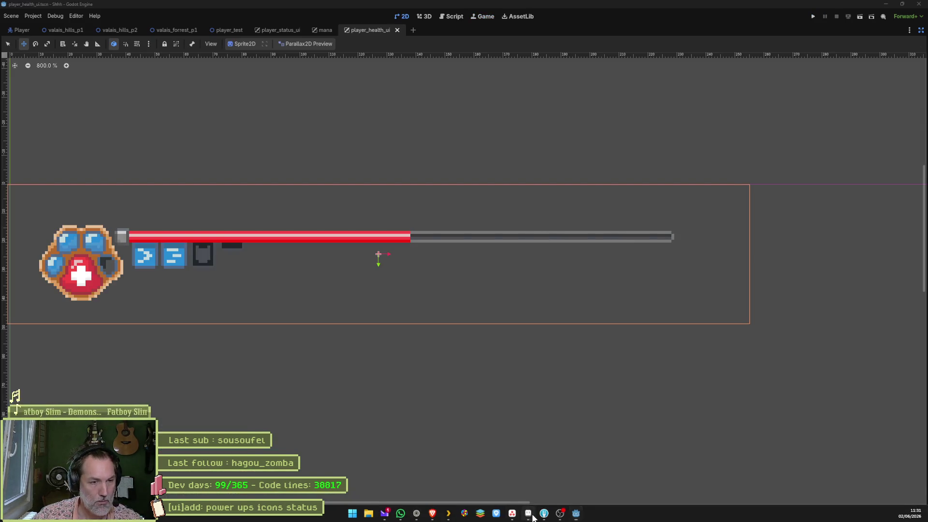
click(531, 514)
click(117, 406)
Lasso the V and X icons on the hotkeys layer and shift them left.
drag(350, 284, 376, 223)
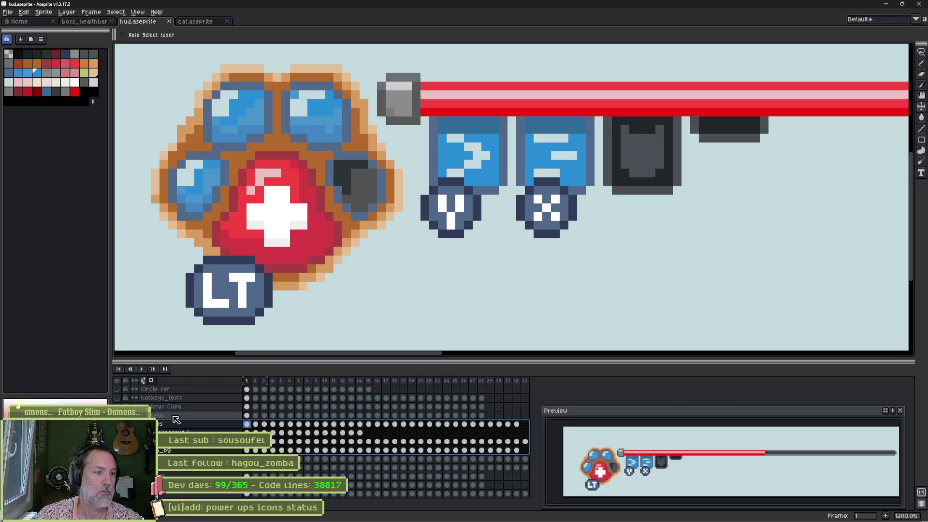
key(Up)
key(q)
mouse_move(466, 150)
mouse_down()
mouse_move(621, 196)
mouse_move(466, 150)
mouse_up()
drag(563, 237, 551, 237)
key(Return)
Nudge the LT badge up one pixel and right one pixel.
mouse_move(289, 257)
mouse_down()
mouse_move(209, 340)
mouse_move(280, 295)
mouse_up()
key(Up)
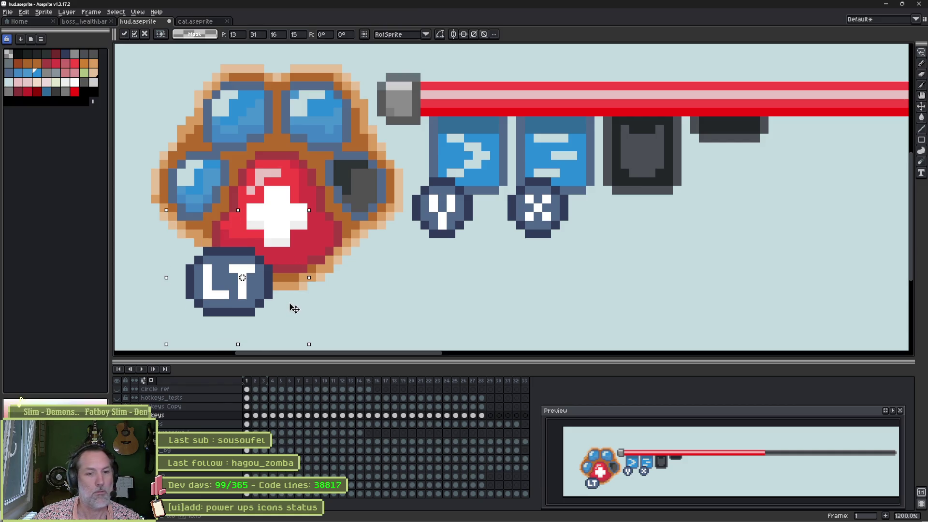
key(Right)
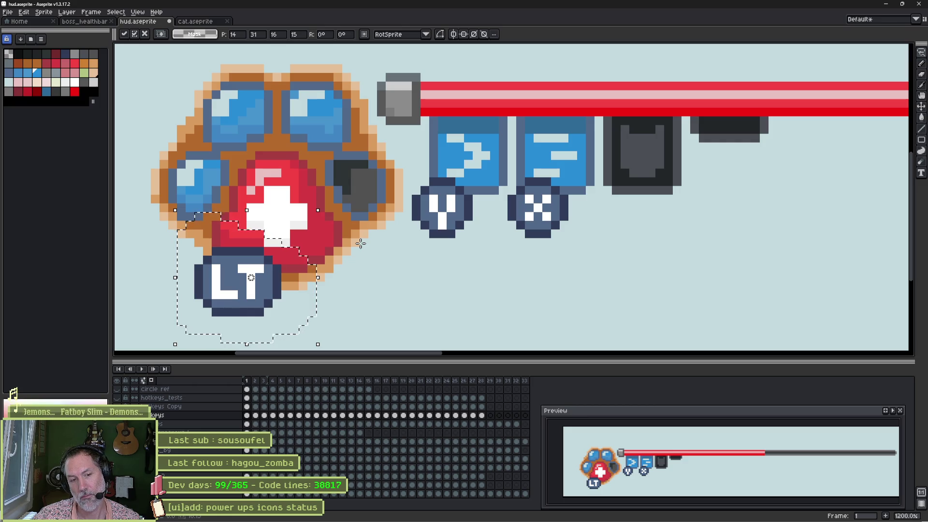
key(ctrl+d)
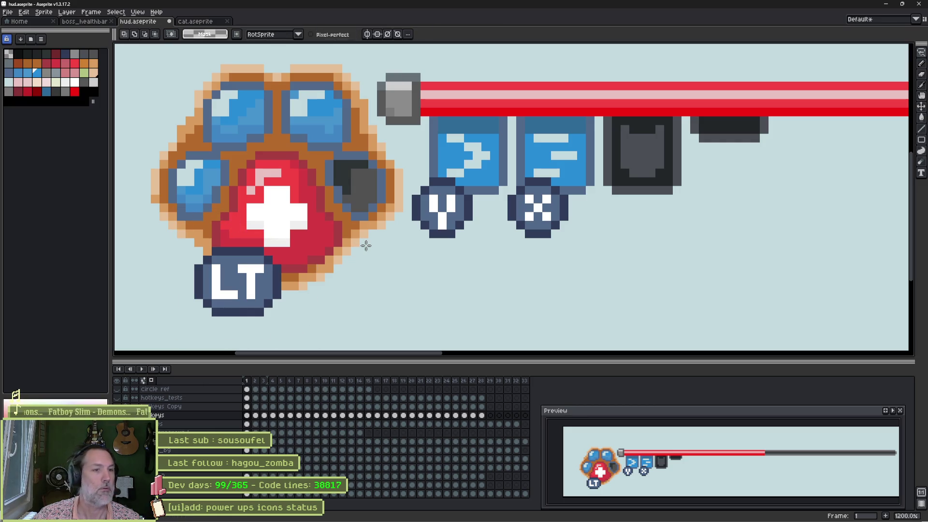
key(alt+Tab)
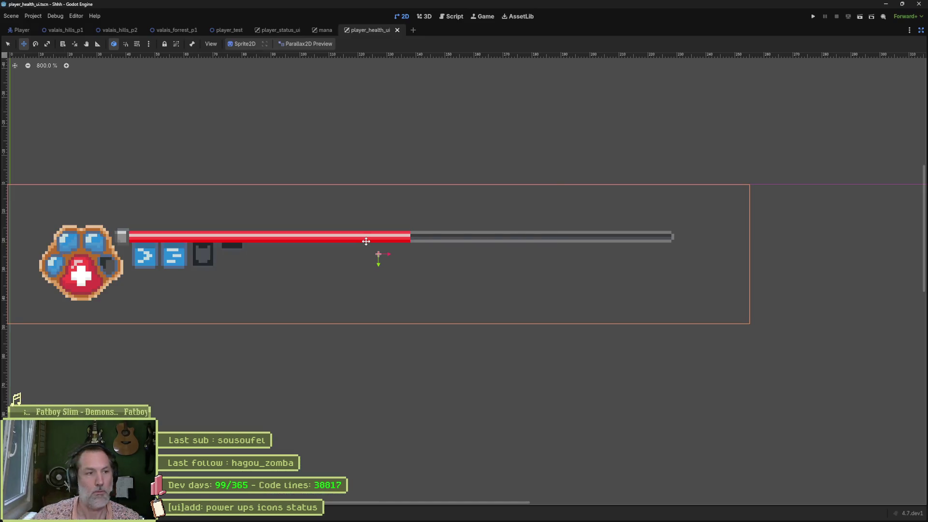
Run the hills level in an enlarged view, stop it, then run valais_forrest_p1.
click(921, 30)
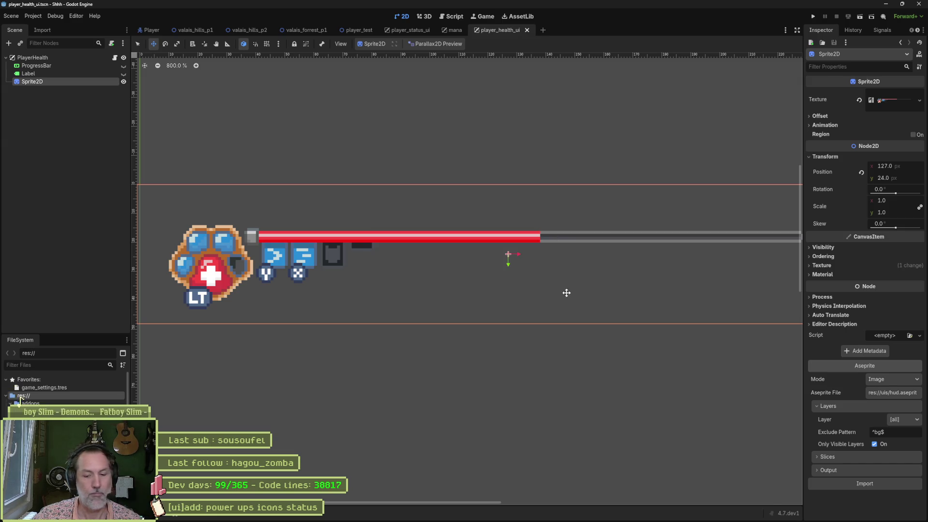
key(F5)
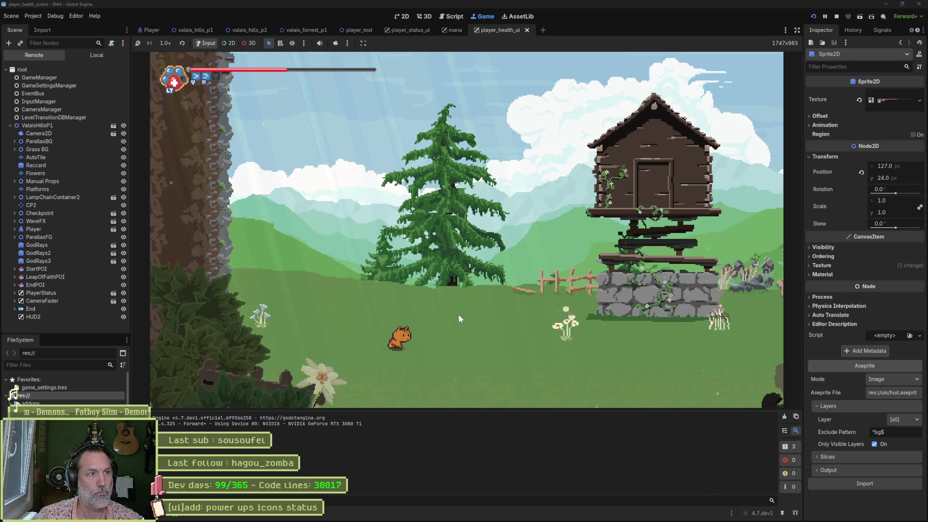
click(797, 31)
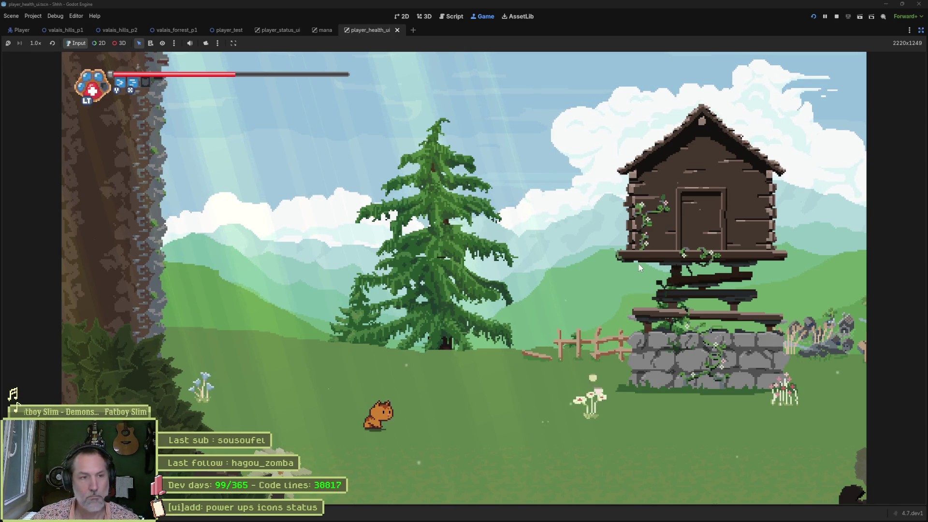
key(F8)
click(179, 30)
key(F6)
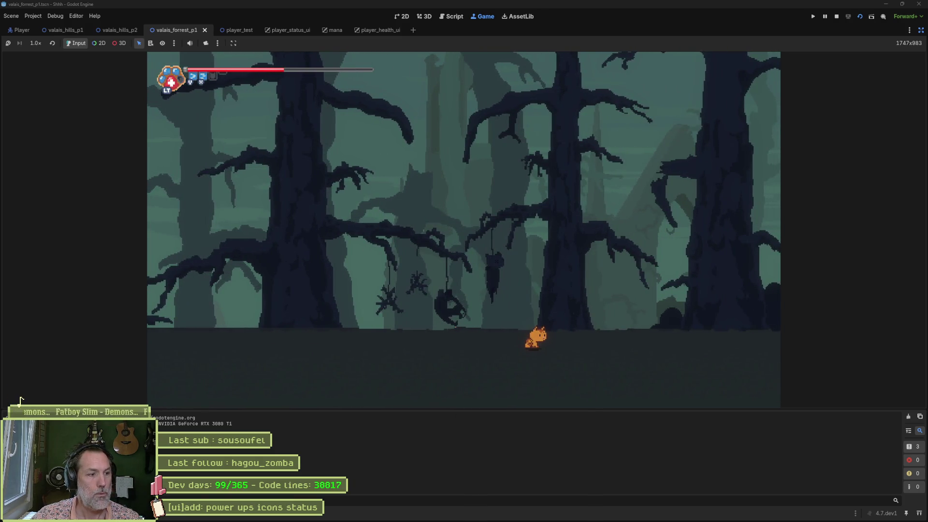
Enlarge the forest-level game view, stop the run, and save the valais_forrest_p1 scene.
key(ctrl+j)
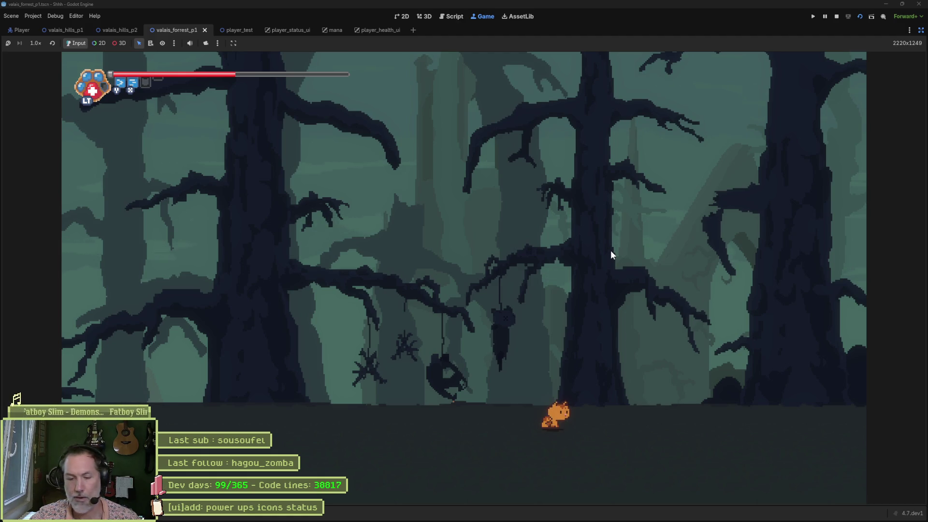
key(F8)
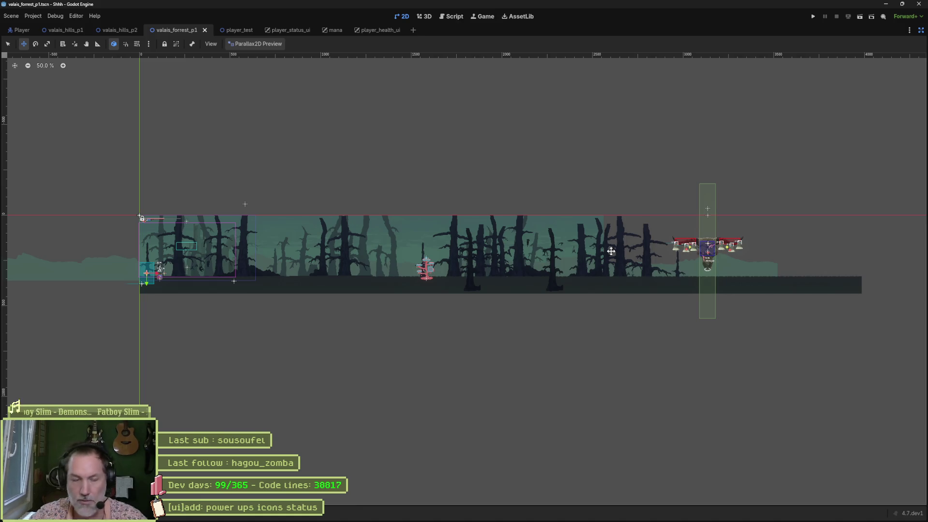
scroll(166, 269, up, 6)
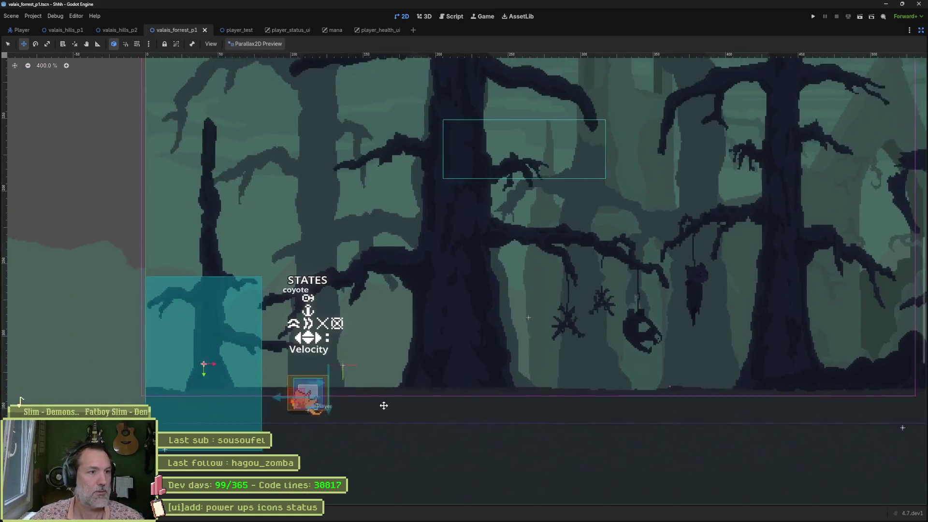
scroll(384, 406, up, 3)
scroll(323, 392, down, 2)
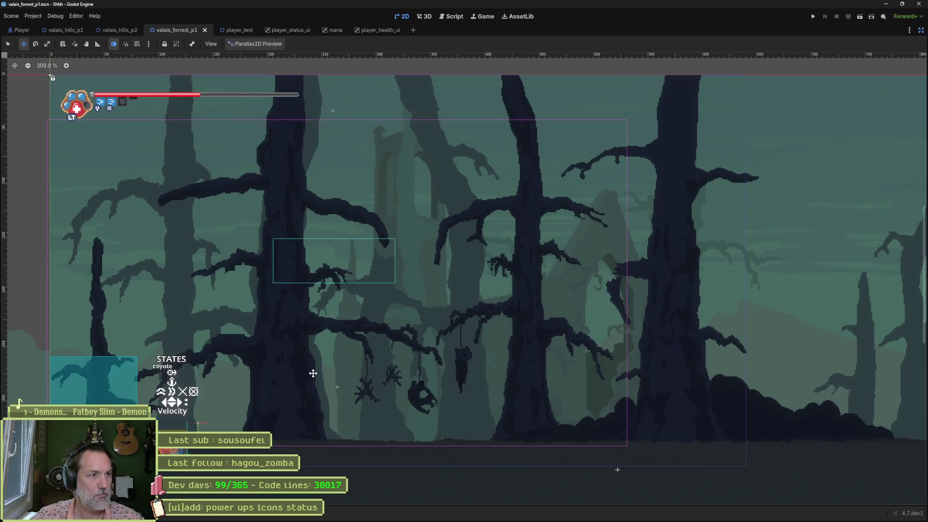
key(ctrl+s)
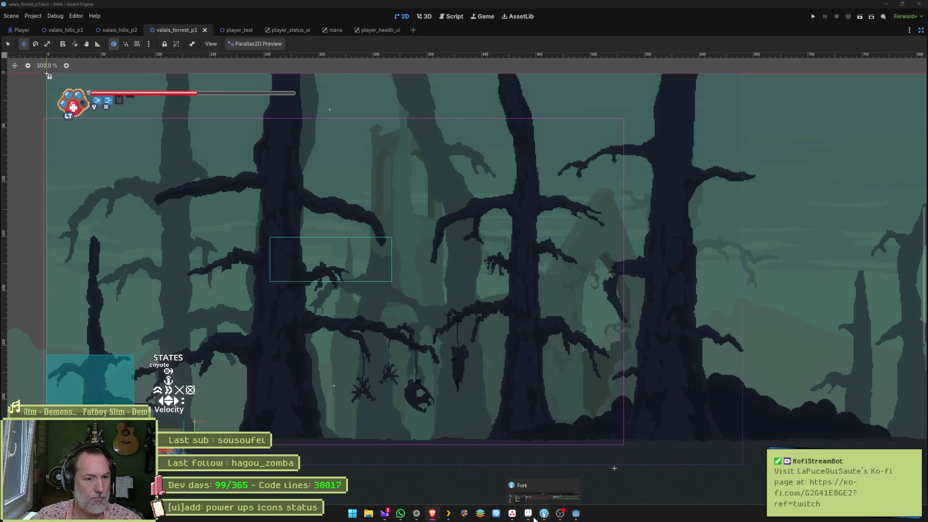
Undo an accidental palette swatch move in Aseprite.
click(531, 518)
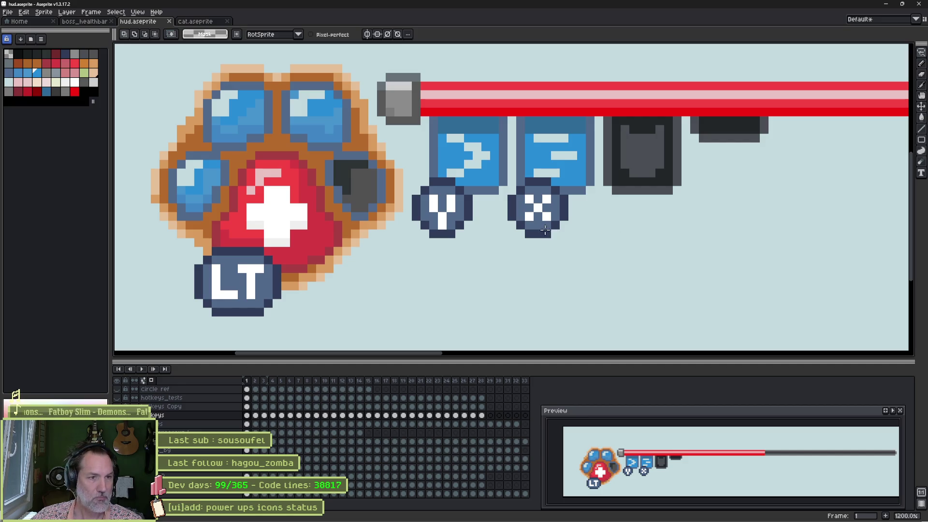
key(v)
key(b)
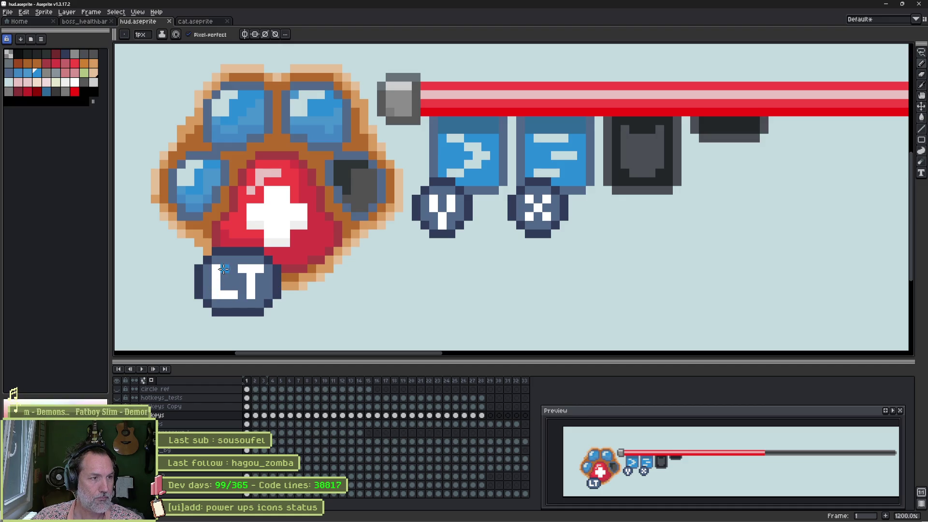
key(i)
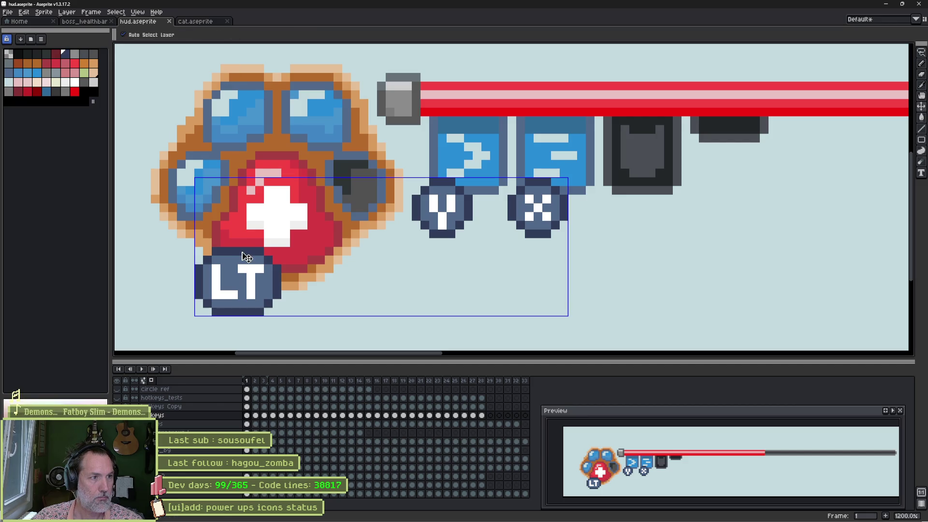
key(b)
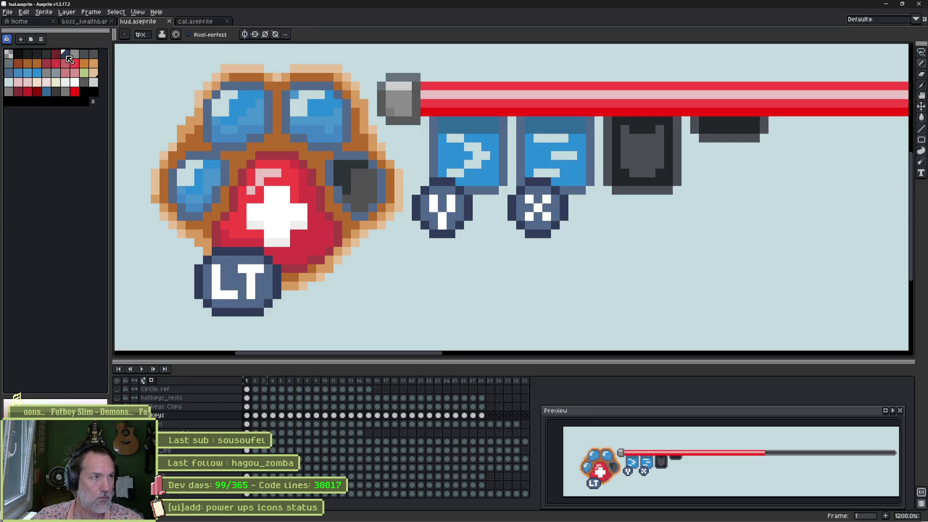
drag(65, 53, 84, 91)
key(ctrl+z)
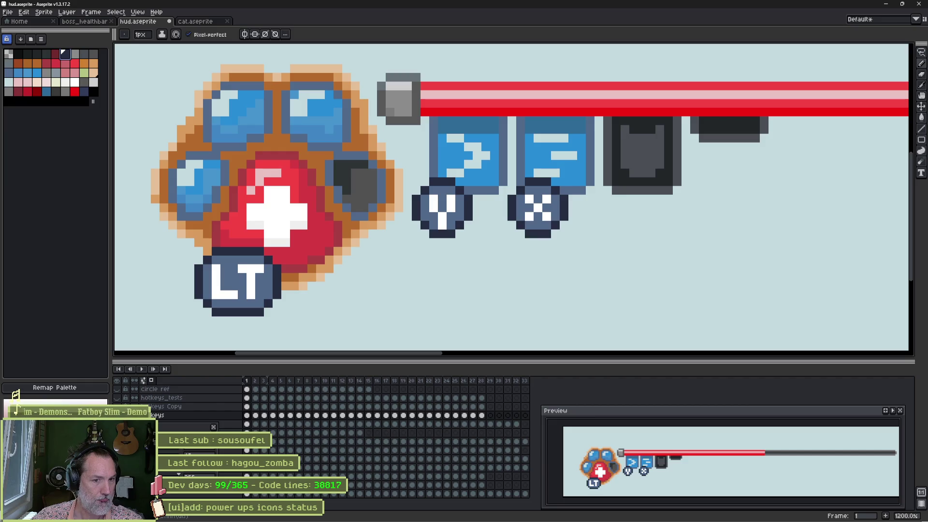
Save the HUD sprite and return to the Godot editor.
key(ctrl+s)
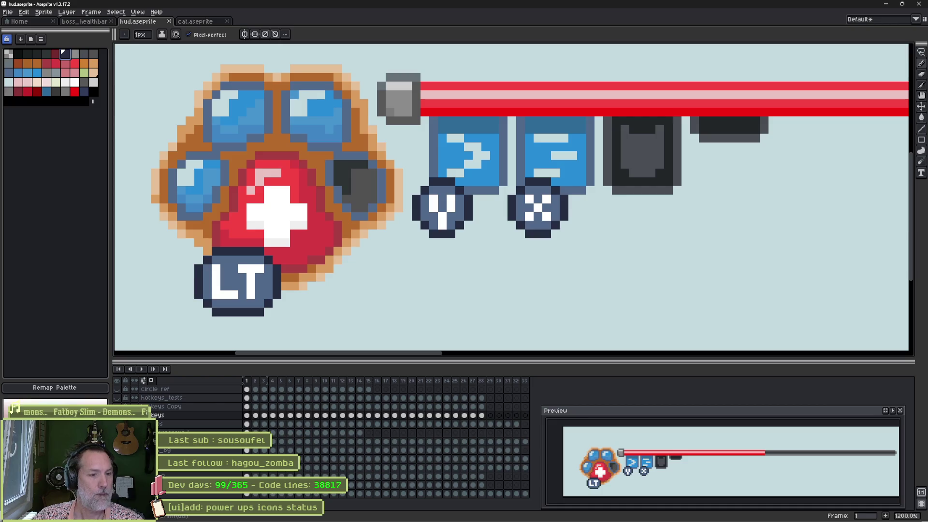
mouse_move(448, 520)
click(576, 513)
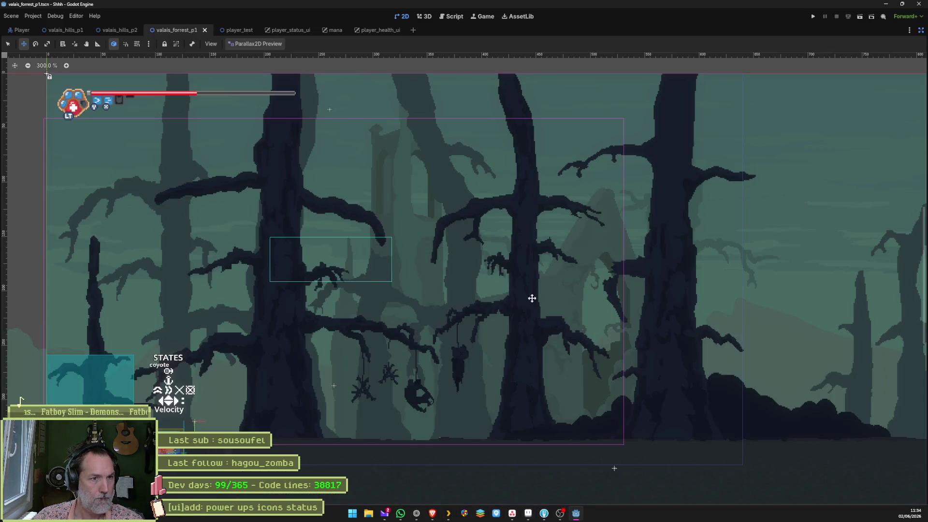
Reimport the updated HUD sprite in the player_health_ui scene.
click(380, 29)
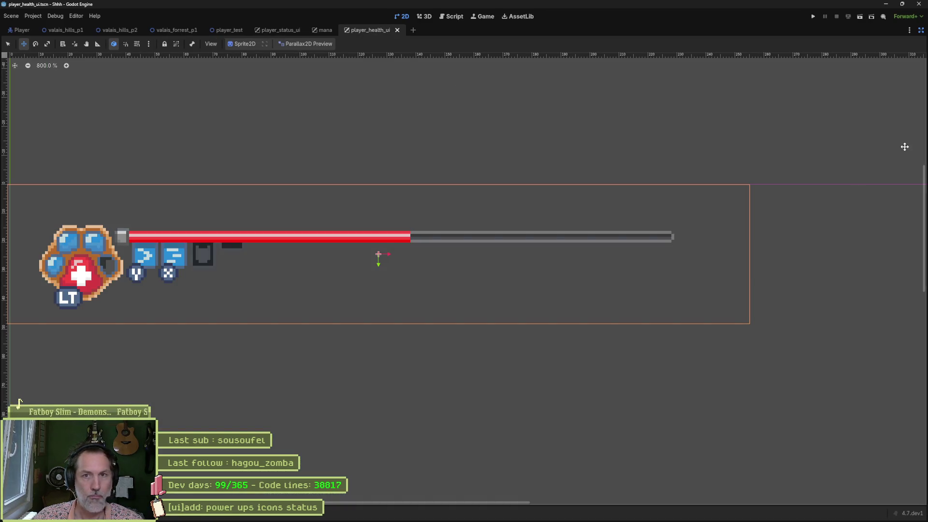
click(921, 30)
click(863, 495)
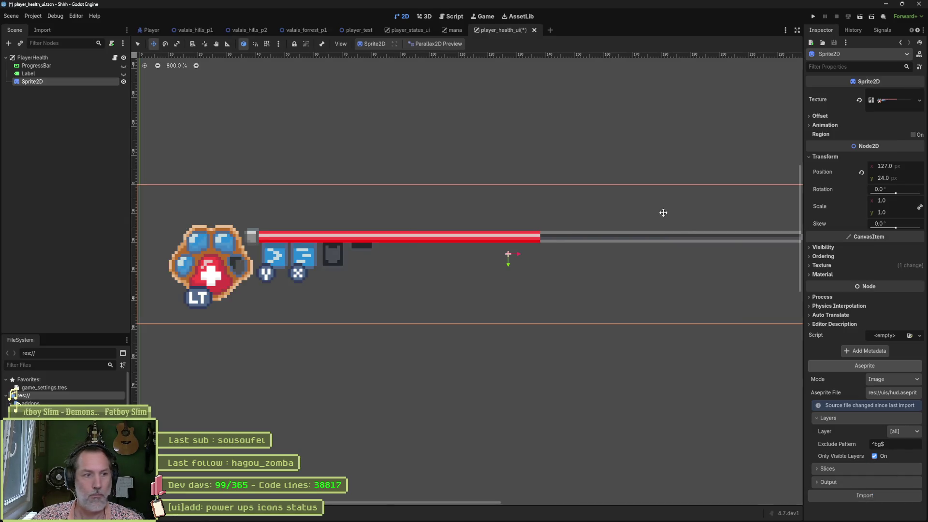
Run the game in an enlarged view to check the HUD, then stop it.
key(F5)
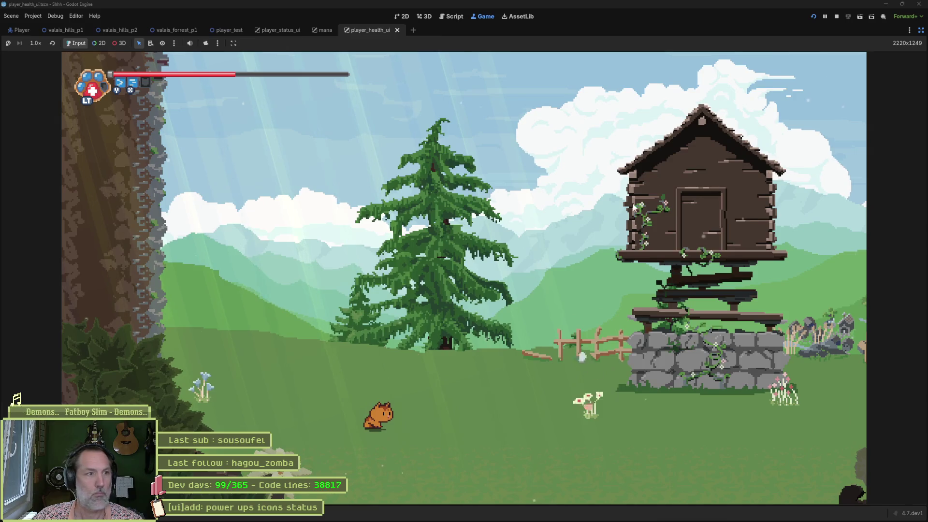
click(797, 30)
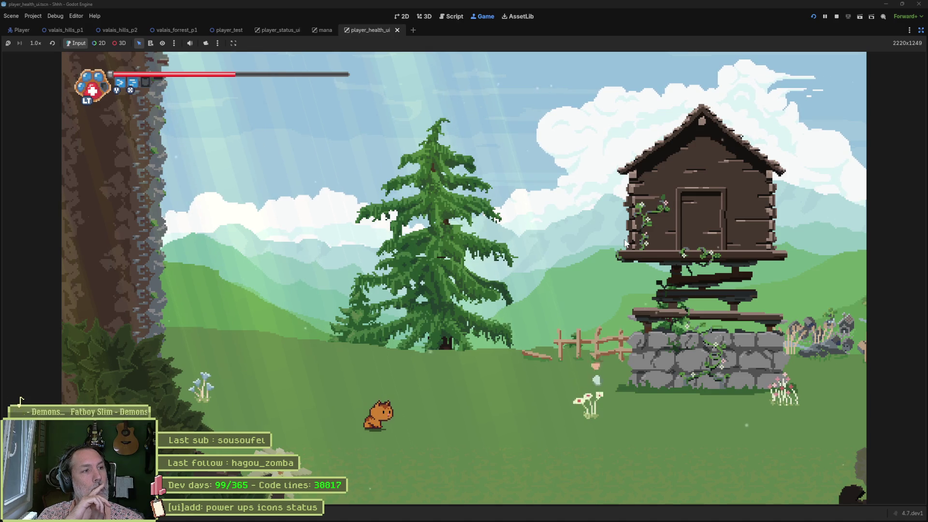
key(F8)
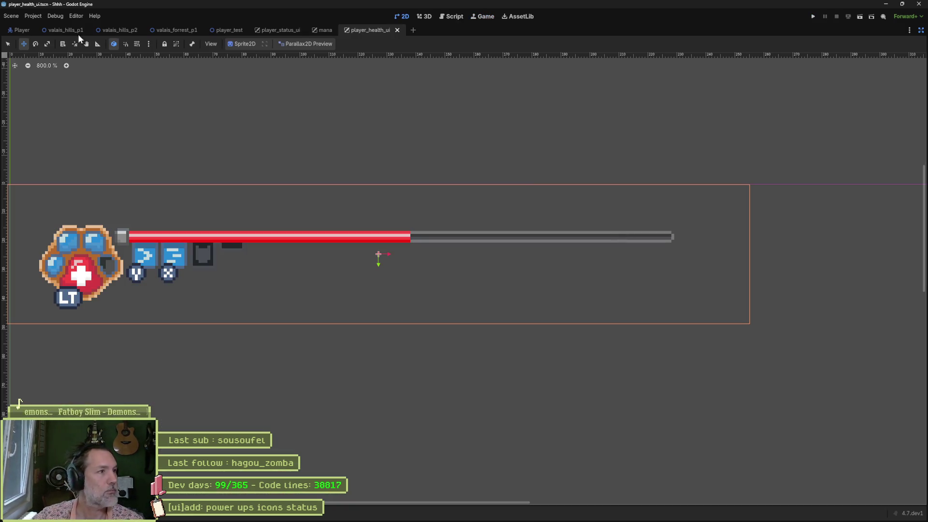
Export the Shhh Windows preset at x86_64 as 20260602_01_shhh.exe in Desktop Builds.
click(37, 16)
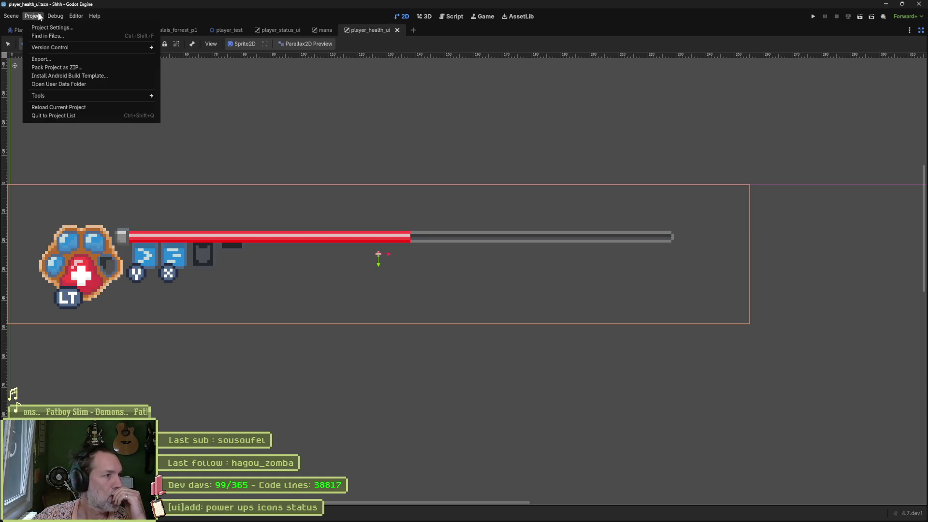
click(34, 61)
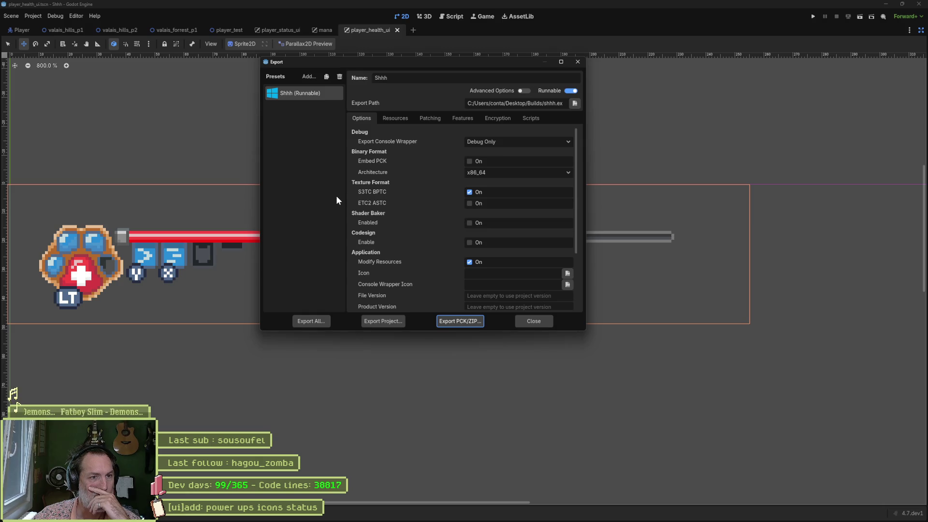
click(480, 174)
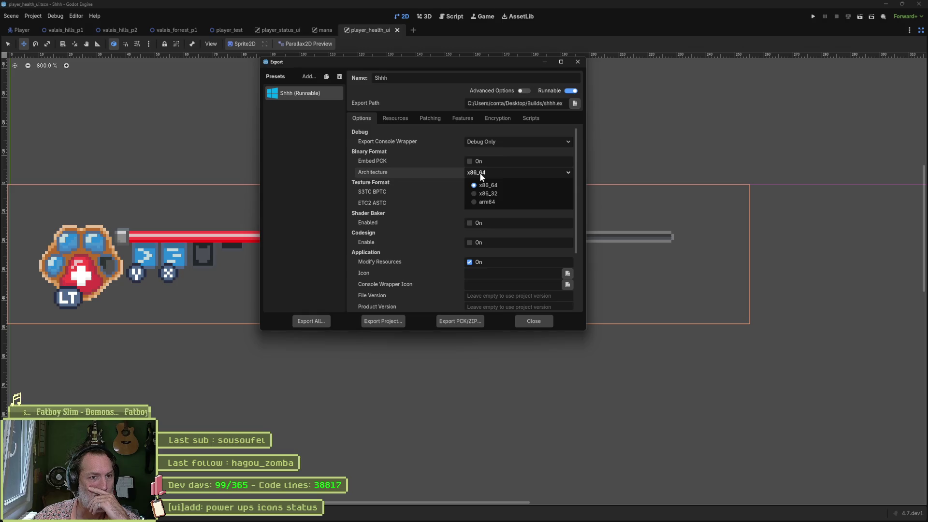
click(480, 174)
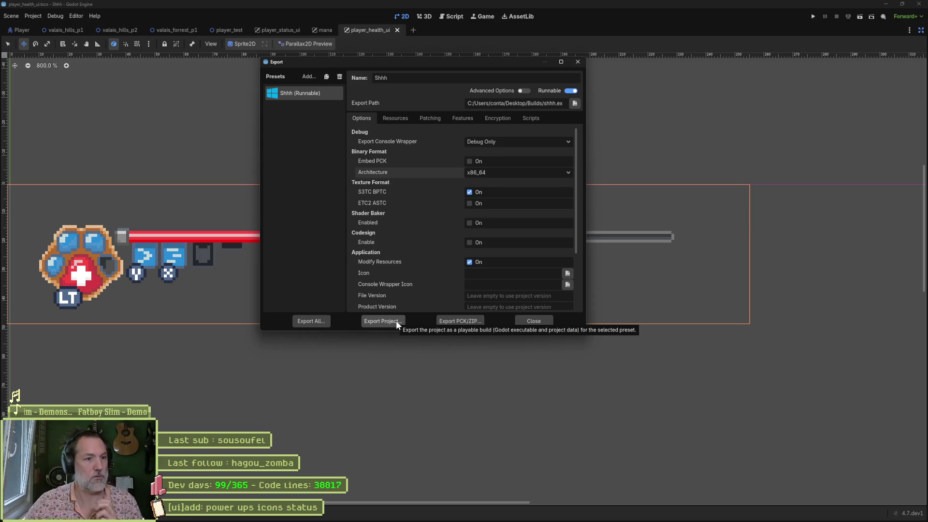
click(396, 320)
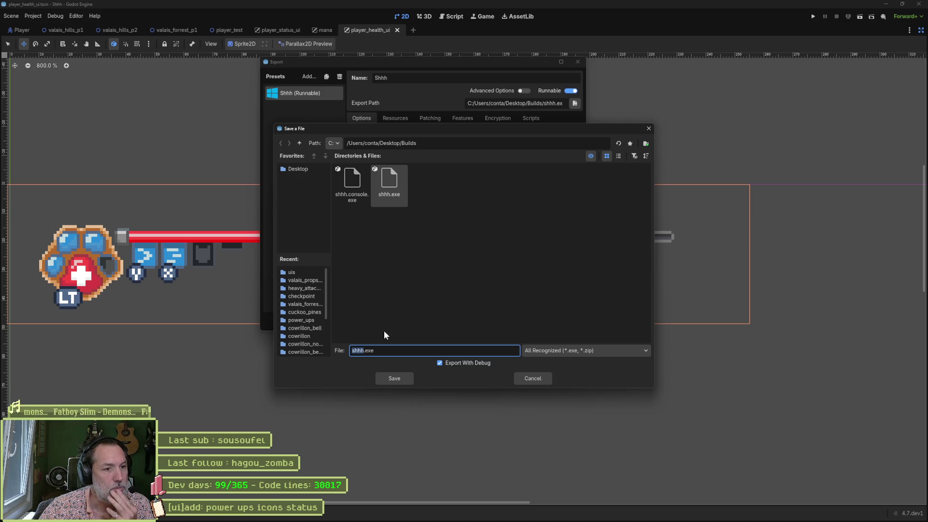
click(364, 350)
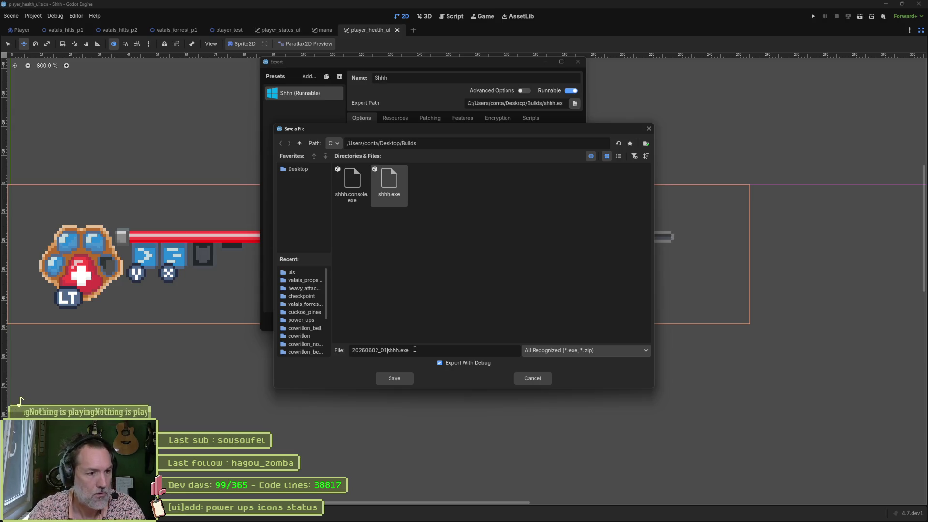
click(401, 377)
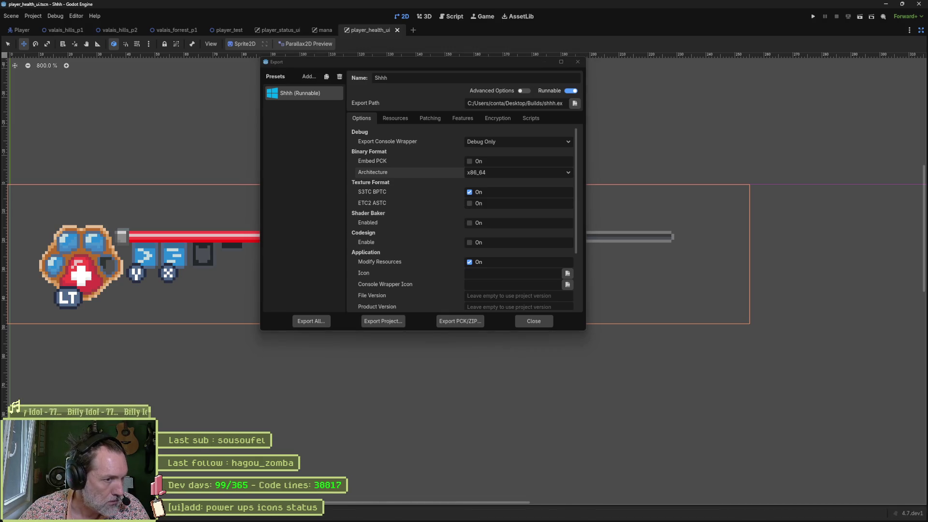
Shift the export window down and open File Explorer at the Desktop folder.
drag(409, 60, 409, 72)
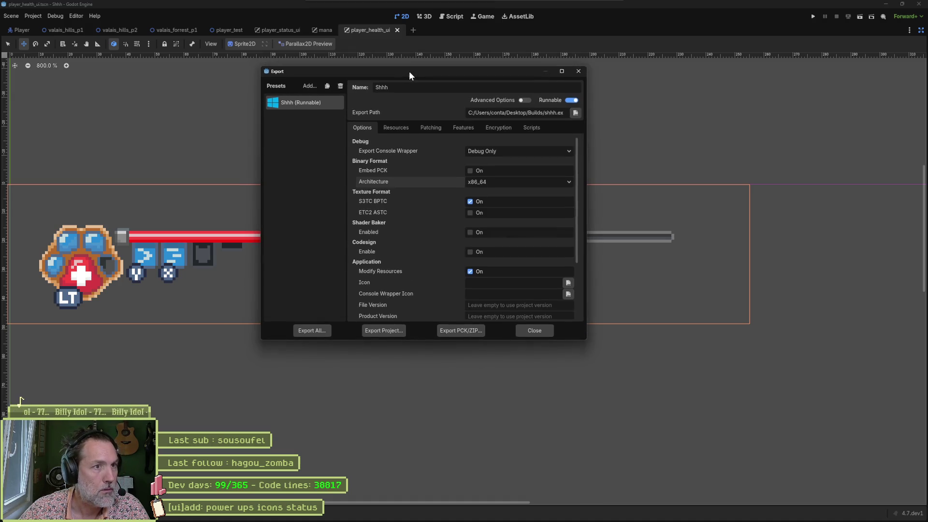
click(369, 514)
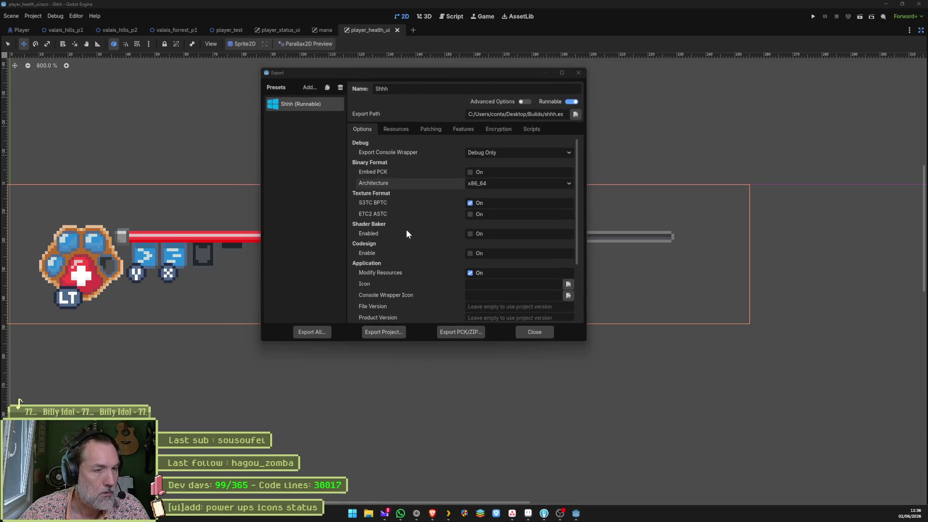
click(144, 169)
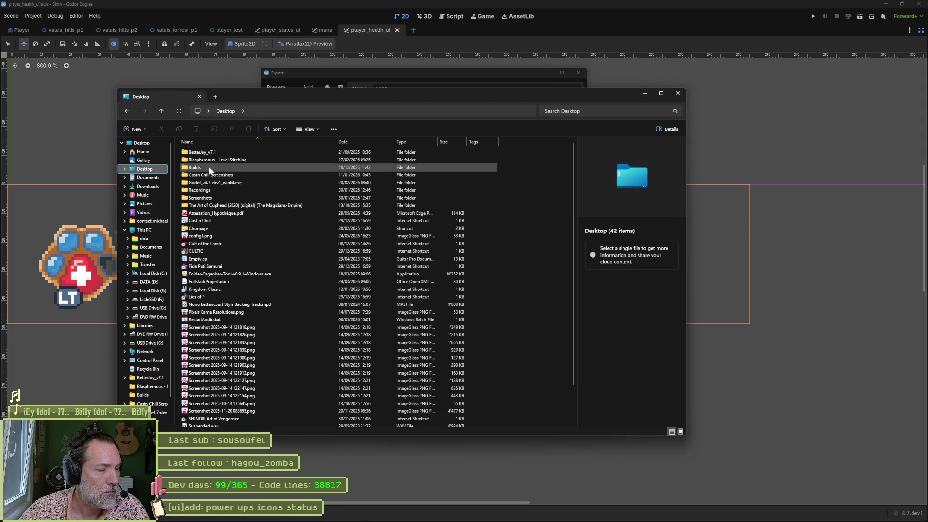
Open the Builds folder and launch the exported Shhh executable.
double_click(208, 168)
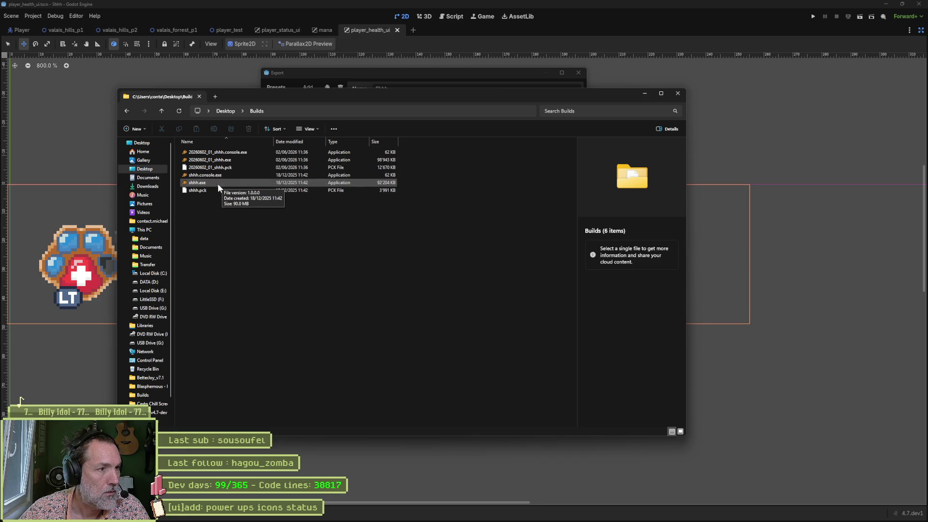
double_click(218, 165)
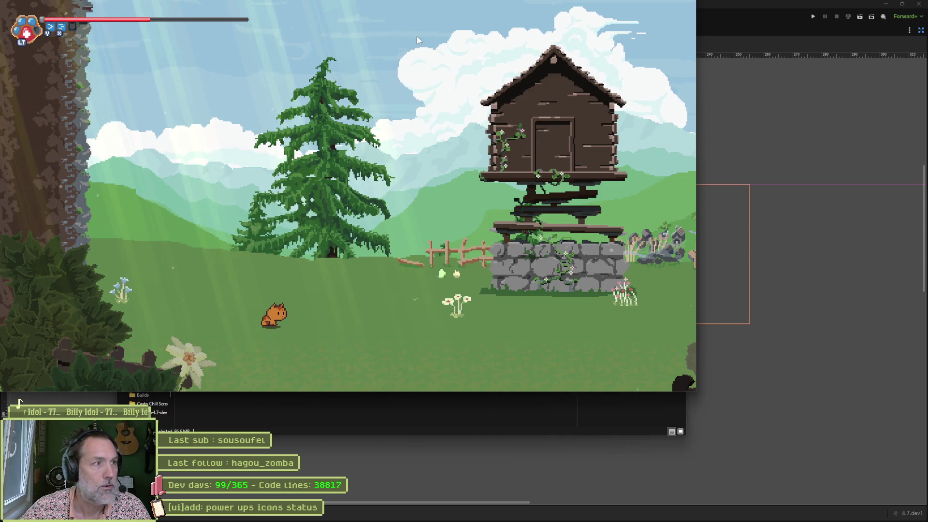
Run and jump the cat right across the meadow toward the barn, then turn left.
key(Right)
key(space)
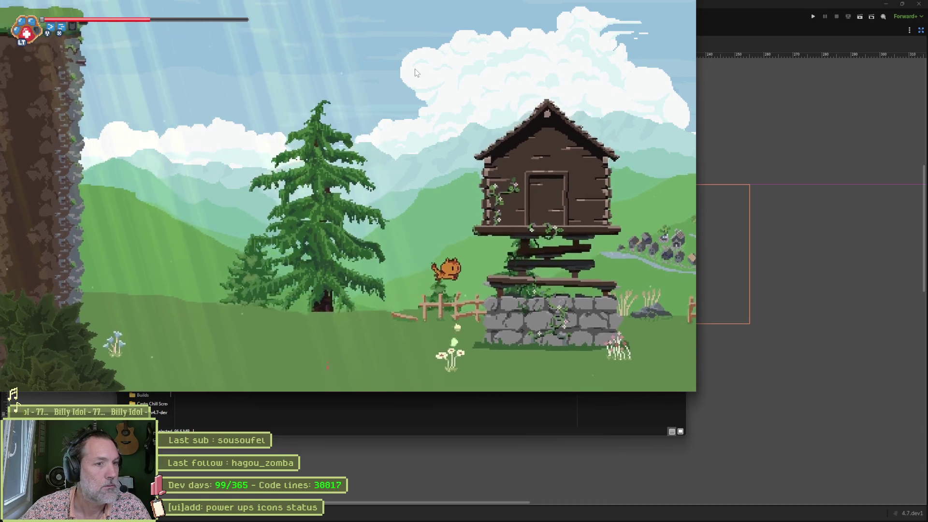
key(Right)
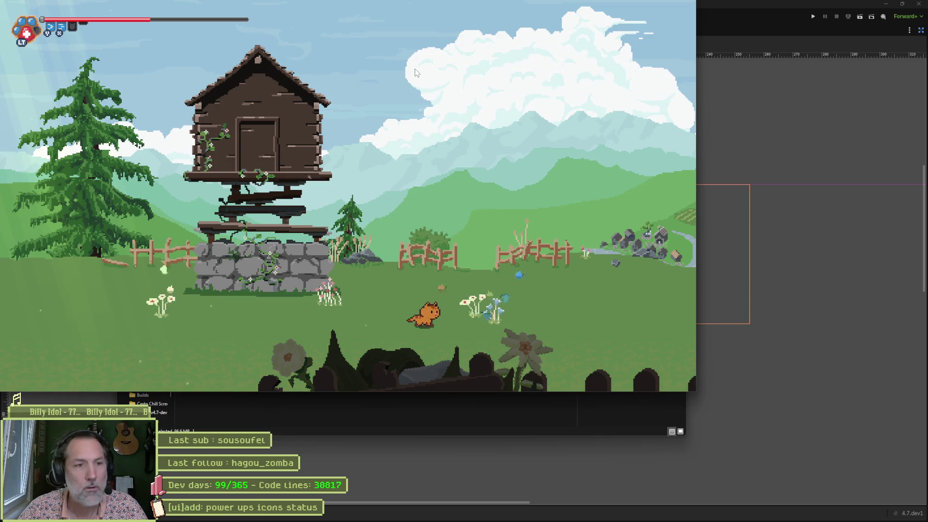
key(Right)
key(Left)
Check the exe's Compatibility and Details properties (version 1.0.0.0, 96.6 MB), then quit the game.
mouse_move(536, 519)
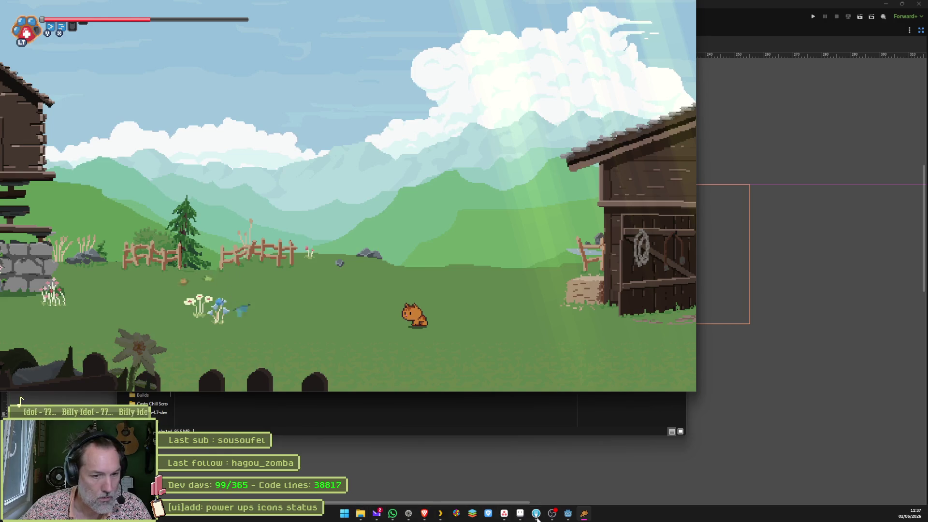
right_click(580, 518)
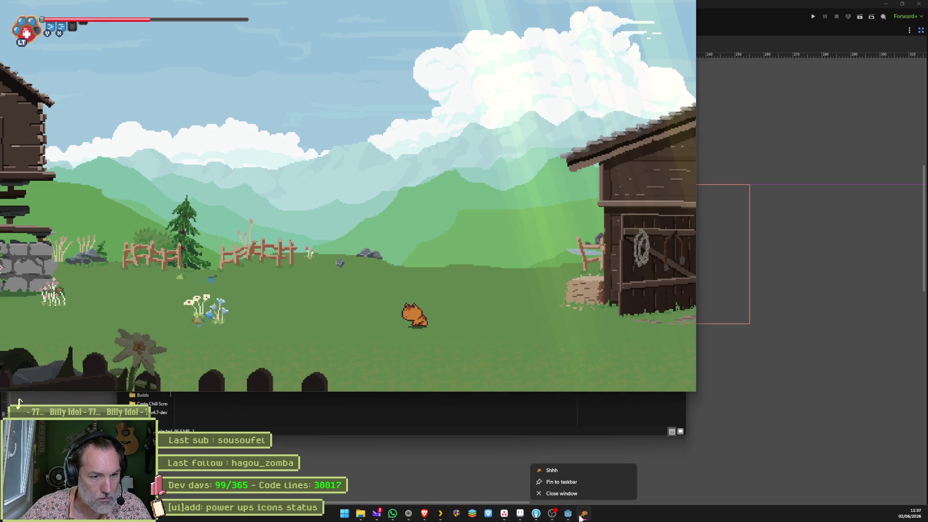
right_click(585, 471)
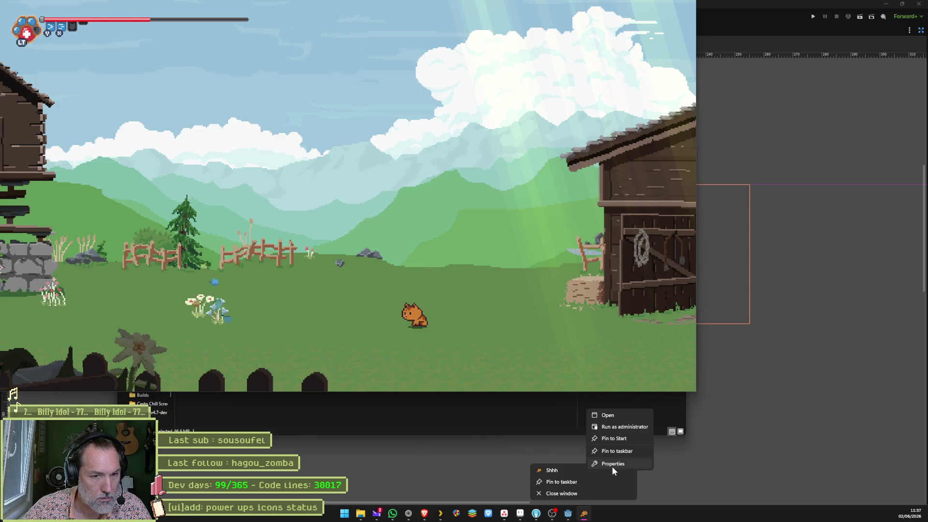
click(612, 464)
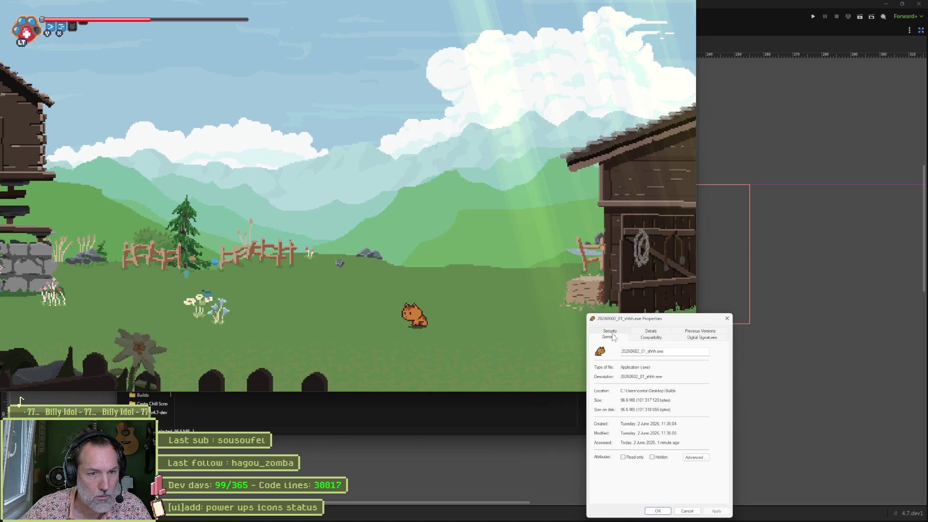
click(651, 338)
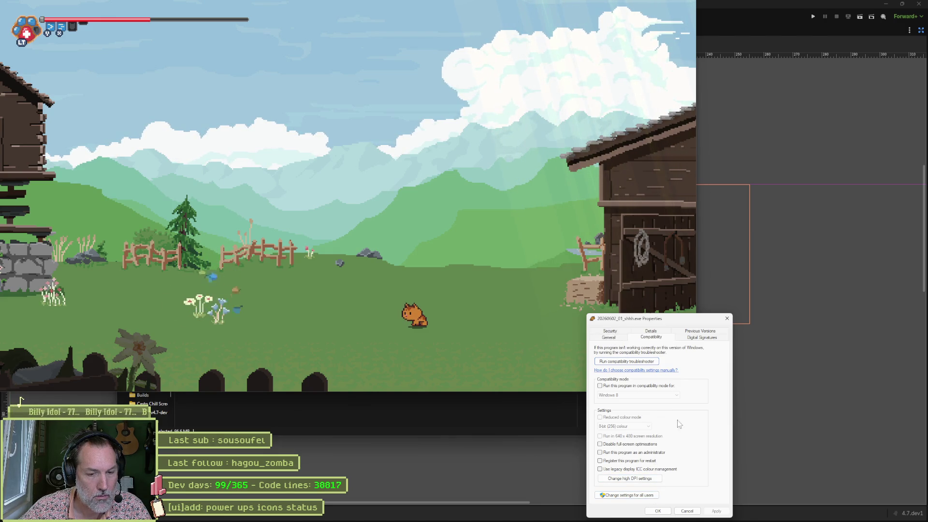
click(663, 332)
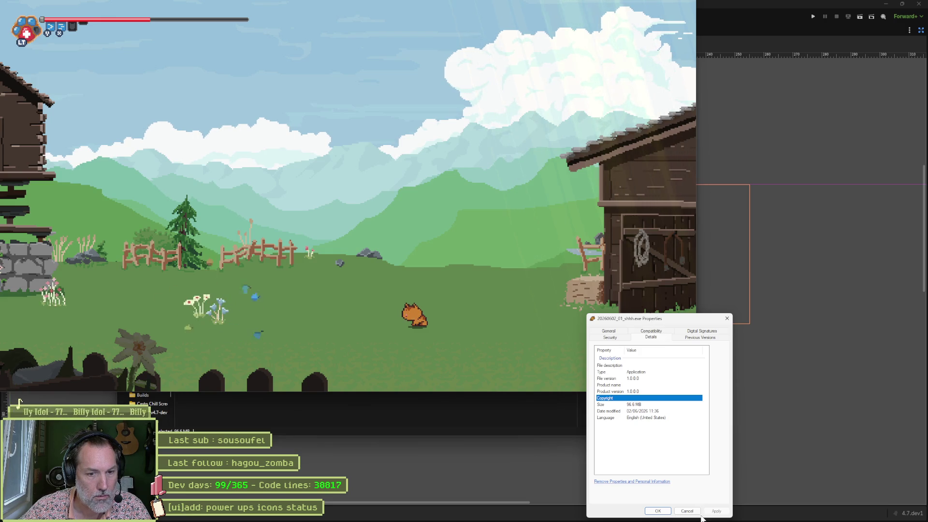
click(687, 511)
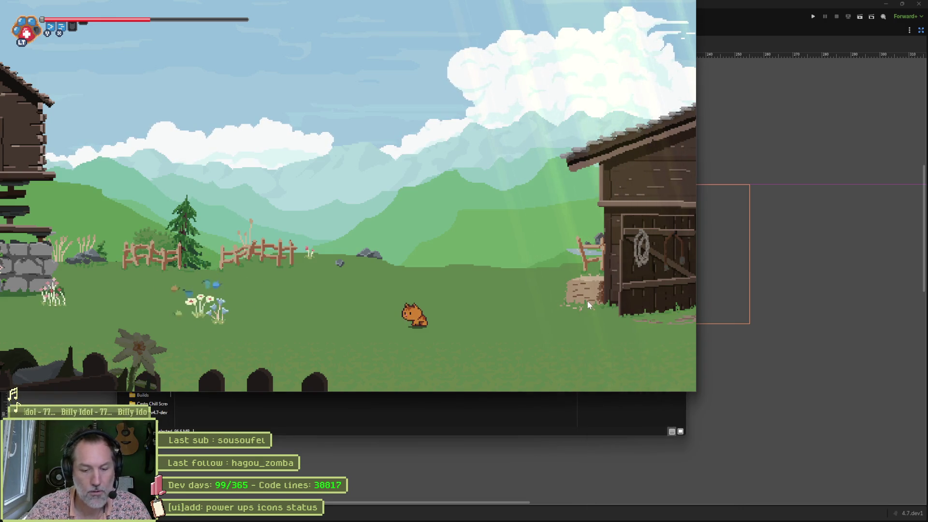
key(alt+F4)
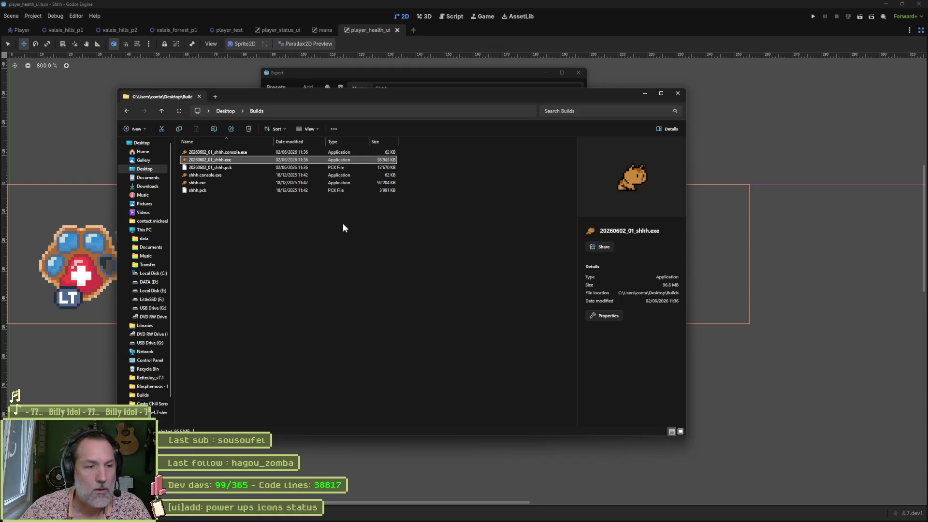
Ask ChatGPT 'projet godot pour windows, comment le lancer en fullscreen', then minimize the browser.
mouse_move(482, 515)
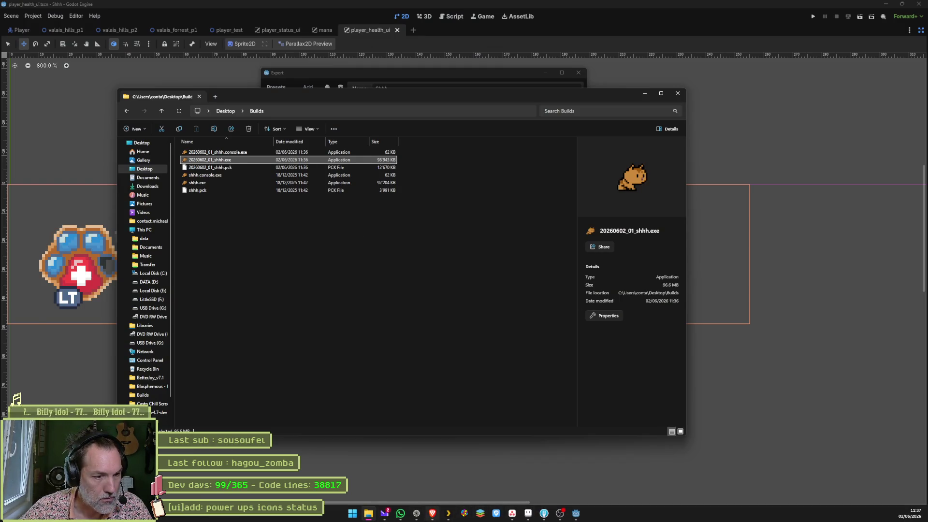
click(416, 514)
key(ctrl+t)
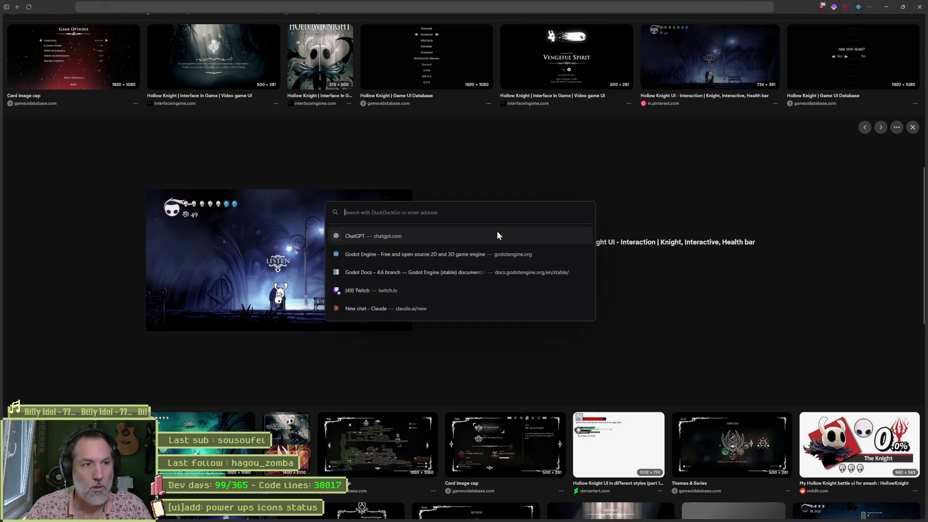
click(497, 235)
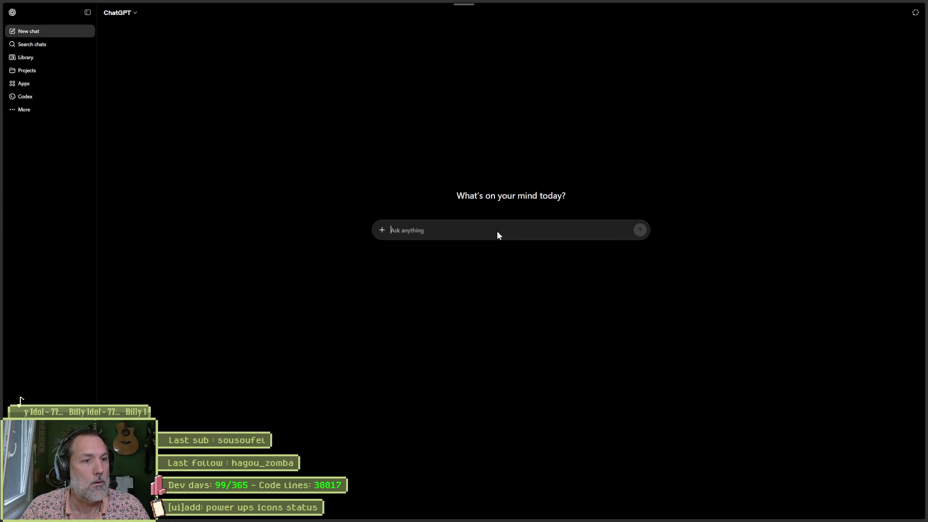
text(j-ai build )
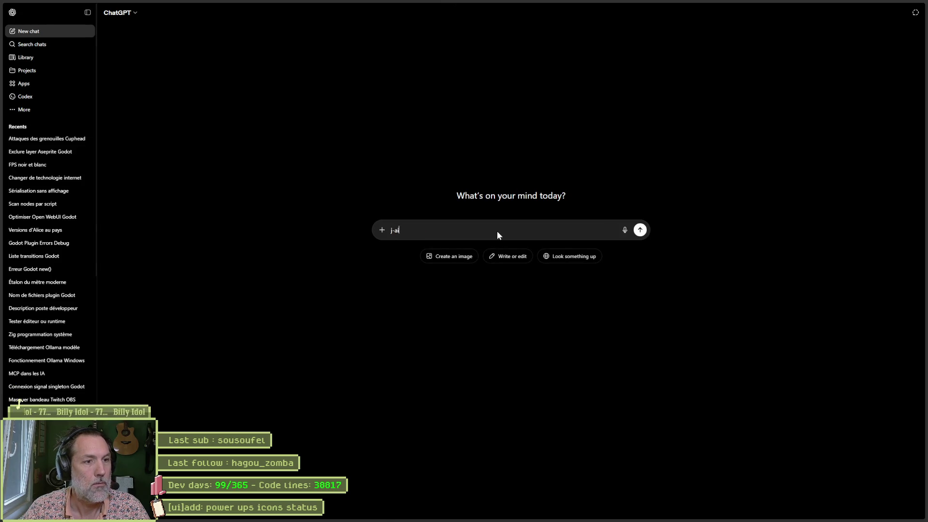
text(mon bprojet)
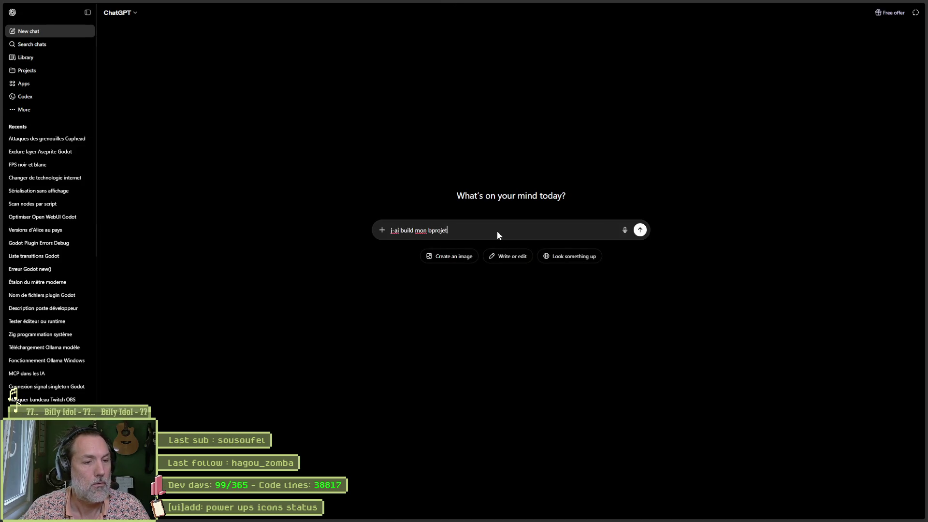
key(BackSpace)
key(BackSpace)
key(BackSpace)
text(projet godot )
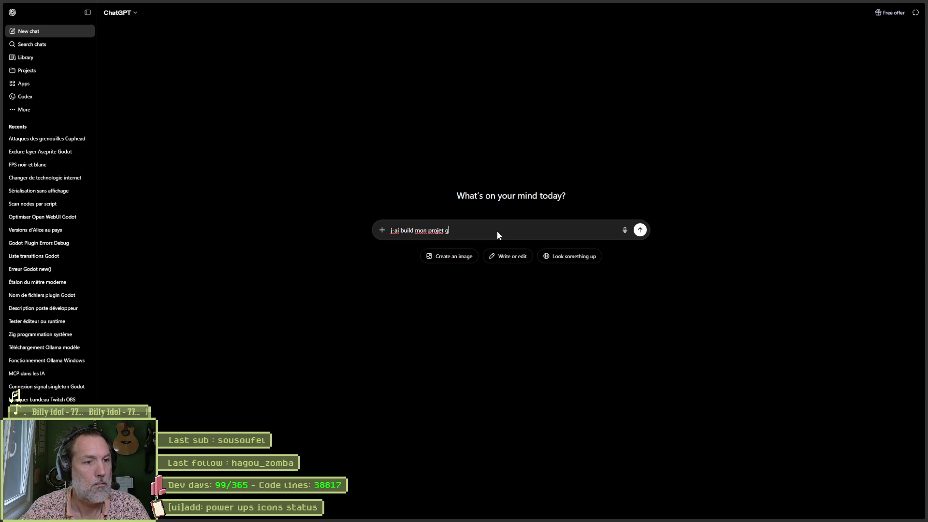
text(pour windows, comment le lancer en fullscreen)
key(Return)
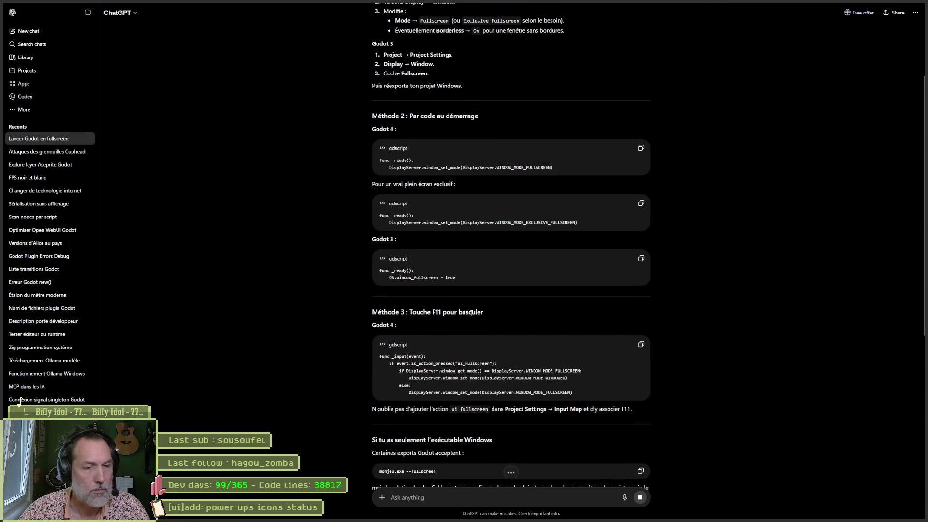
click(886, 7)
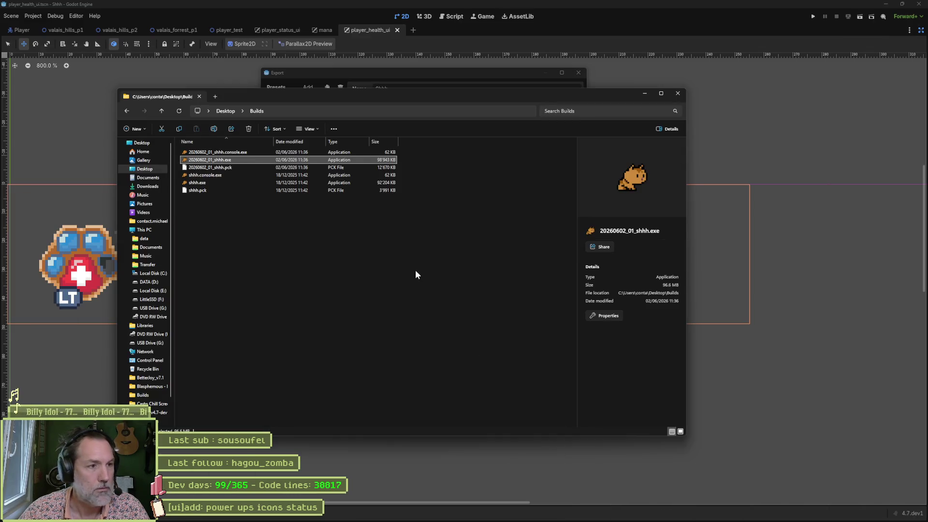
Launch 20260602_01_shhh.exe and run the cat back and forth, then right toward the barn.
double_click(220, 159)
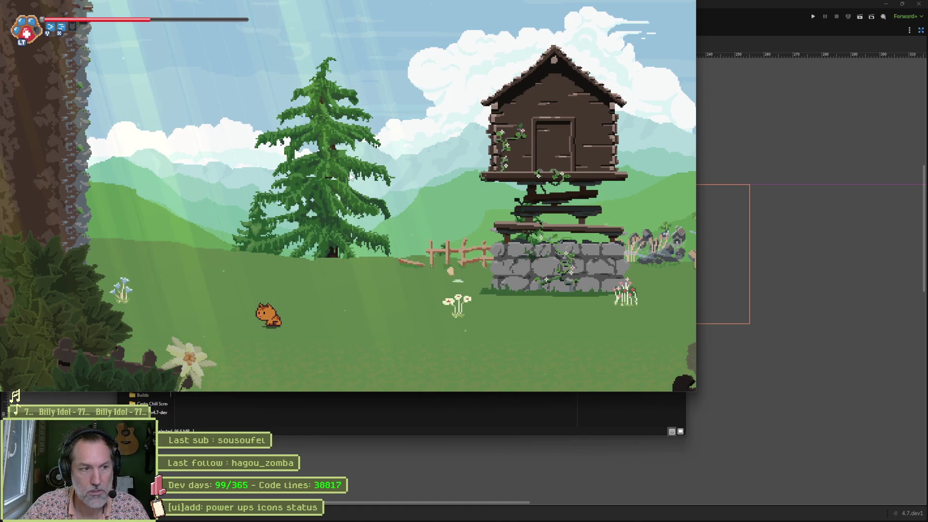
key(Right)
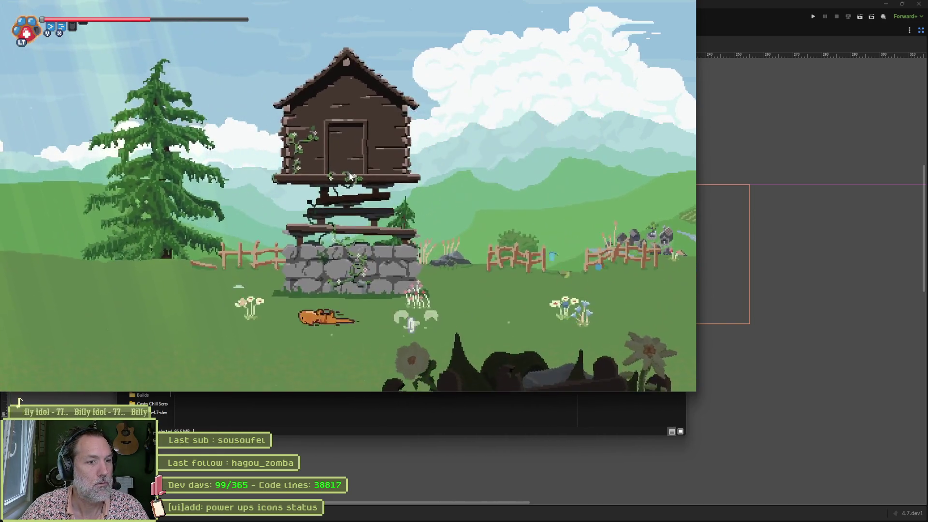
key(Left)
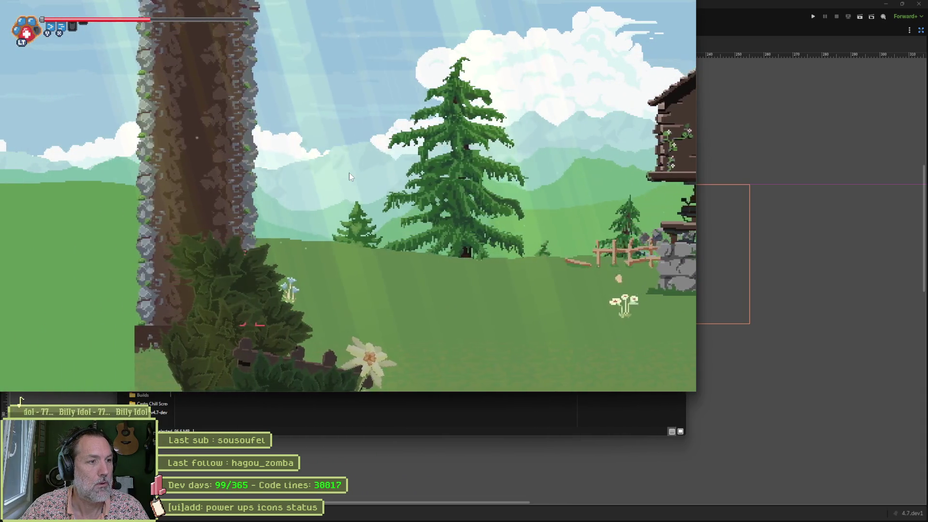
key(Right)
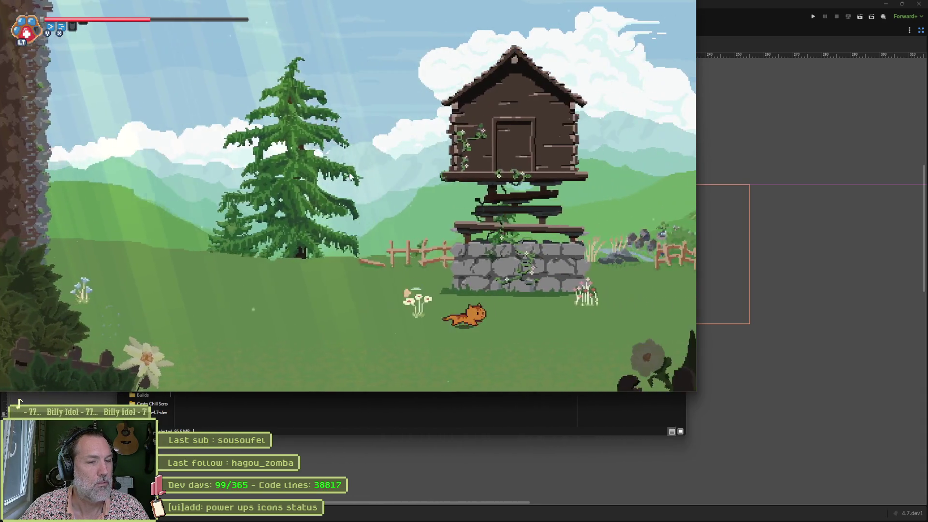
key(Left)
key(Left)
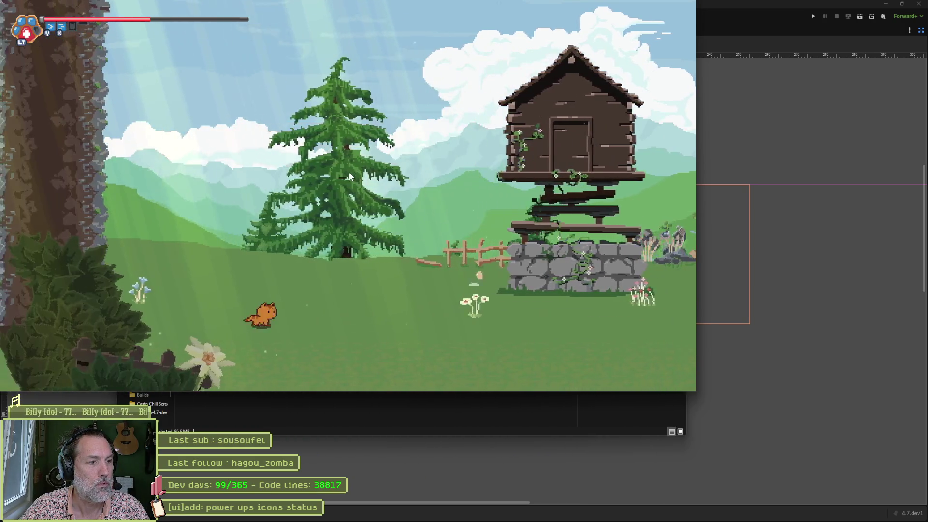
key(Right)
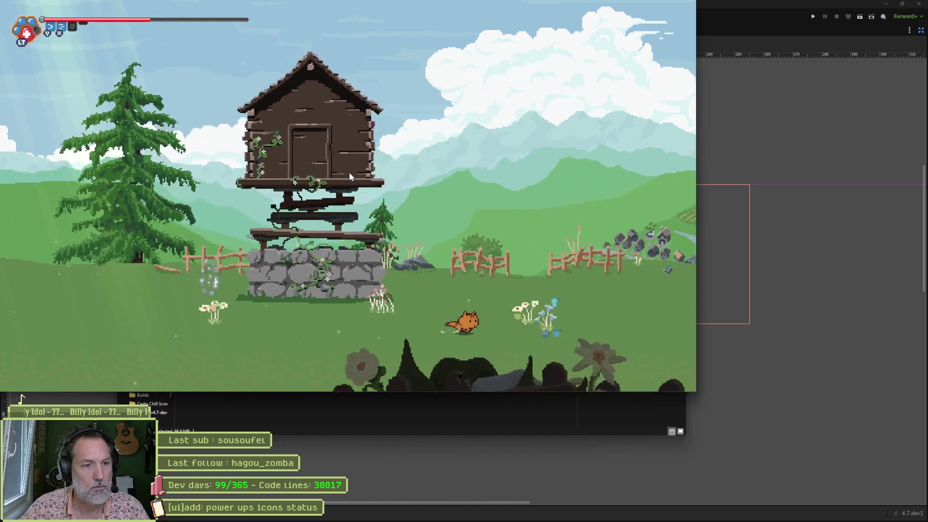
key(Right)
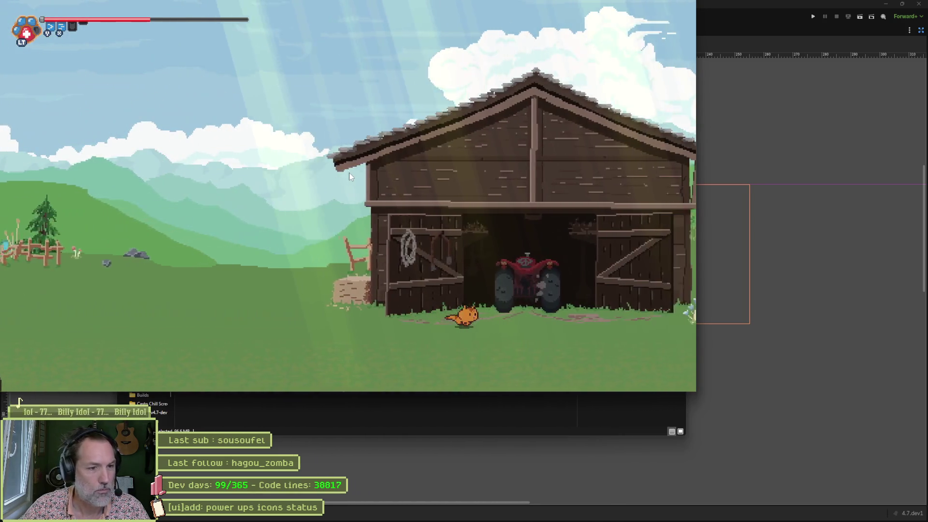
key(Right)
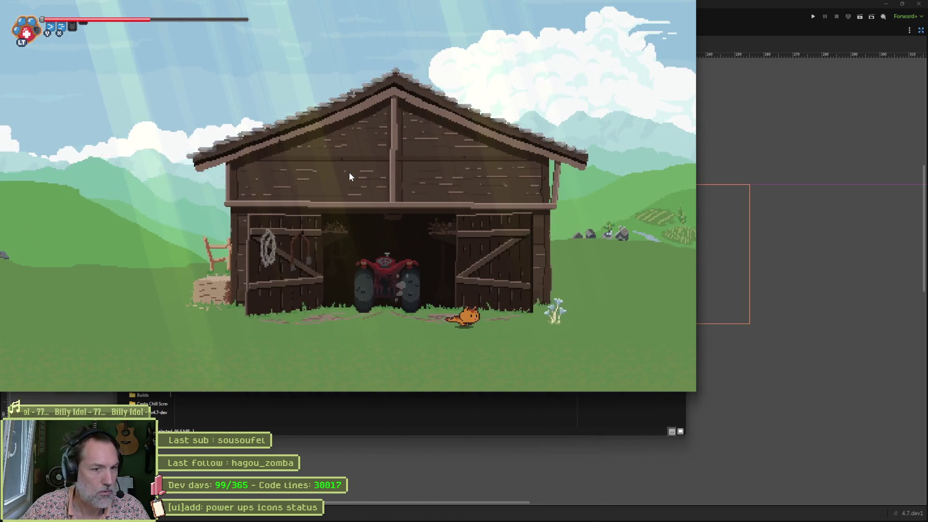
Jump the cat onto the cliff ledge and past the rocky hill, then quit the game.
key(space)
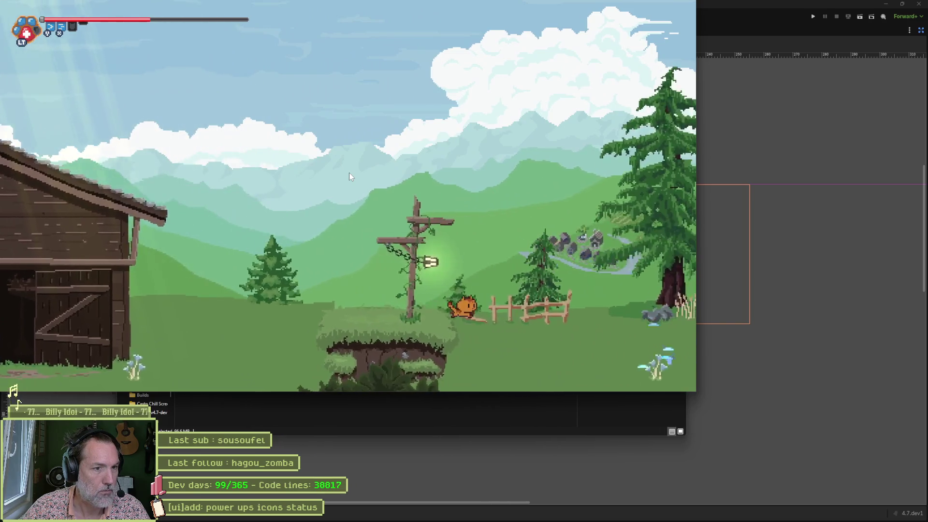
key(Right)
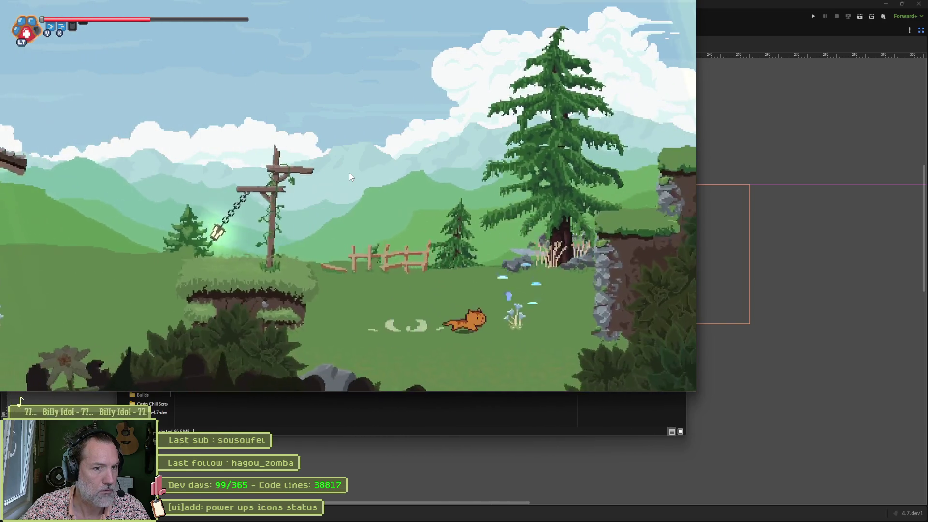
key(space)
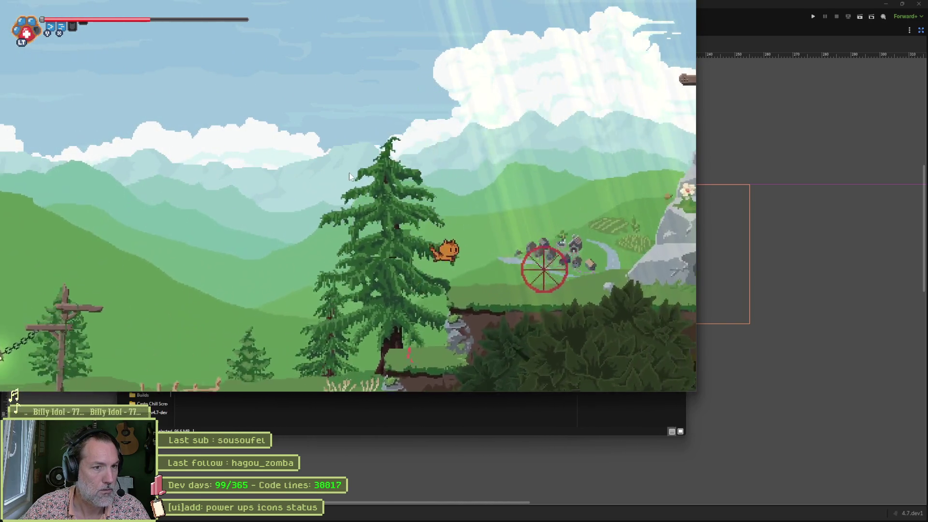
key(Right)
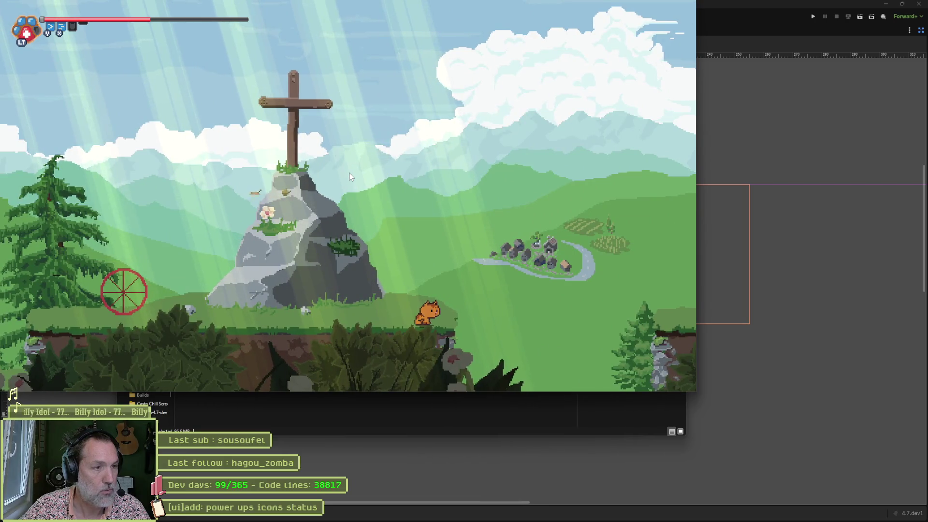
key(Left)
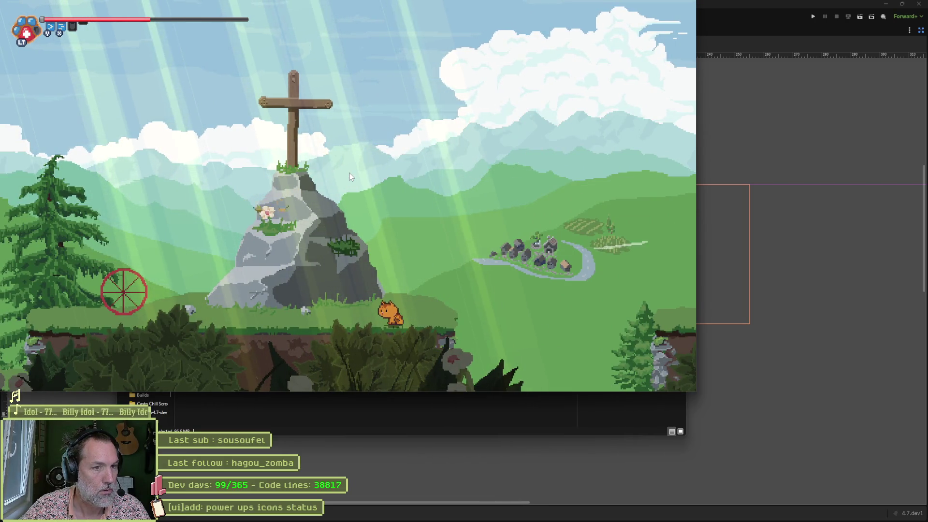
key(Right)
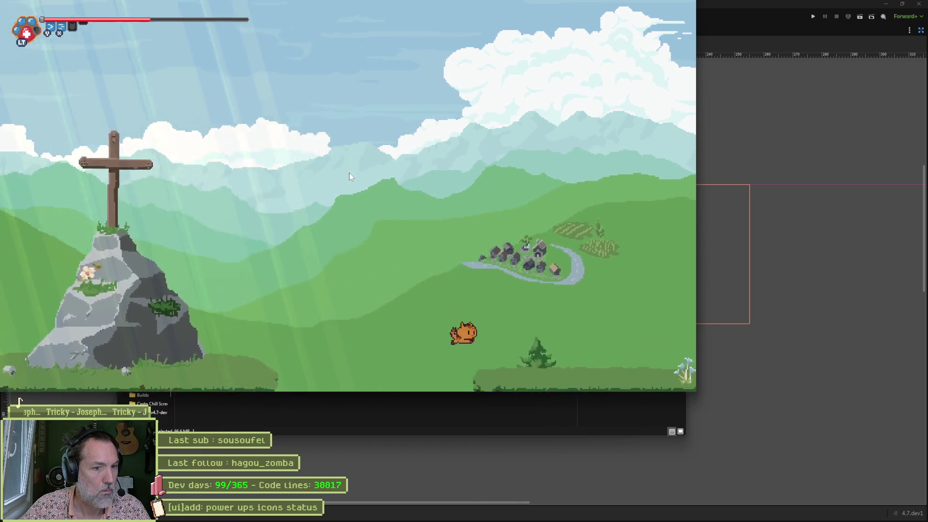
key(Right)
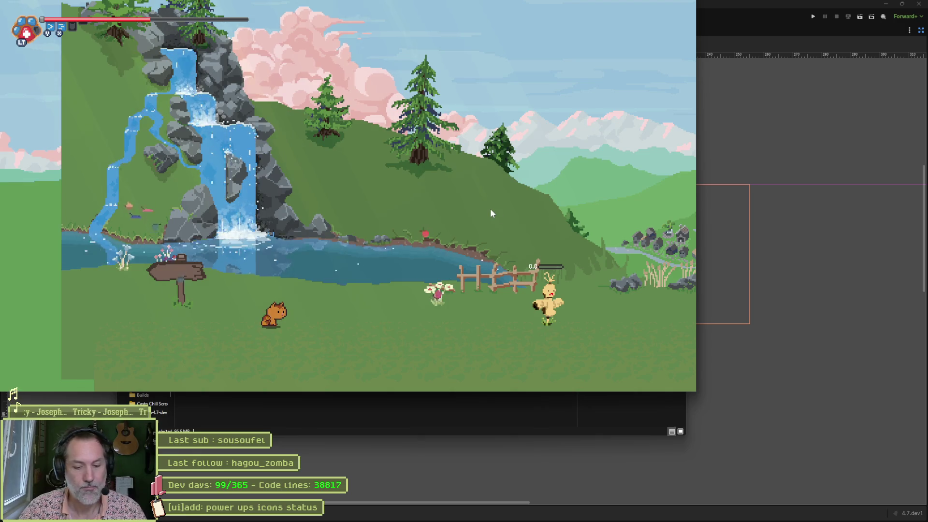
key(alt+F4)
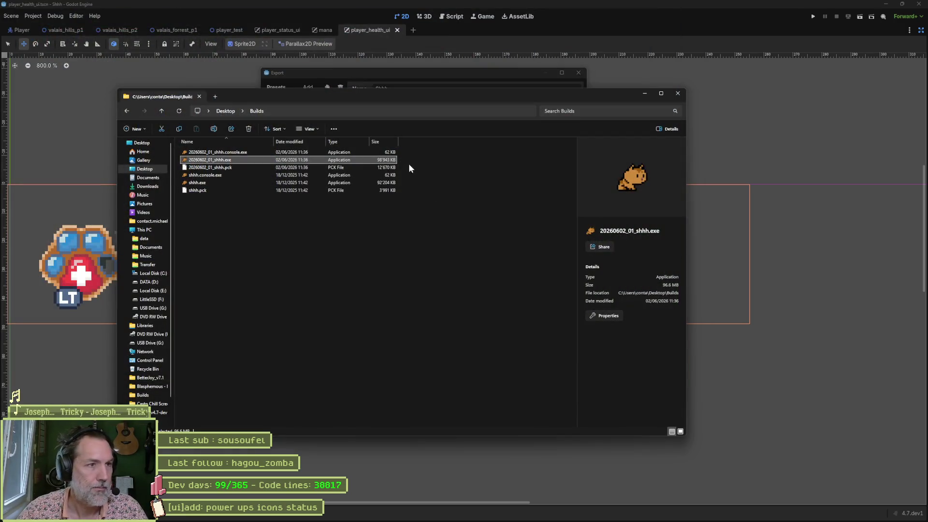
Bring the Shhh export preset forward and reveal its advanced export options.
click(442, 75)
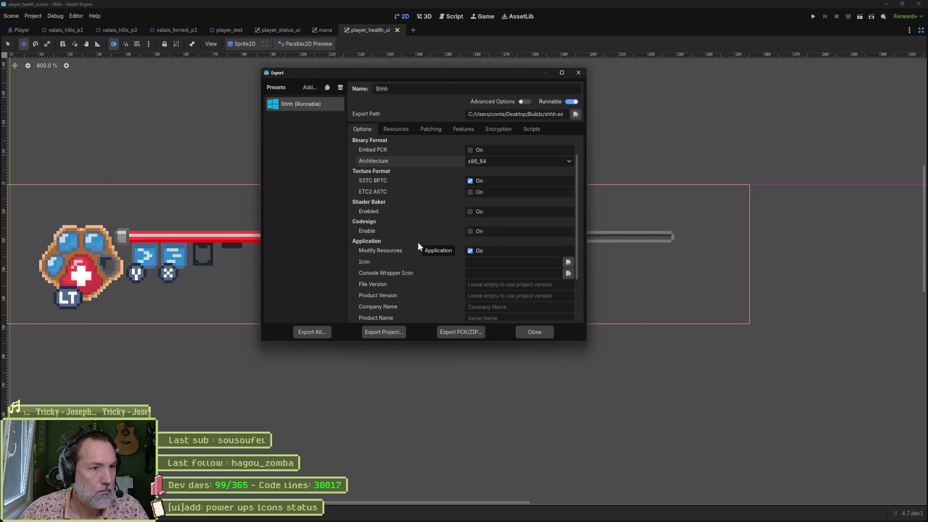
scroll(419, 240, down, 2)
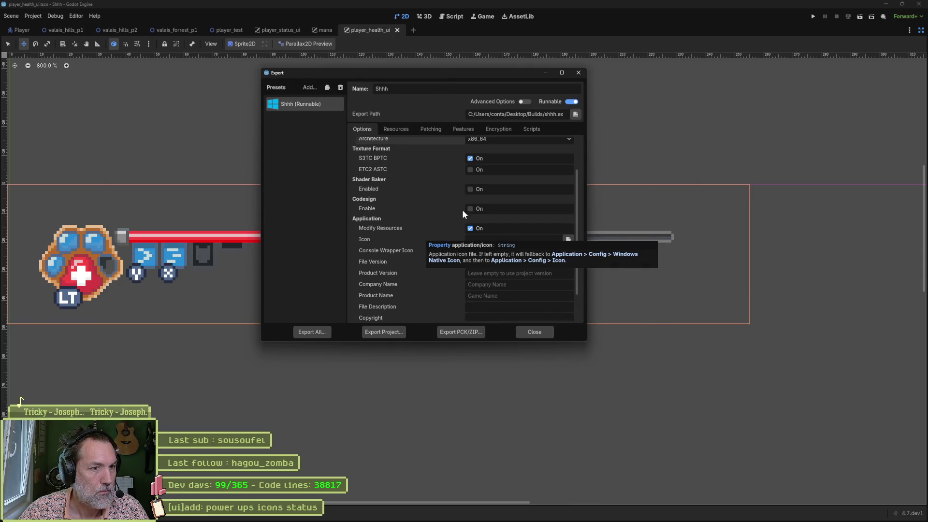
scroll(450, 196, down, 1)
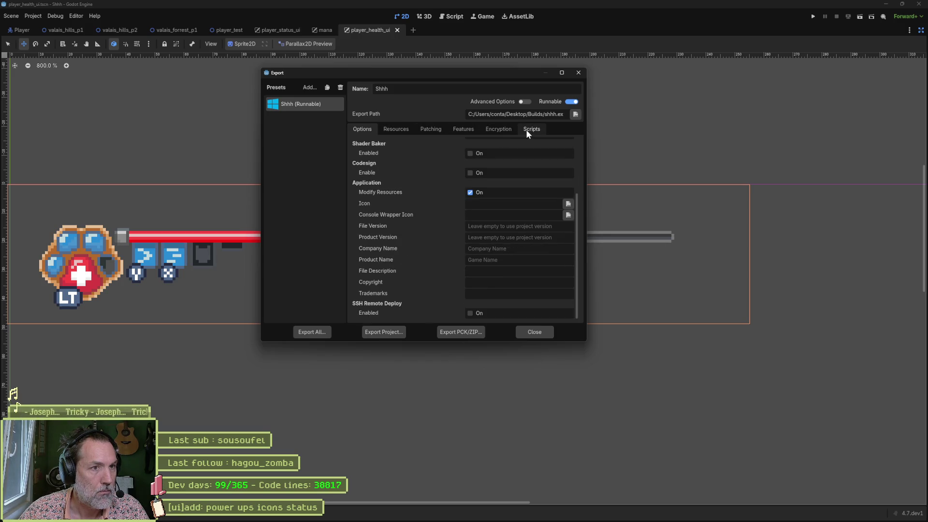
click(522, 102)
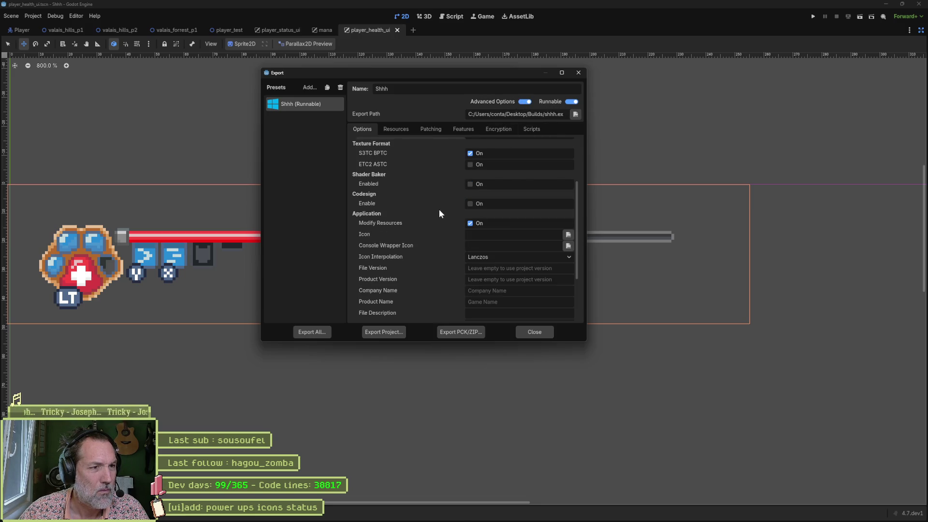
scroll(437, 216, down, 2)
scroll(438, 212, down, 2)
scroll(400, 141, up, 3)
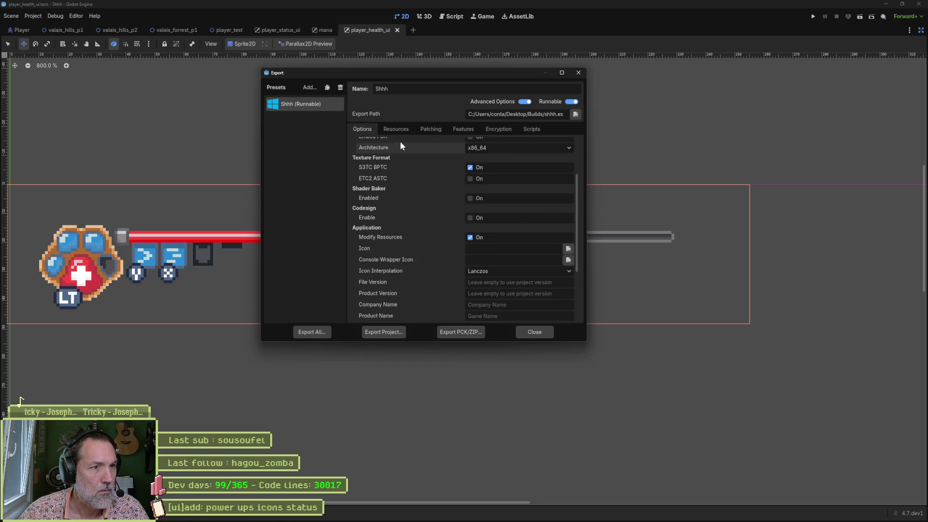
Review the Resources, Patching, Features, Encryption and Scripts tabs, then open Project Settings.
click(399, 131)
click(436, 127)
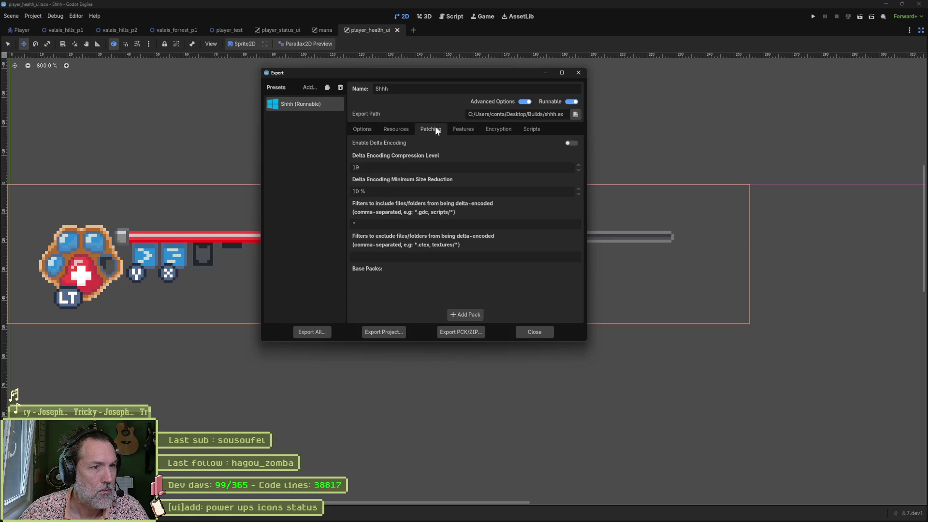
click(461, 128)
click(499, 130)
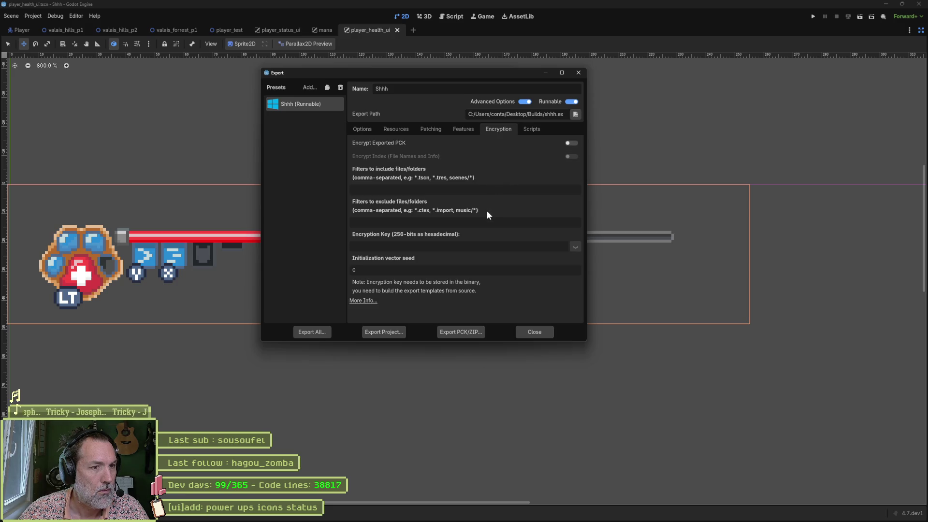
click(536, 130)
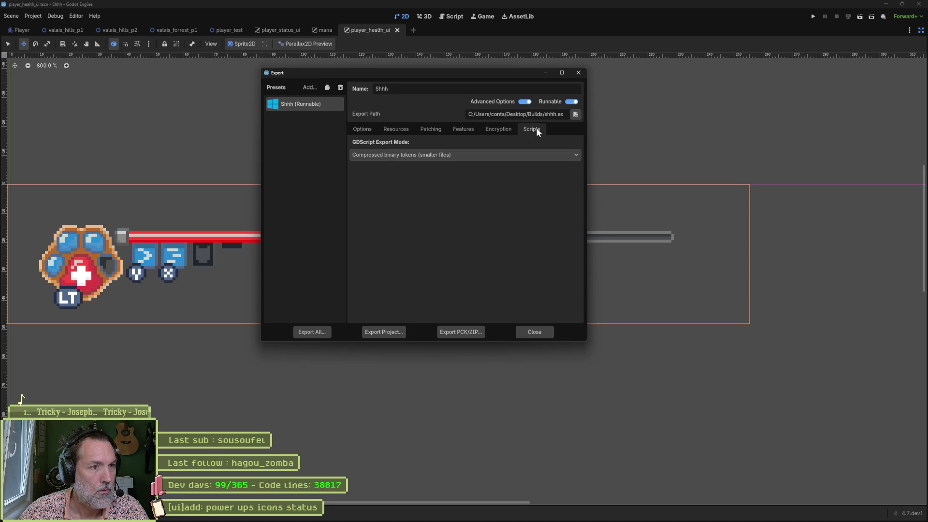
click(357, 132)
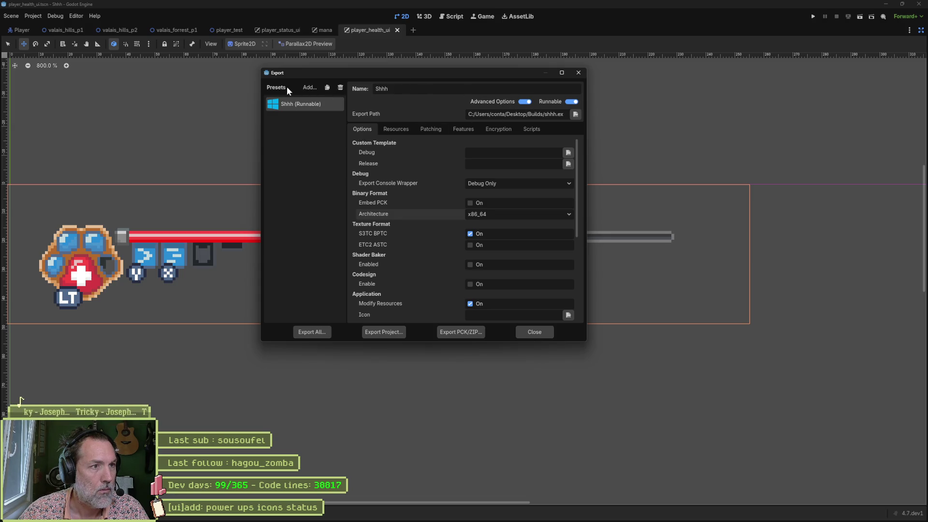
click(578, 72)
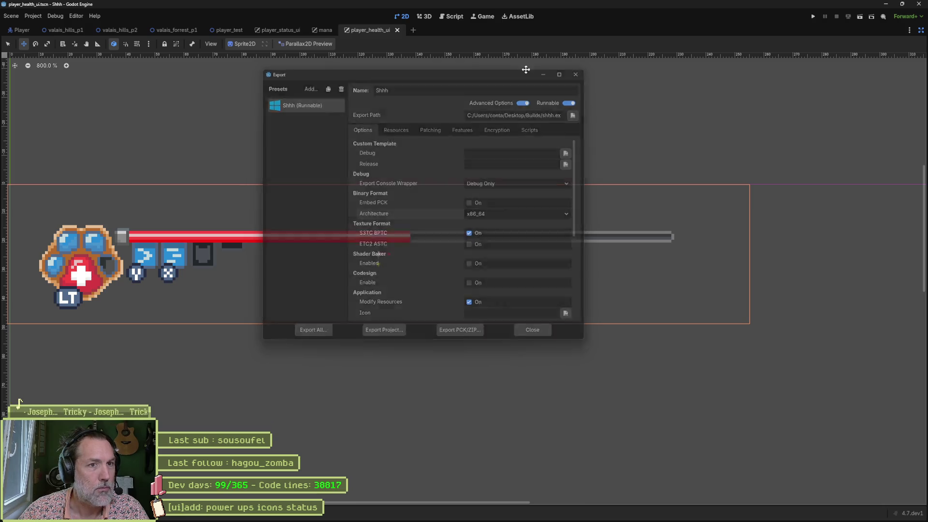
click(33, 16)
click(94, 35)
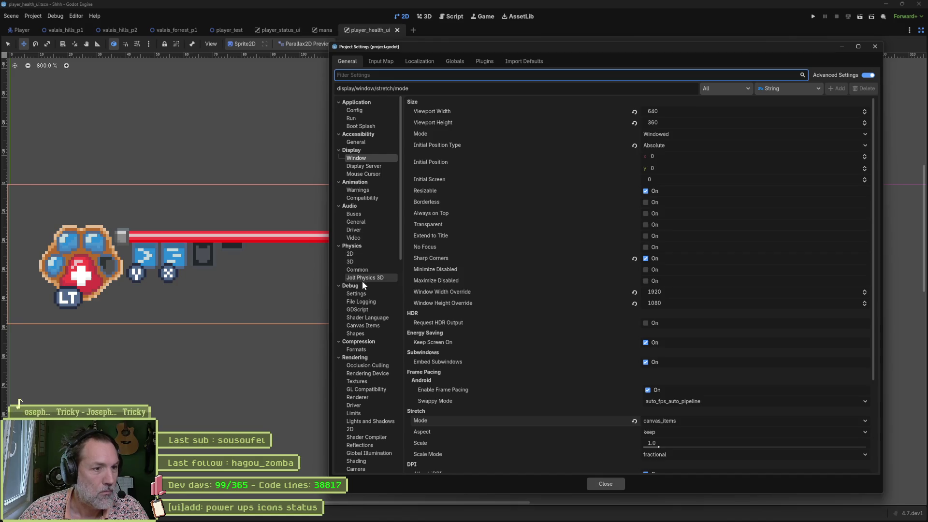
Compare ChatGPT's fullscreen advice with Display > Window settings and open the Mode dropdown.
scroll(367, 349, down, 10)
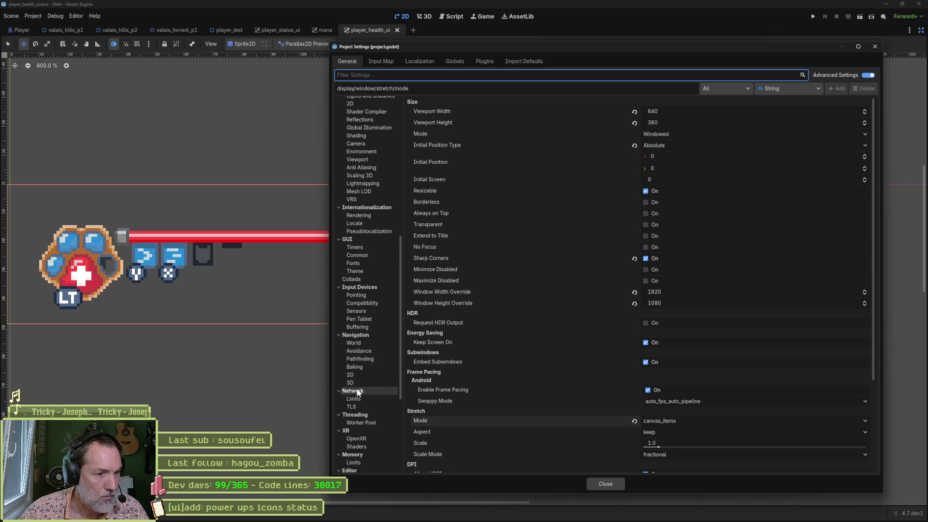
scroll(361, 392, down, 5)
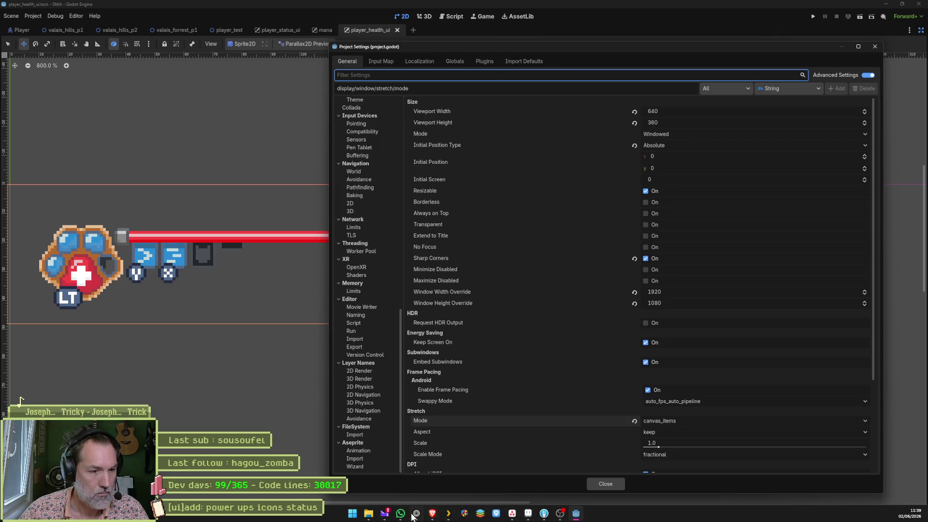
click(416, 513)
scroll(338, 194, up, 3)
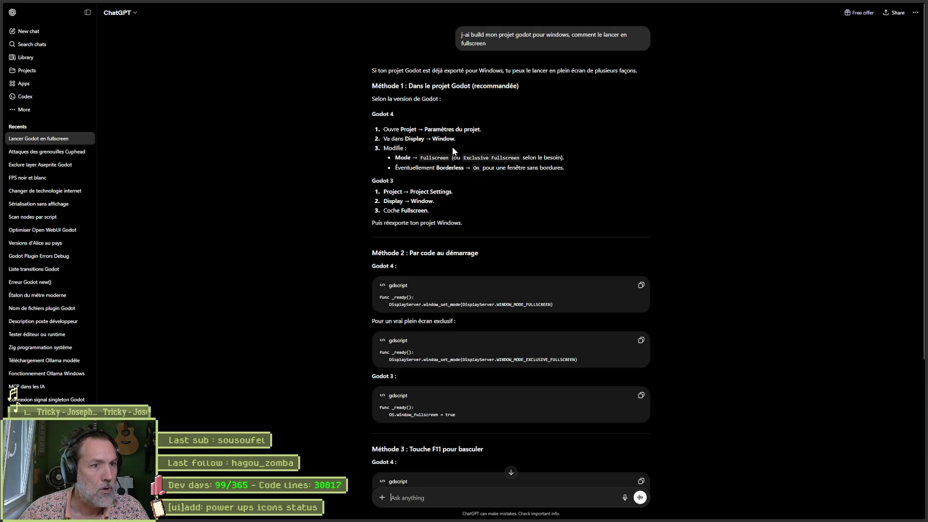
key(alt+Tab)
scroll(369, 146, up, 10)
click(364, 161)
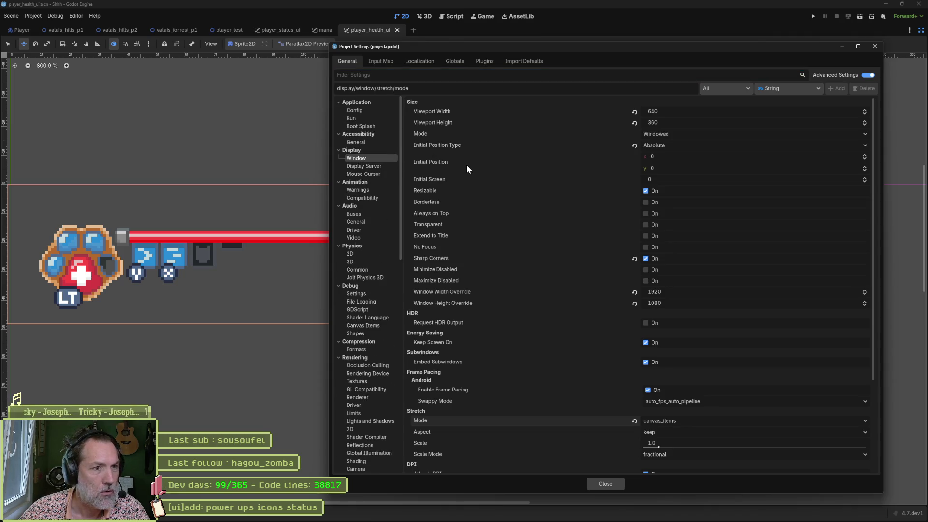
key(alt+Tab)
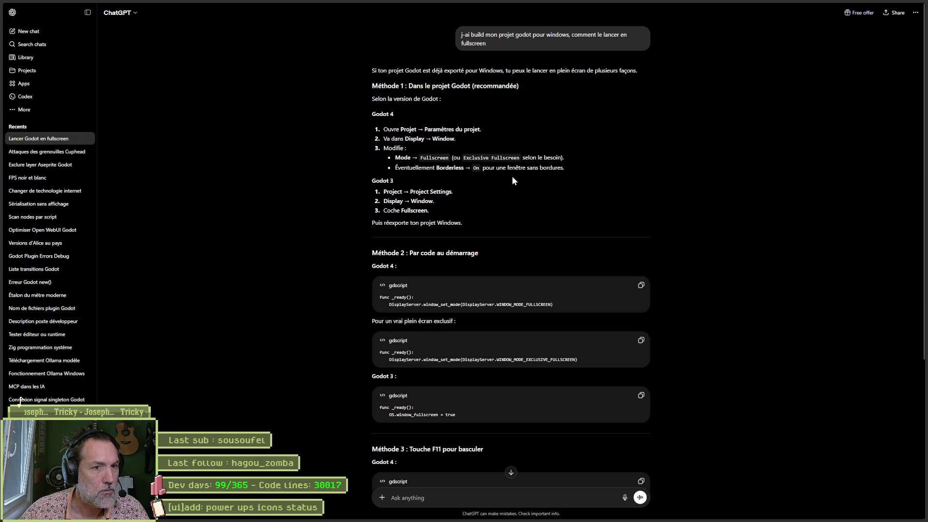
key(alt+Tab)
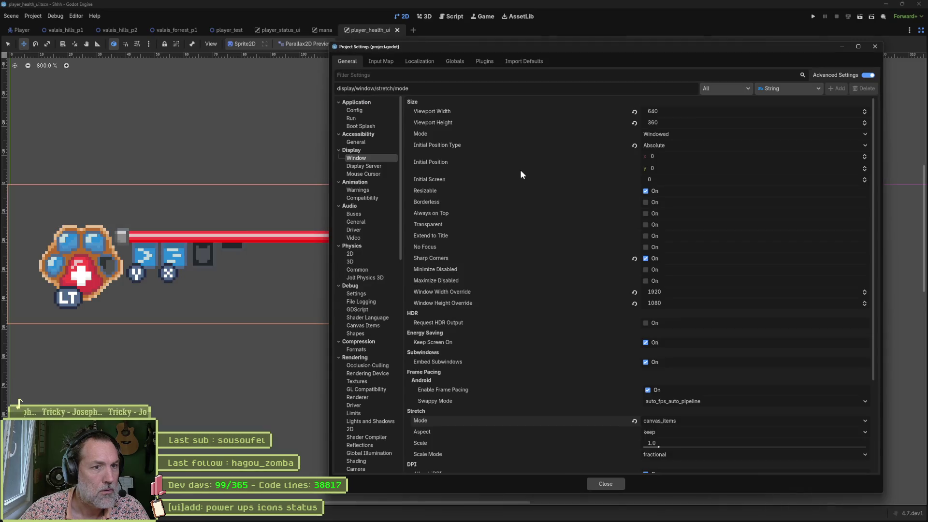
click(680, 135)
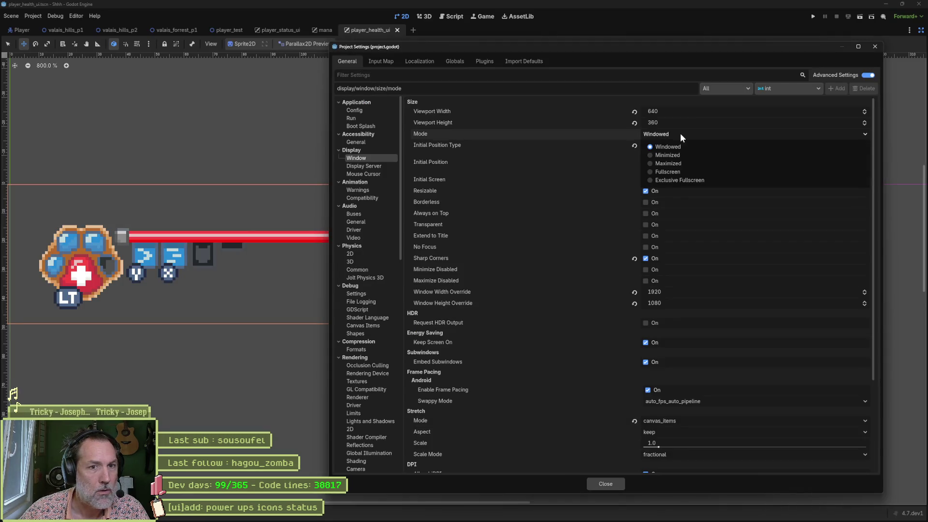
Set the window Mode to Fullscreen and re-export, overwriting 20260602_01_shhh.exe.
click(683, 172)
click(610, 483)
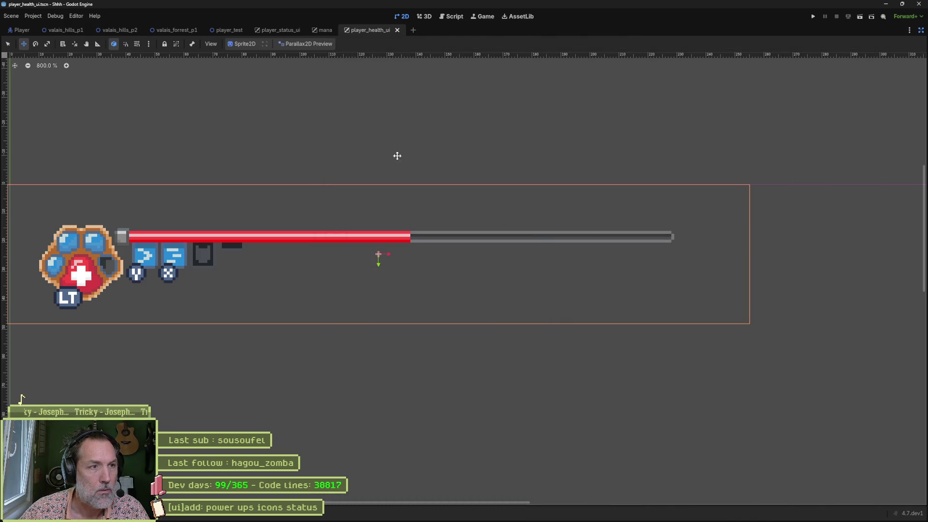
click(59, 18)
mouse_move(33, 16)
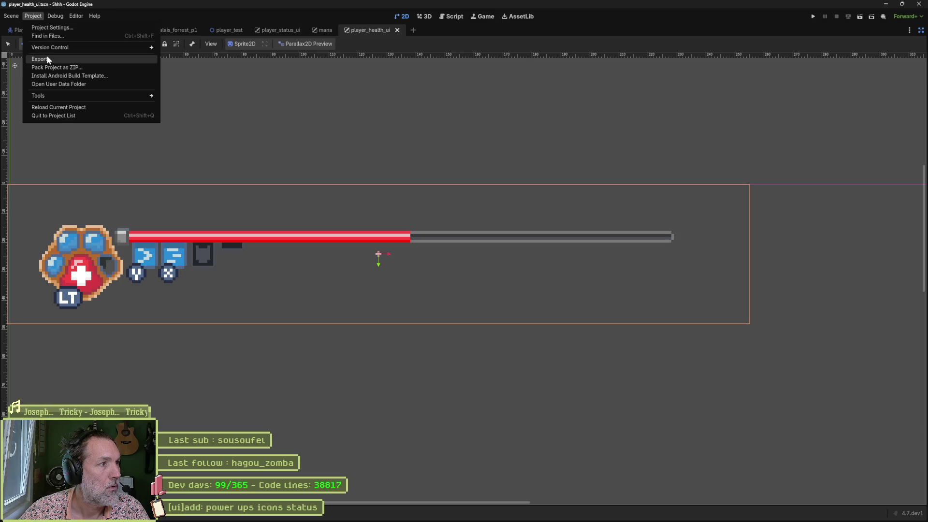
click(47, 58)
click(399, 332)
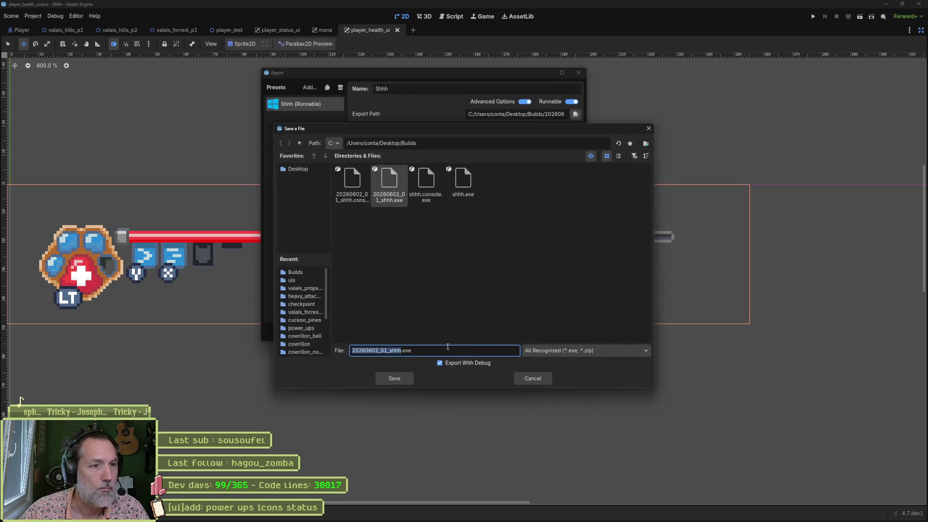
click(399, 378)
click(445, 271)
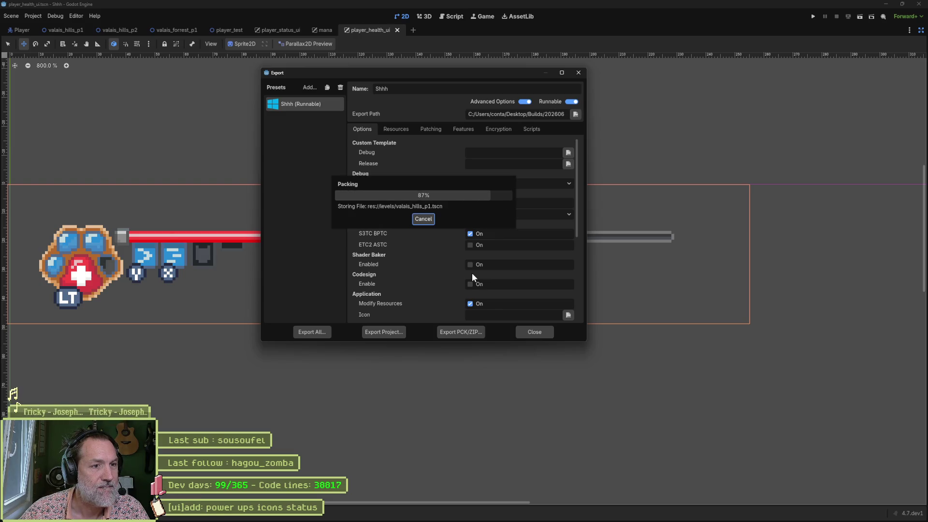
Launch the rebuilt exe from the Builds folder in File Explorer.
mouse_move(431, 517)
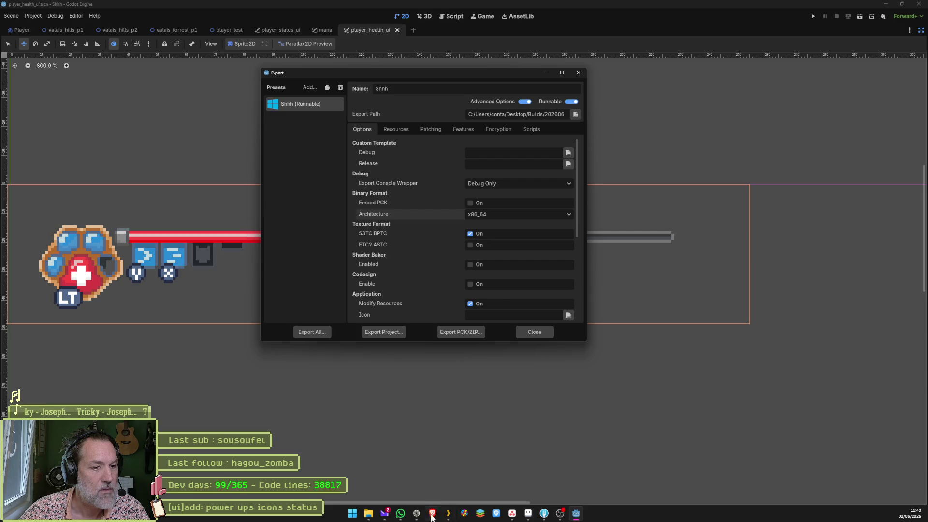
click(375, 520)
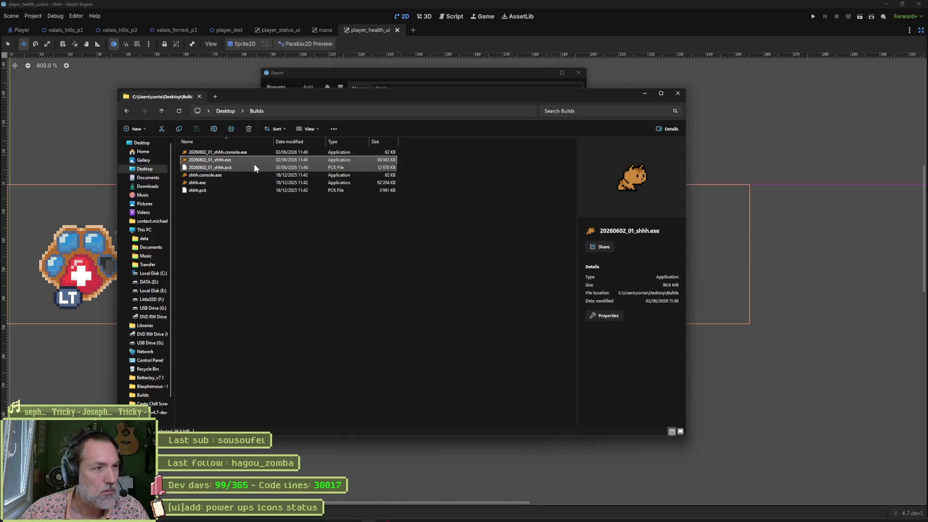
key(Return)
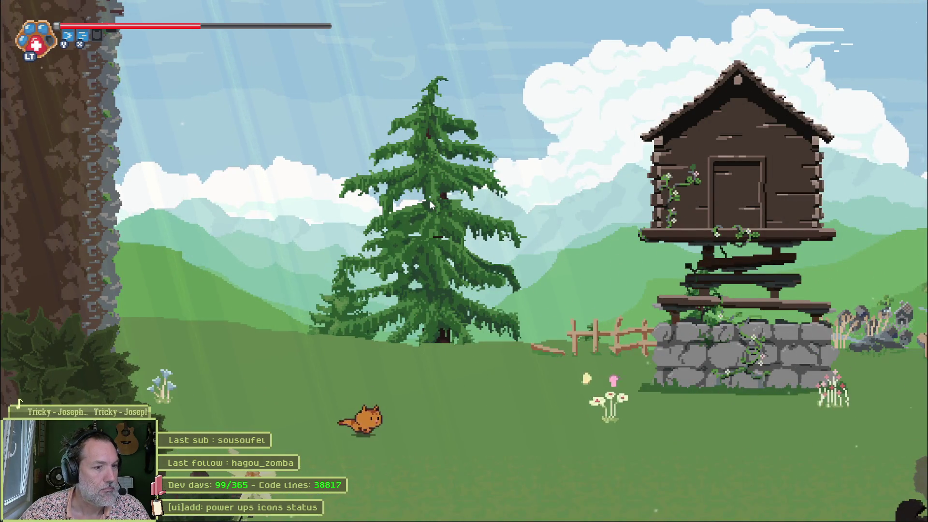
Run, jump and dash the cat with a fiery trail past the house.
key(Right)
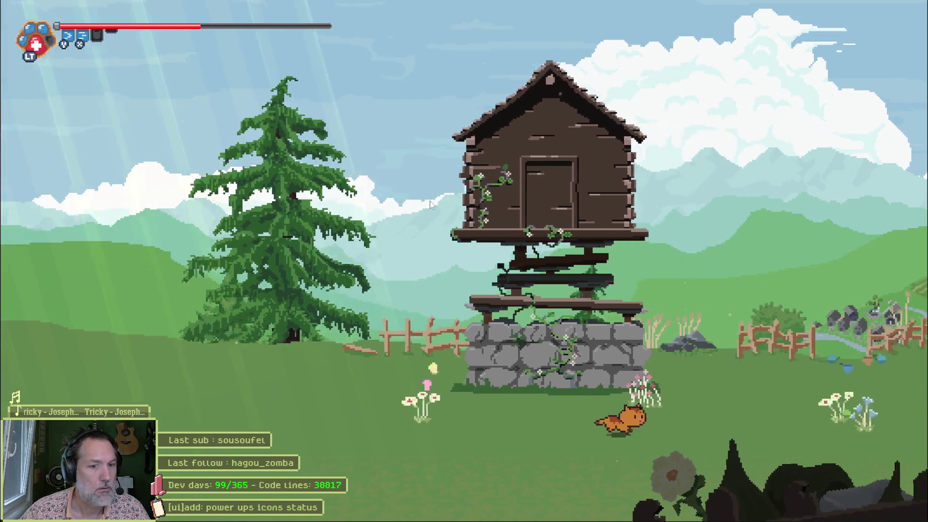
key(space)
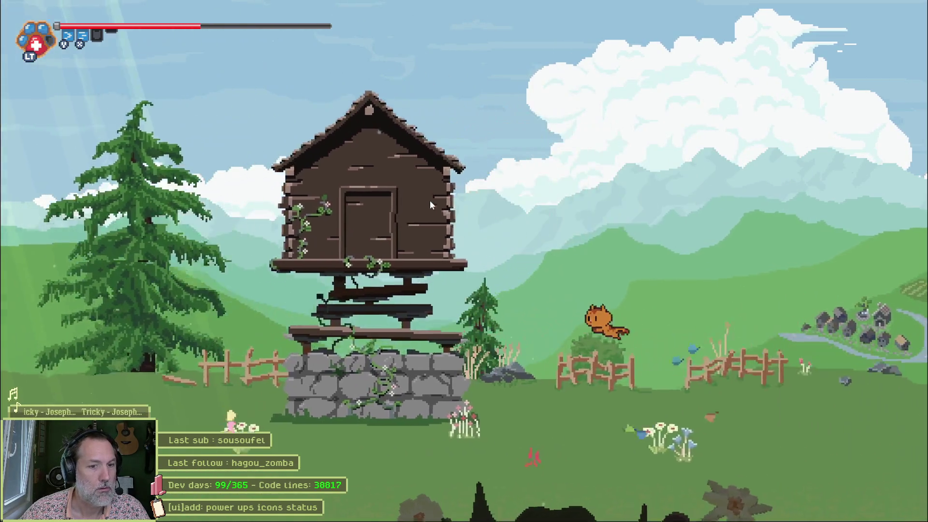
key(Left)
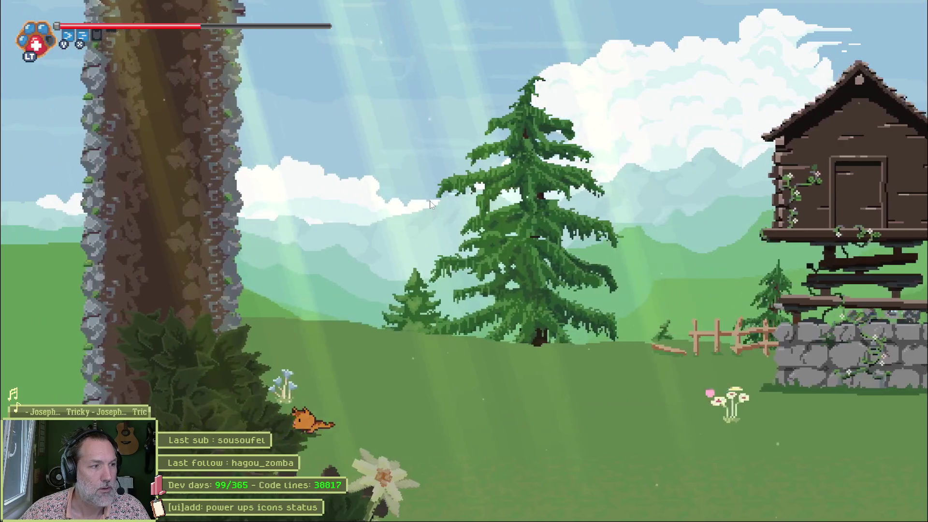
key(Right)
key(Right)
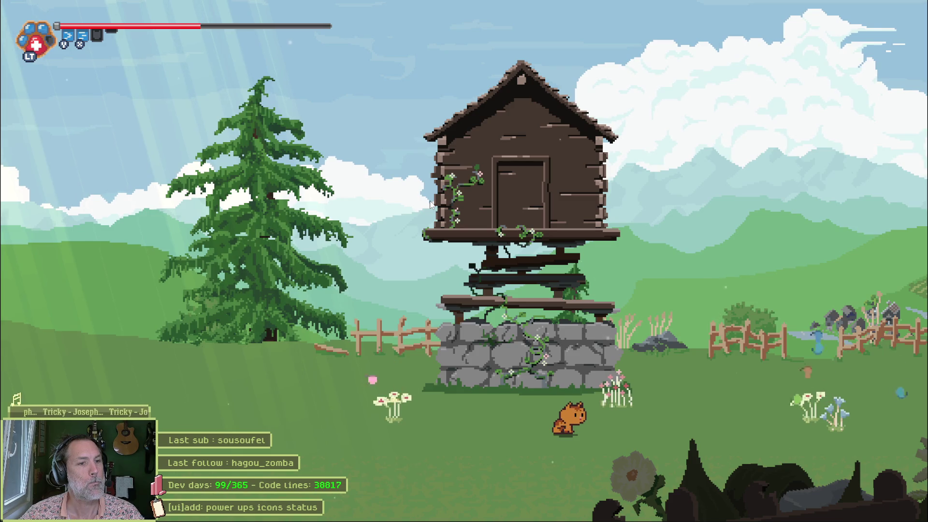
Run and jump the cat past the barn, fence and tree onto the cliff ledge.
key(Right)
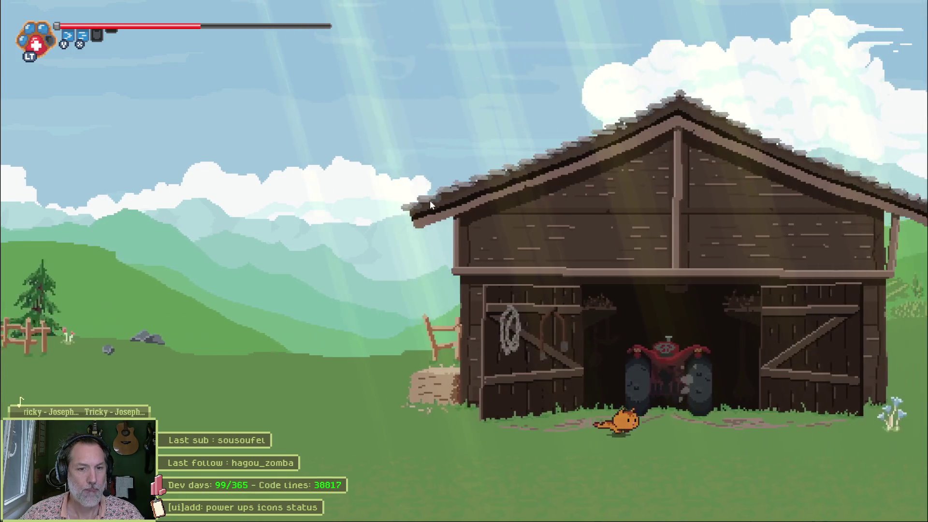
key(space)
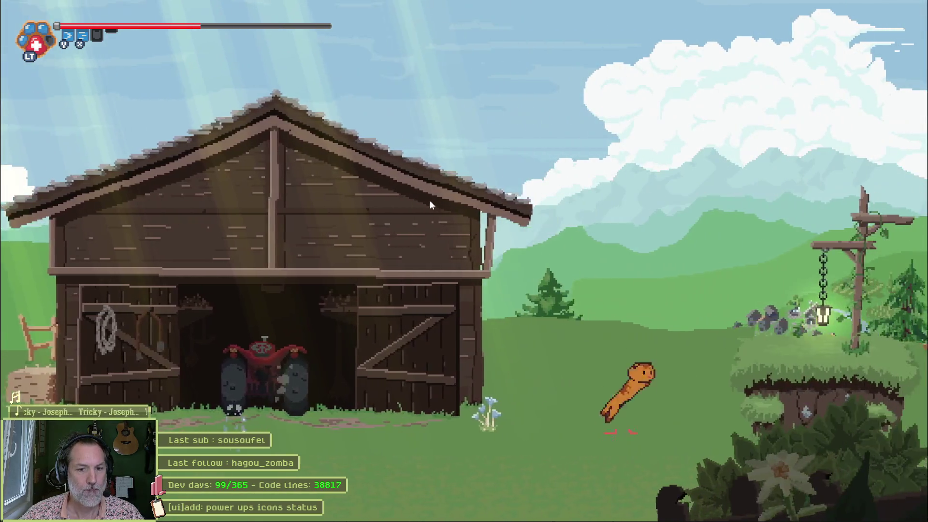
key(Right)
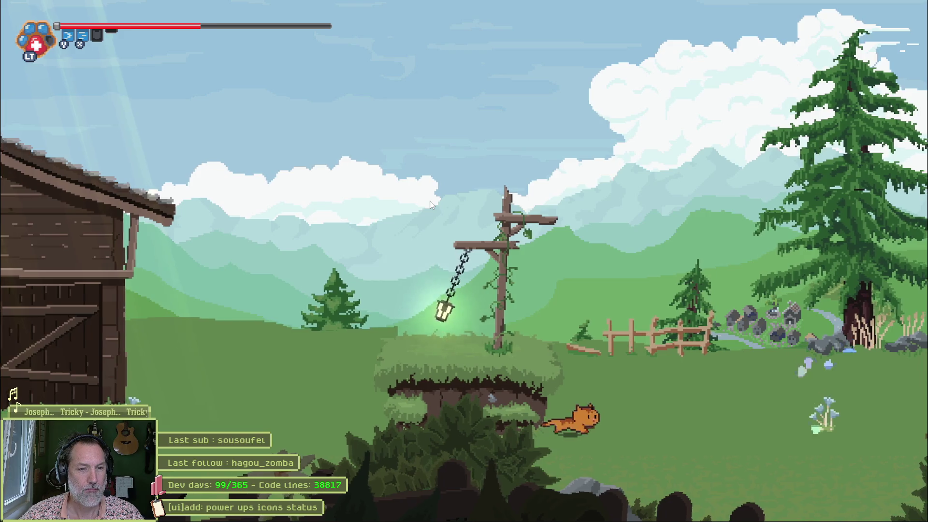
key(Right)
key(space)
key(Right)
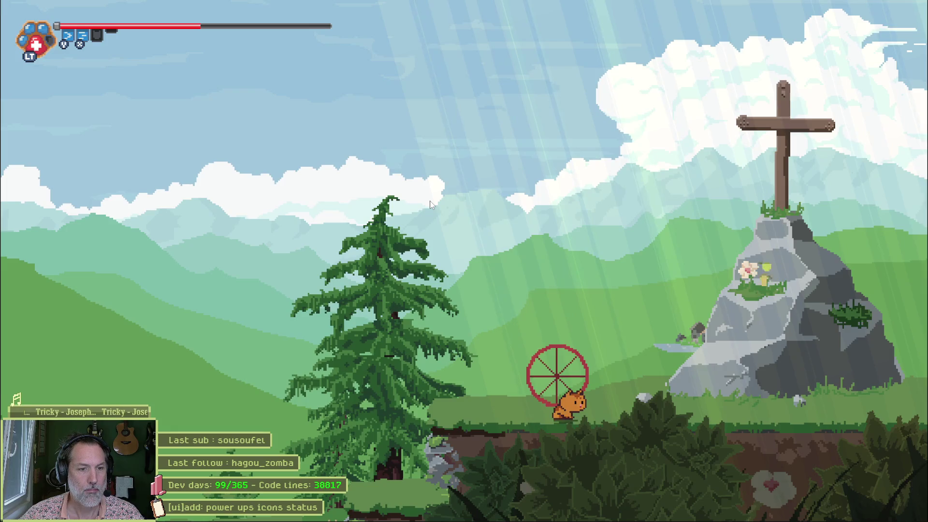
key(Right)
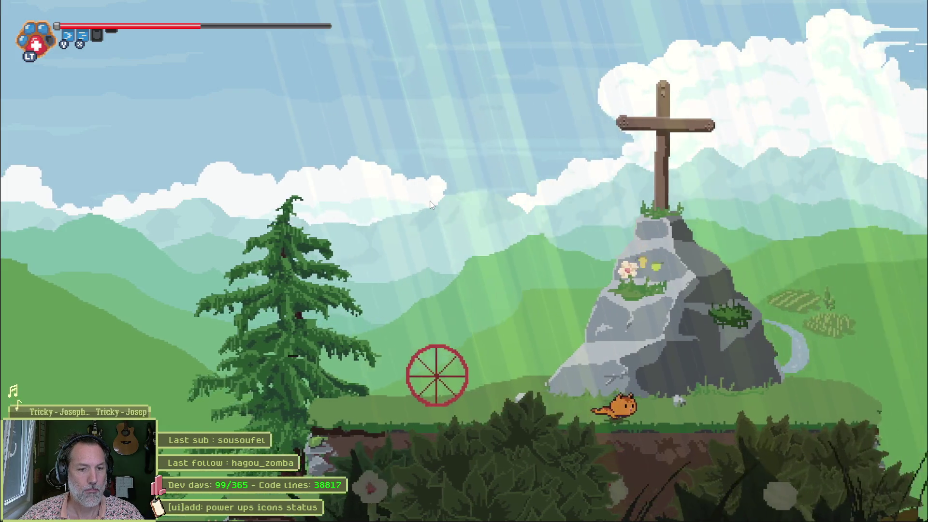
key(Right)
key(space)
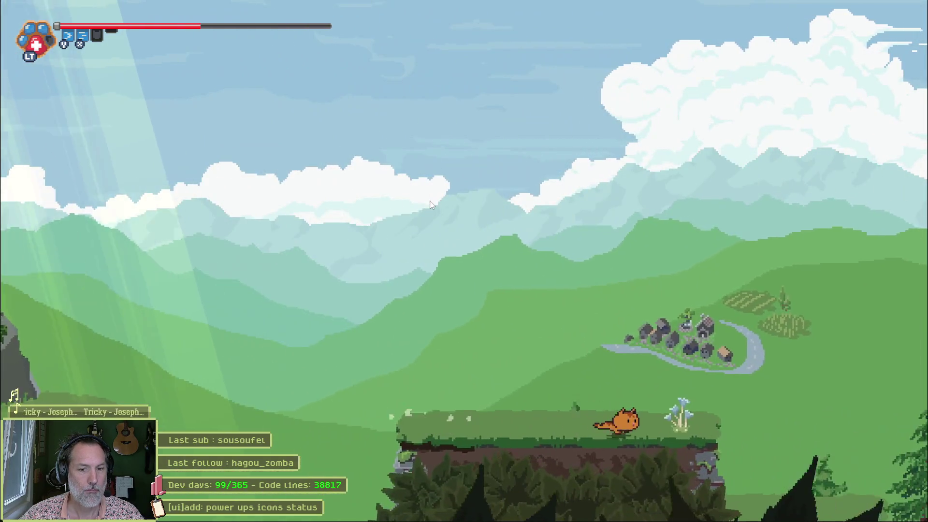
key(Right)
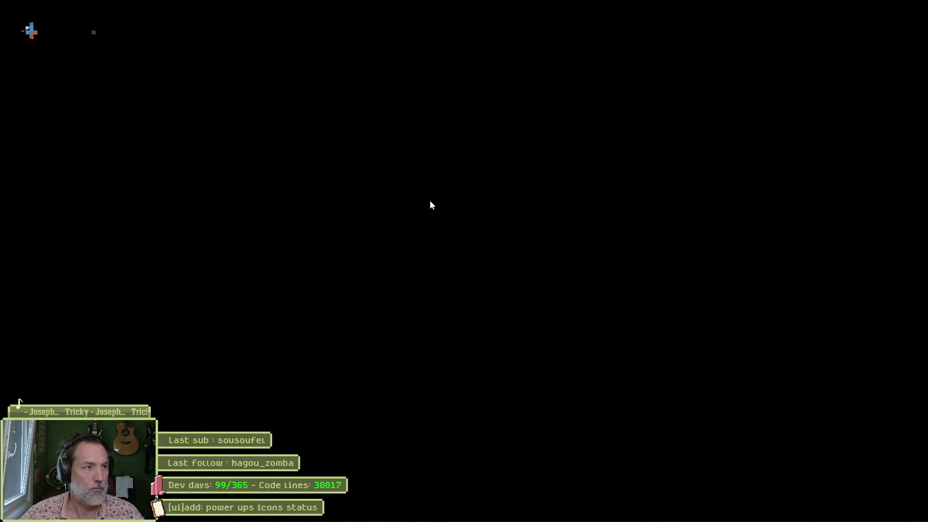
Hit the scarecrow for 10.0 damage, leap up the ledges and burrow toward the big cliff.
key(Right)
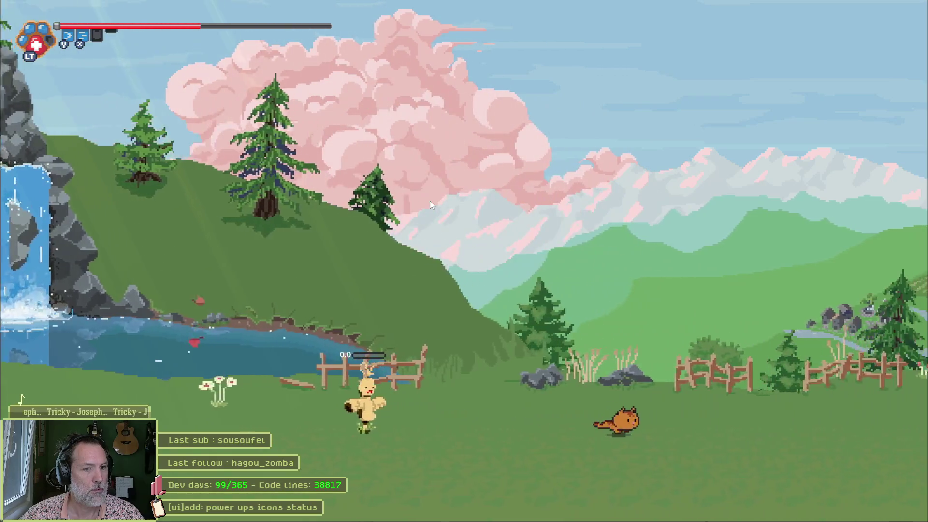
key(Right)
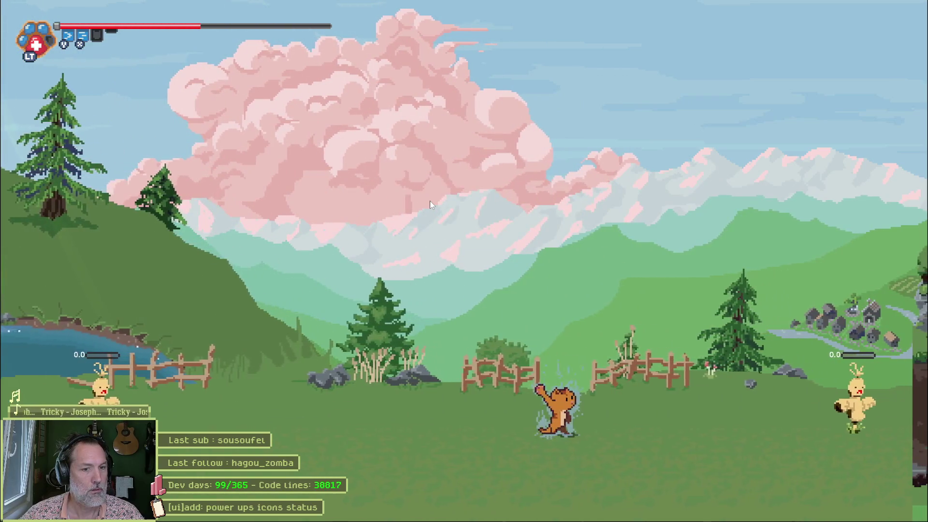
key(Right)
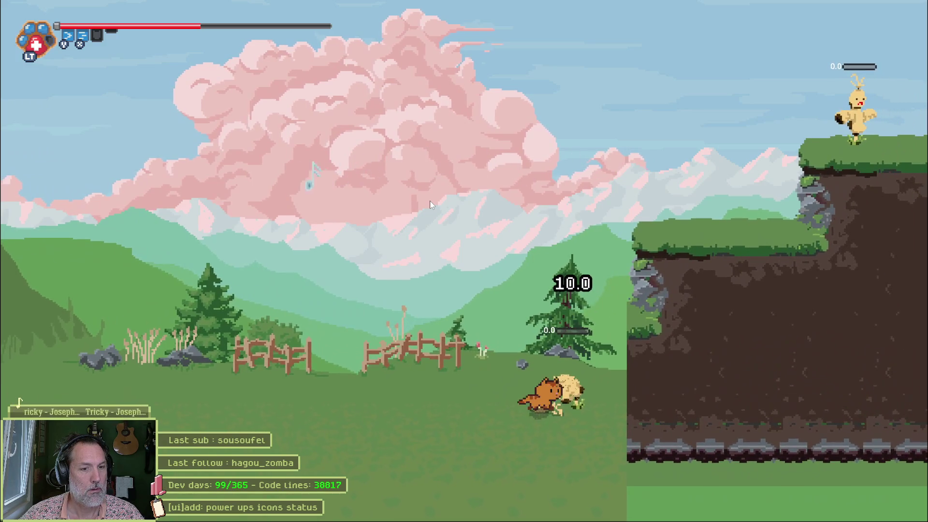
key(space)
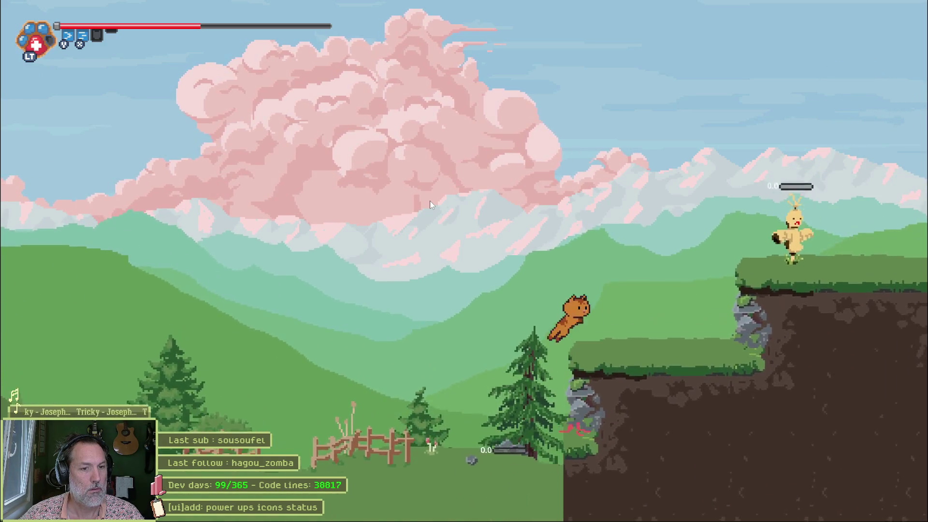
key(Right)
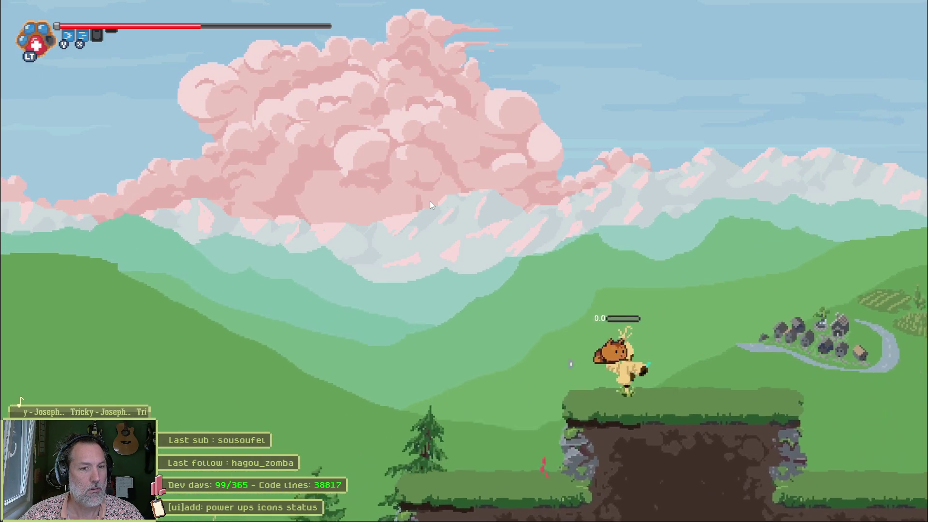
key(Right)
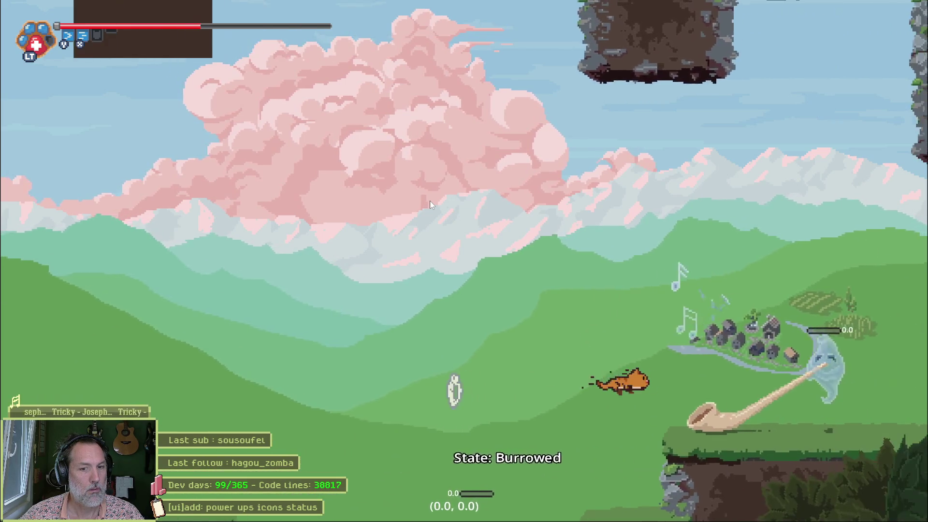
key(Right)
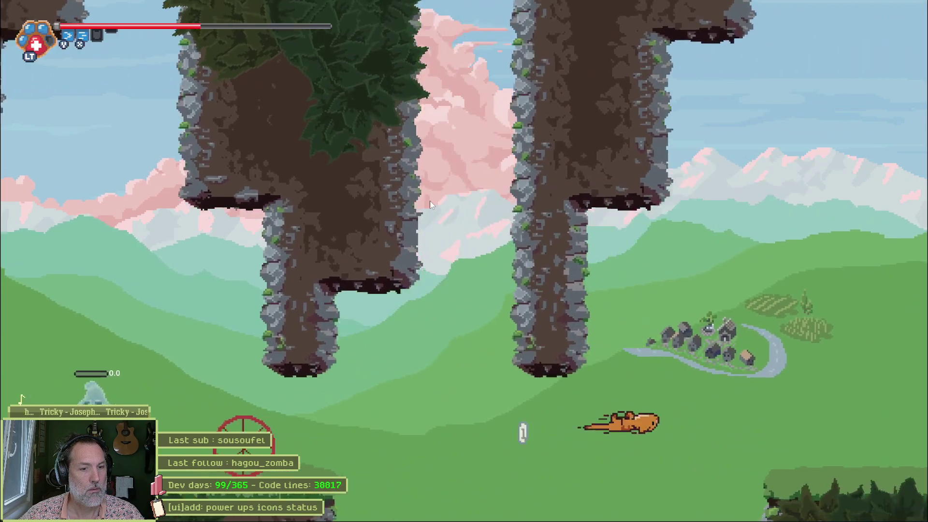
key(Right)
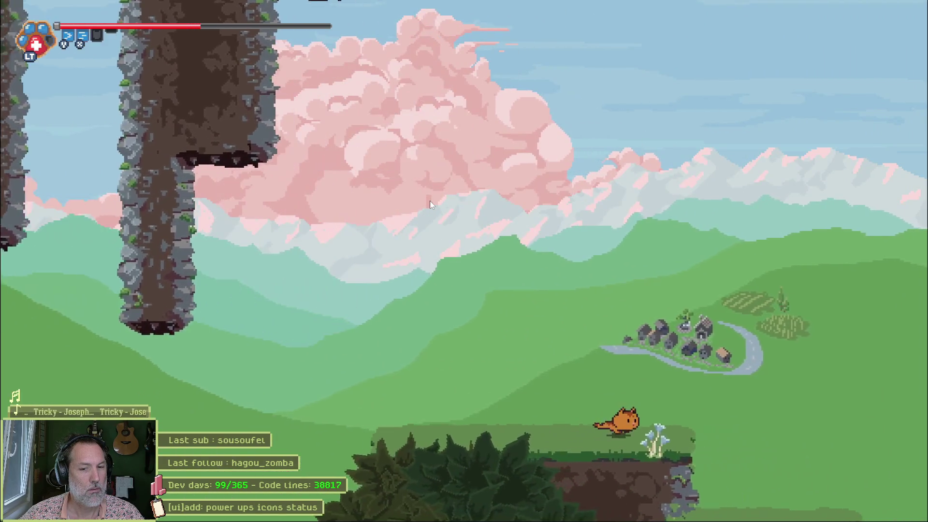
key(Right)
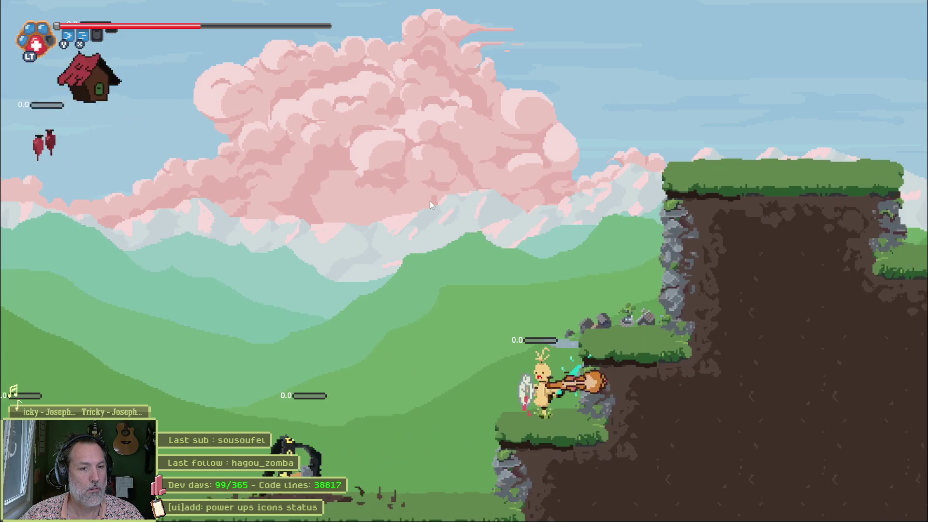
Attack the orange enemy with the sword, cross the cliff and fight the boss.
key(x)
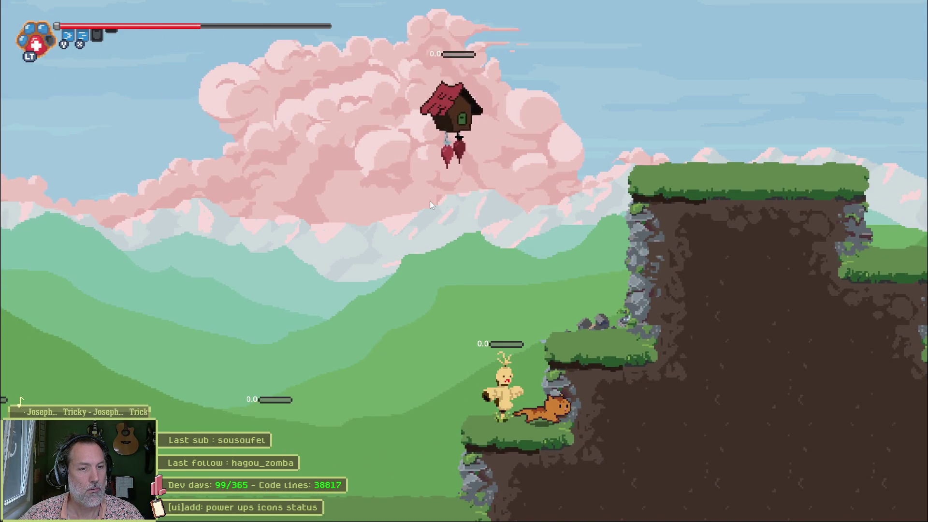
key(space)
key(space)
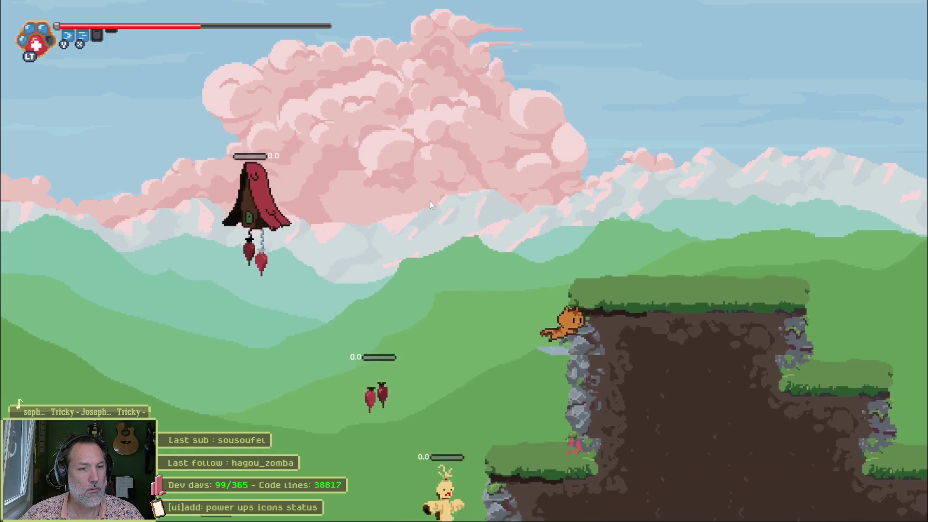
key(Right)
key(Right)
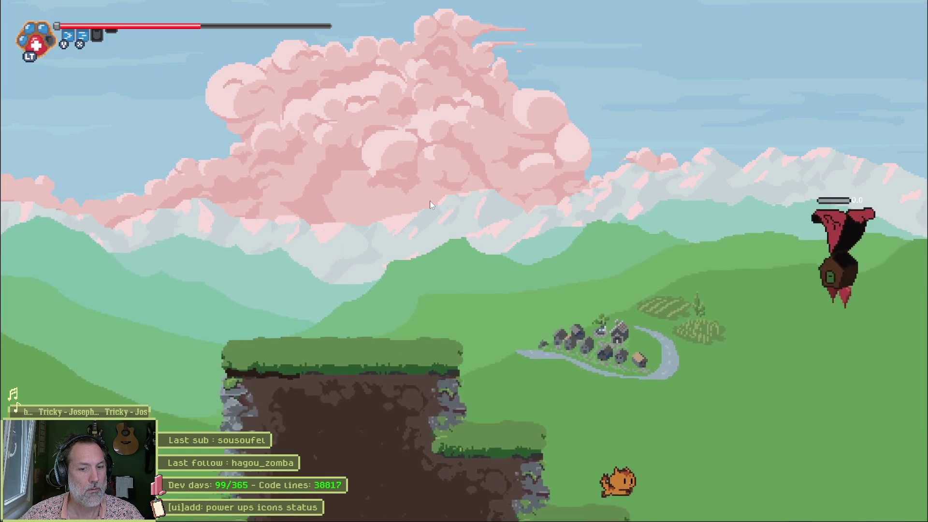
key(Right)
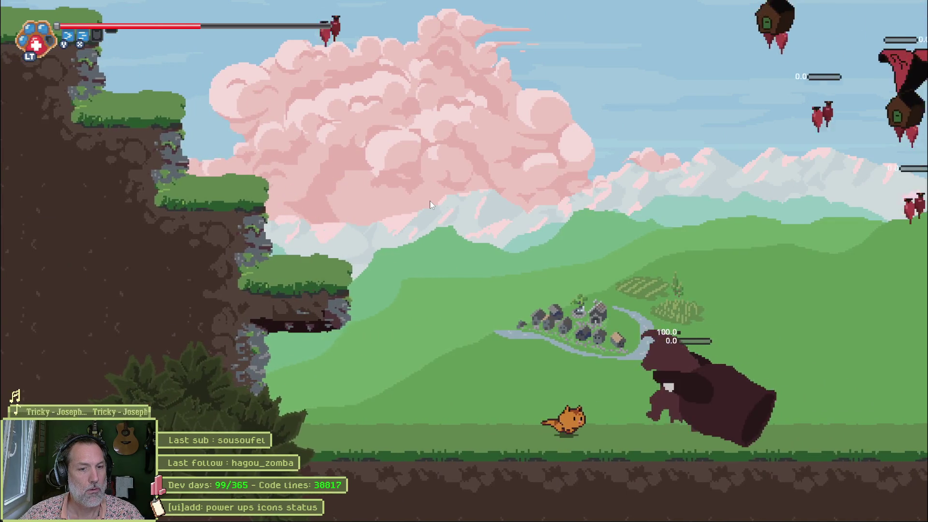
key(Right)
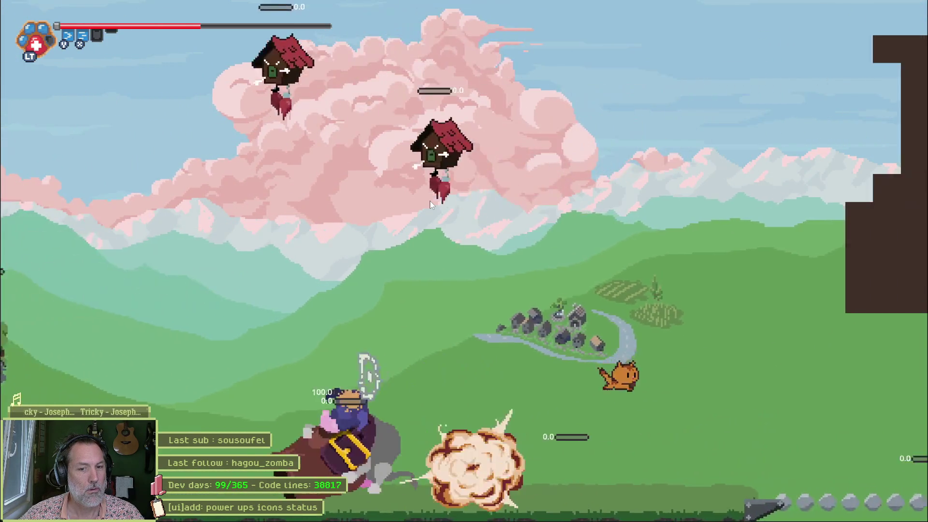
key(Right)
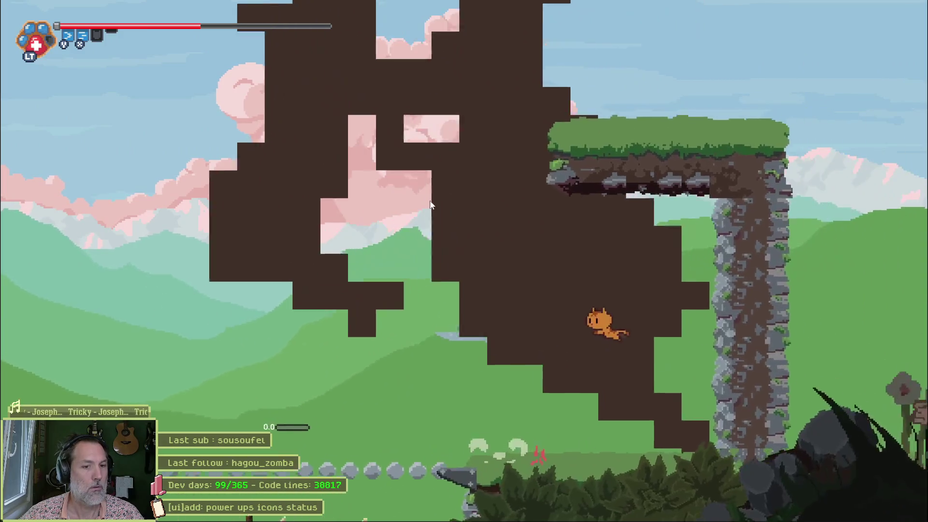
Jump and dash through the dark area past flying enemies, then quit and return to Asana.
key(Left)
key(space)
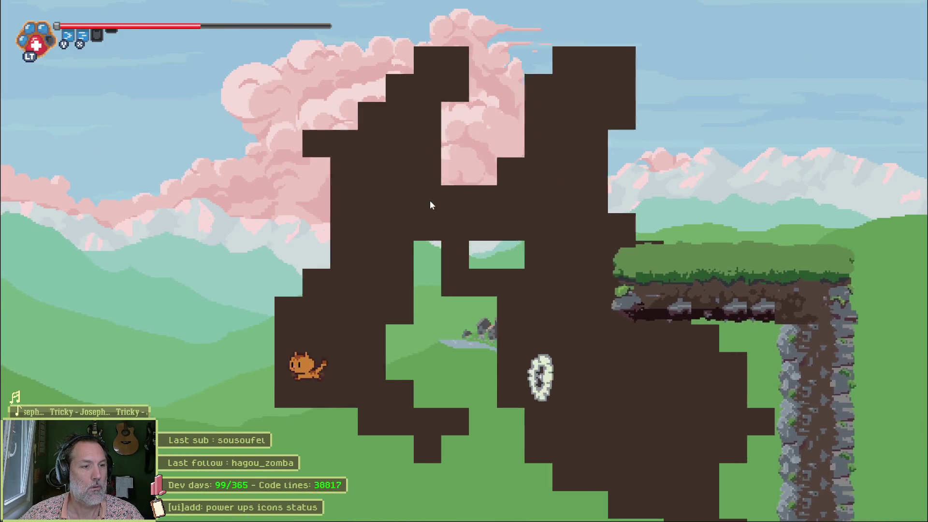
key(Left)
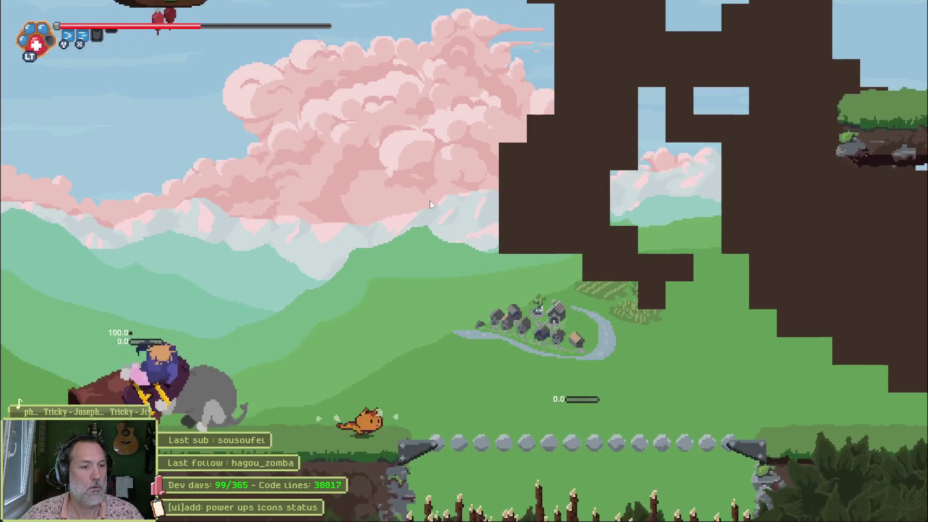
key(space)
key(Right)
key(space)
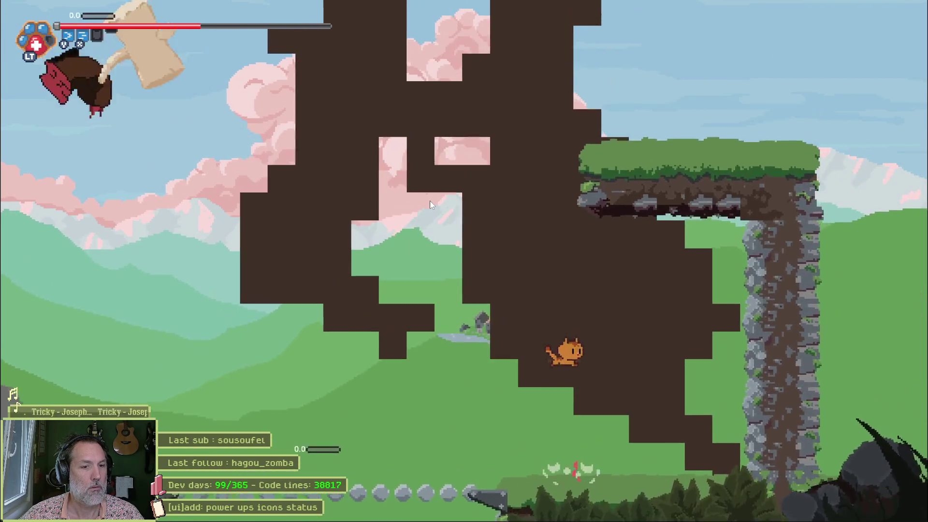
key(Left)
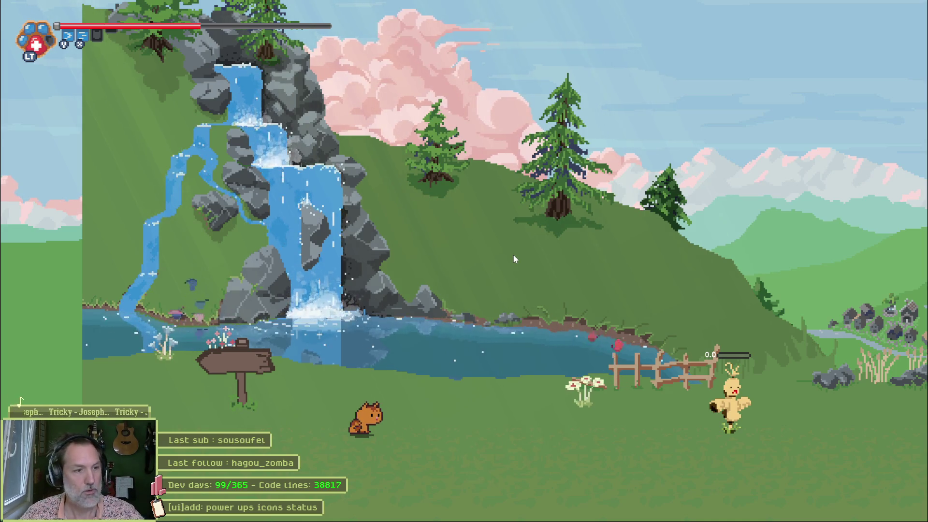
key(alt+F4)
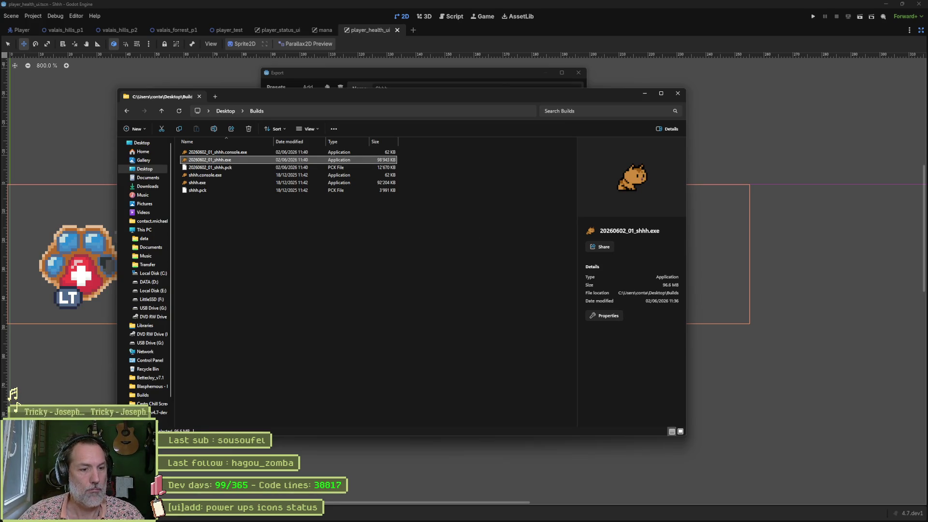
key(alt+Tab)
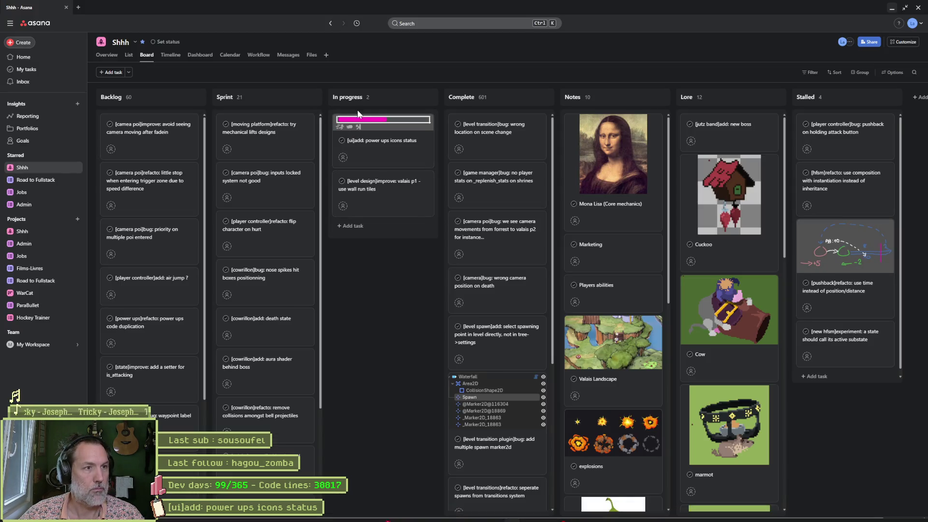
Add an In progress task '[camera poi]bug: does not work on exported build', then minimize the board.
key(Tab+q)
text([)
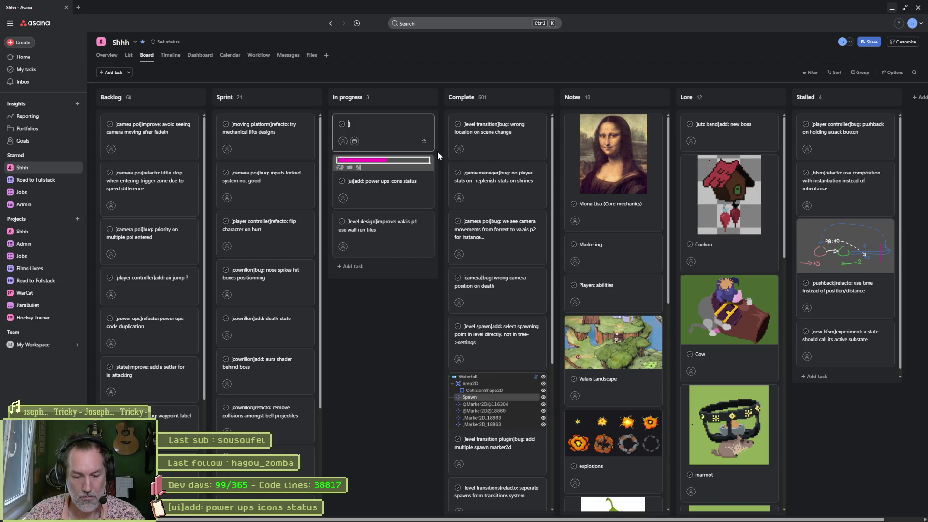
text(camera poi]bug: )
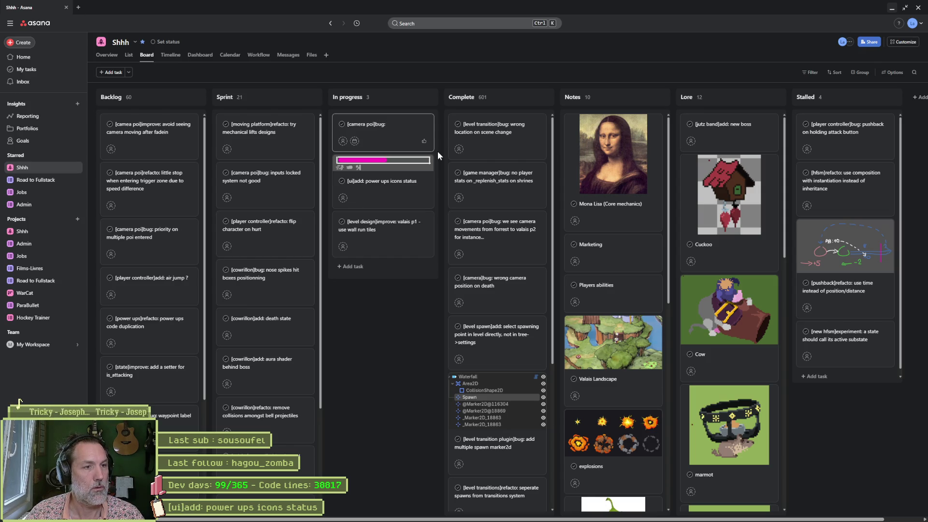
text(does not)
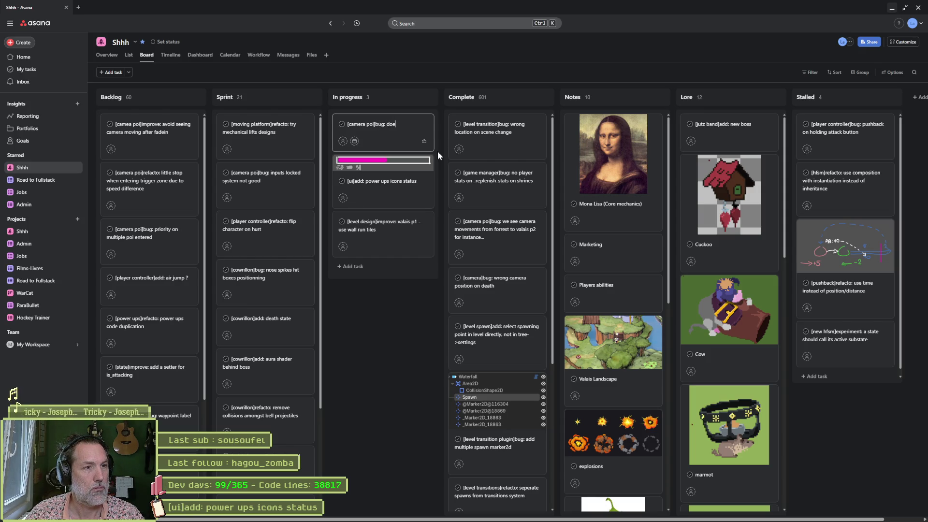
text( work on export)
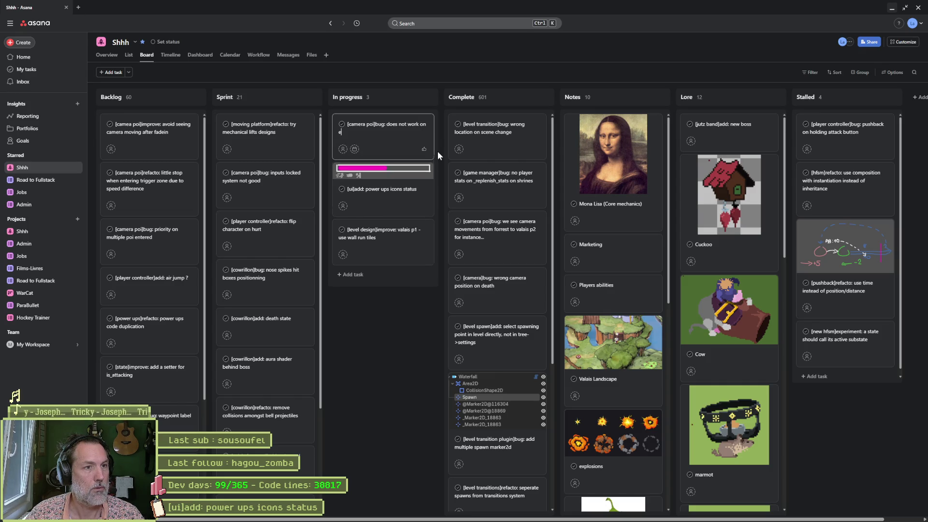
text(ed build)
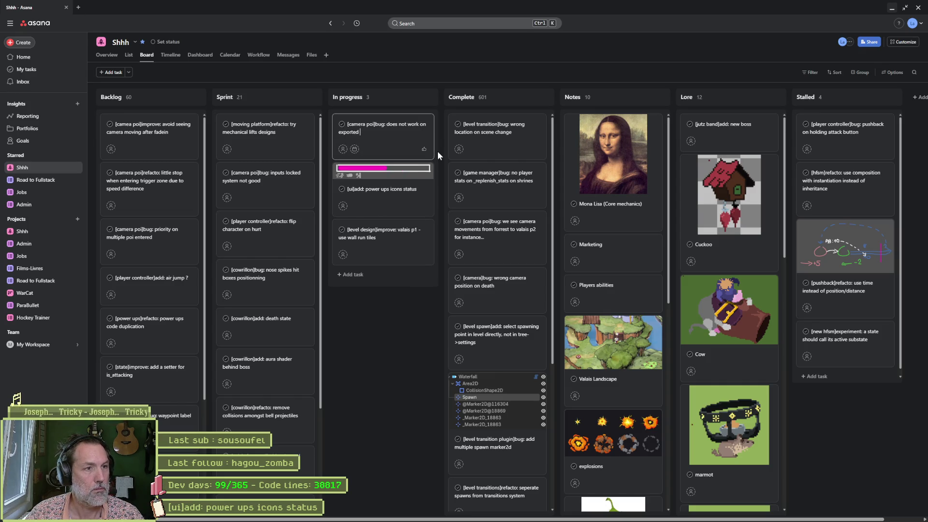
click(390, 305)
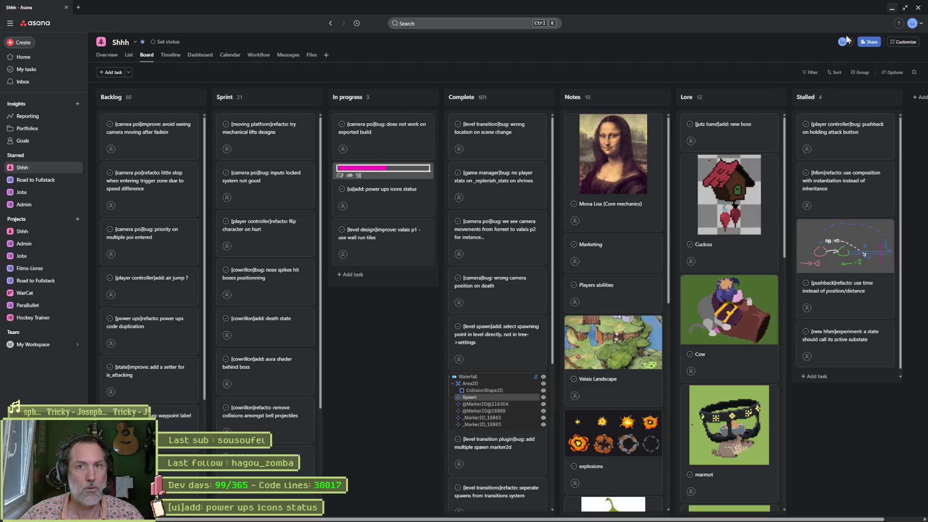
click(889, 8)
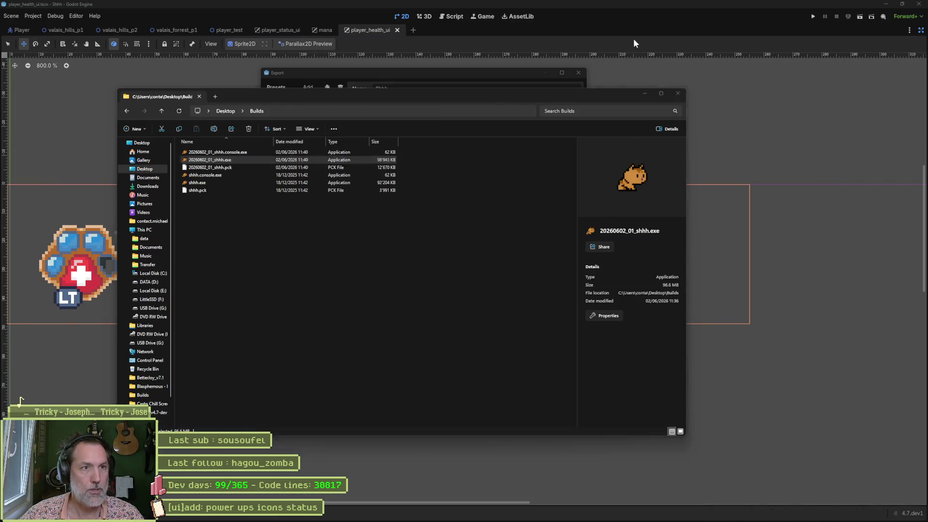
Close Godot's Export dialog and leave distraction-free mode so the side panels return.
click(633, 39)
click(531, 333)
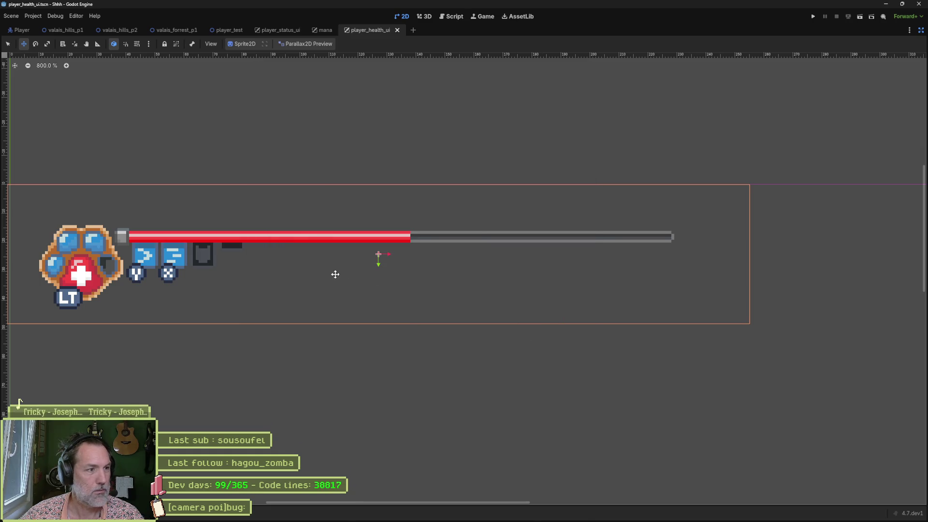
click(921, 31)
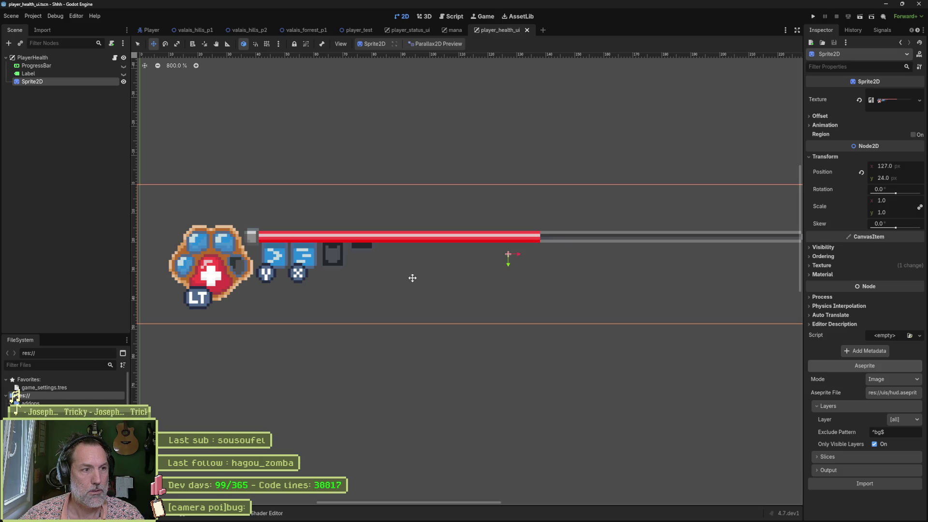
Ask ChatGPT where an exported Godot game's logs are stored, then return to Godot.
mouse_move(441, 518)
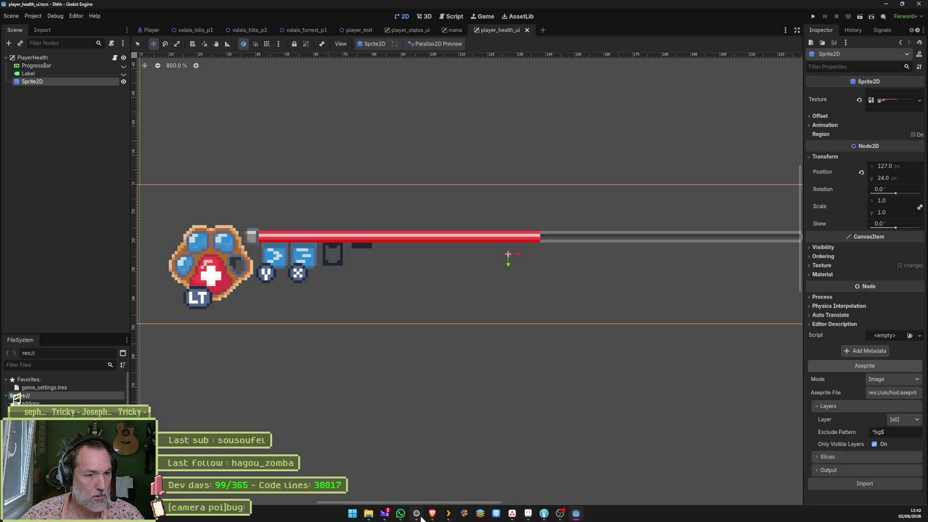
click(466, 516)
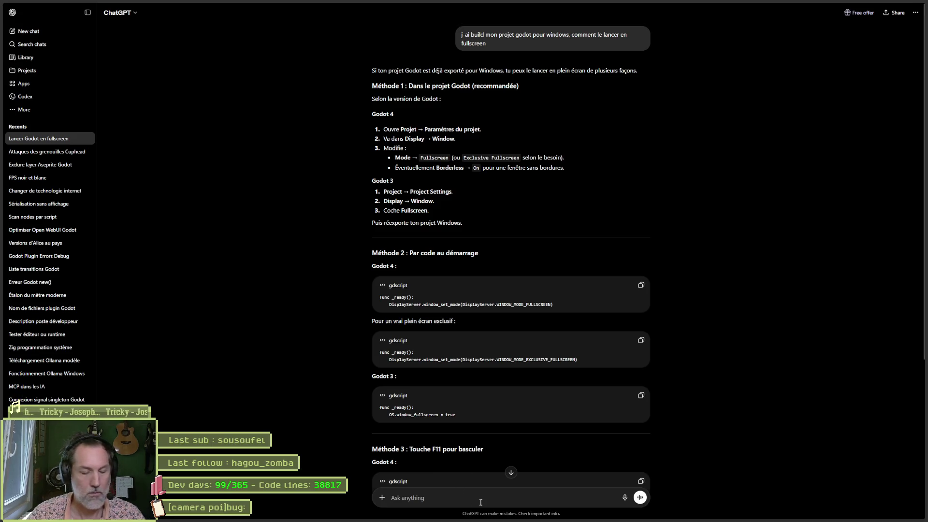
text(ou so)
text(d)
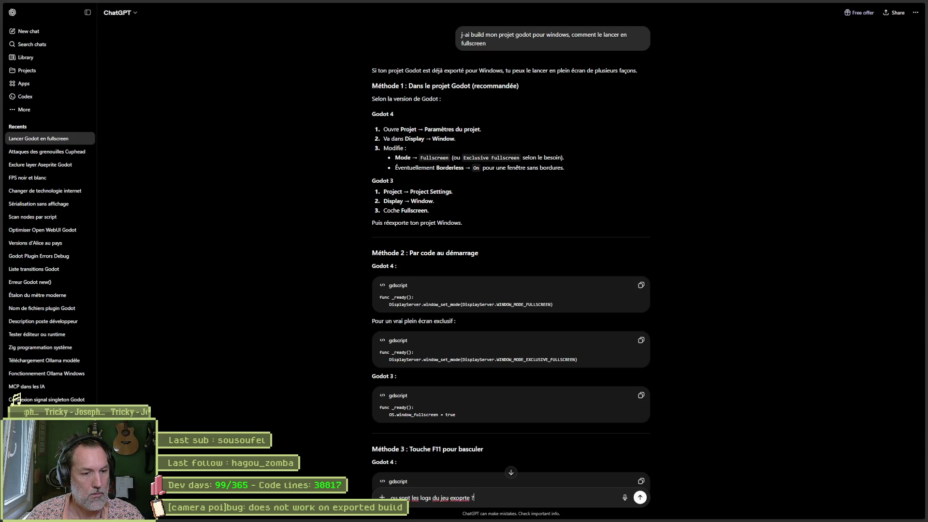
key(Return)
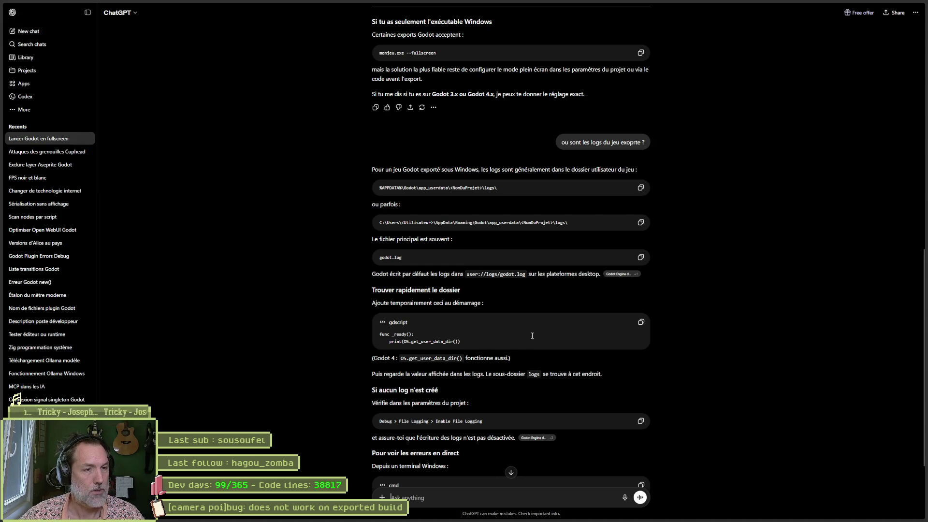
key(alt+Tab)
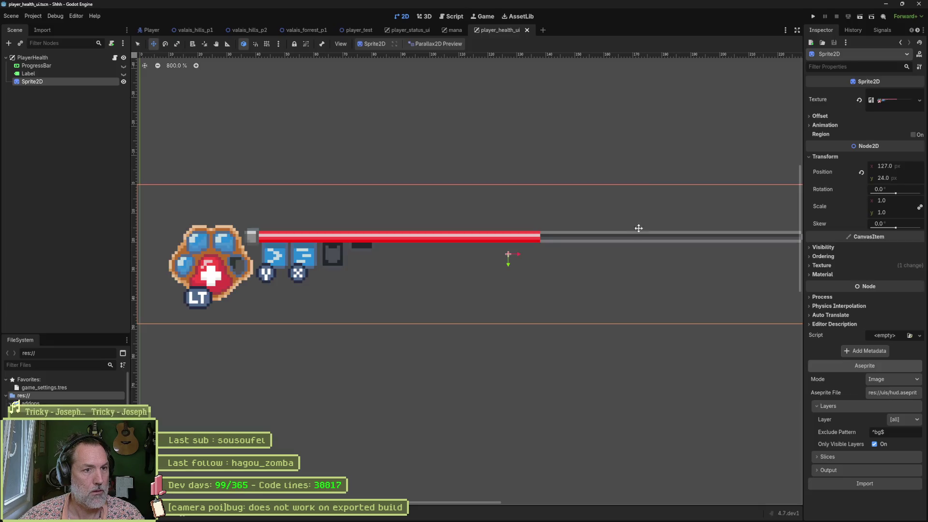
In a new File Explorer window, paste the AppData log path with 'shhh' as the project name.
key(super+e)
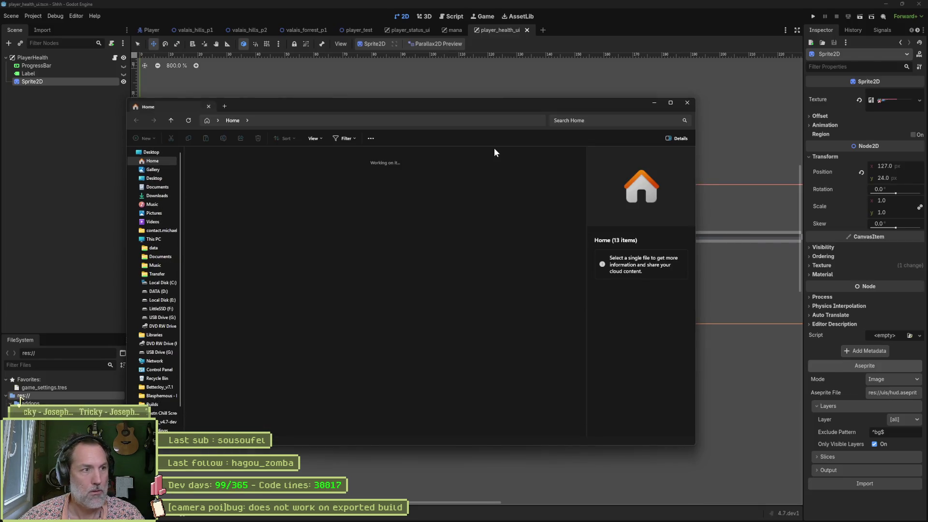
key(ctrl+l)
text(%APPDATA%\Godot\app_userdata\<NomDuProjet>\logs\)
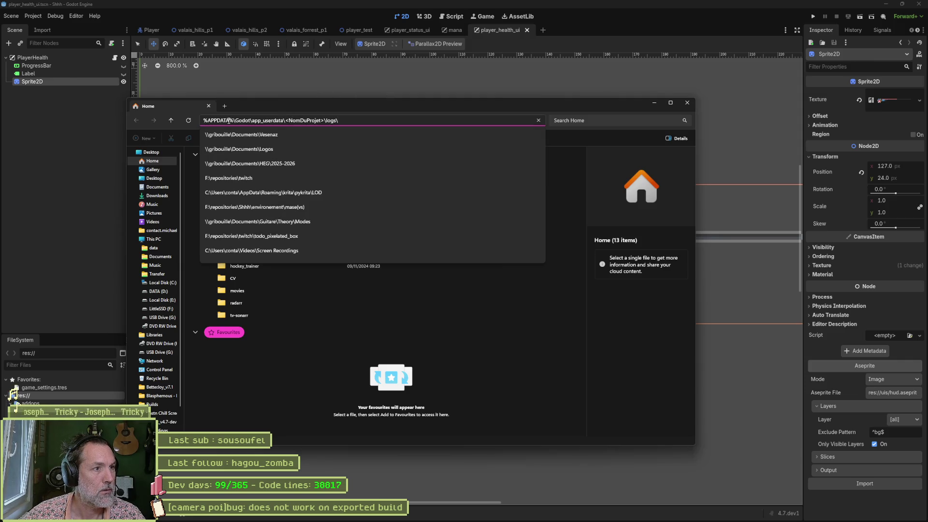
drag(287, 121, 321, 120)
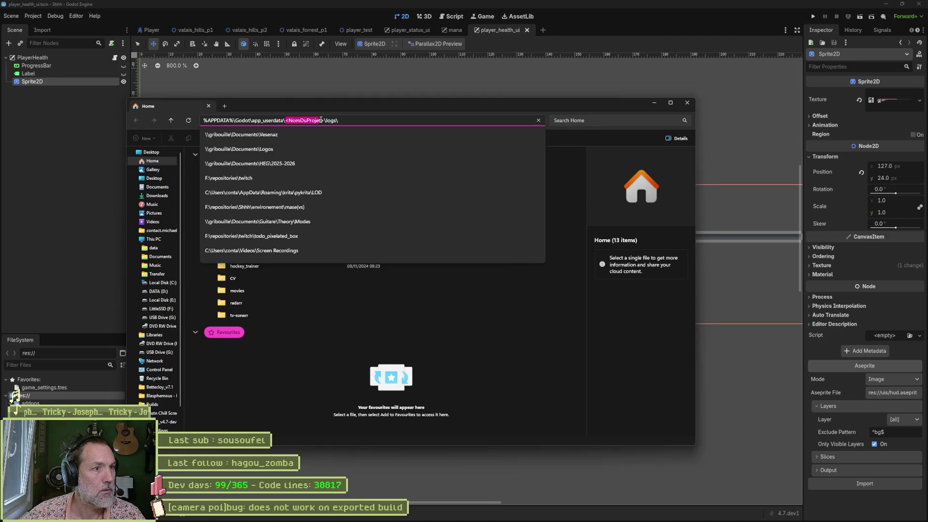
text(s)
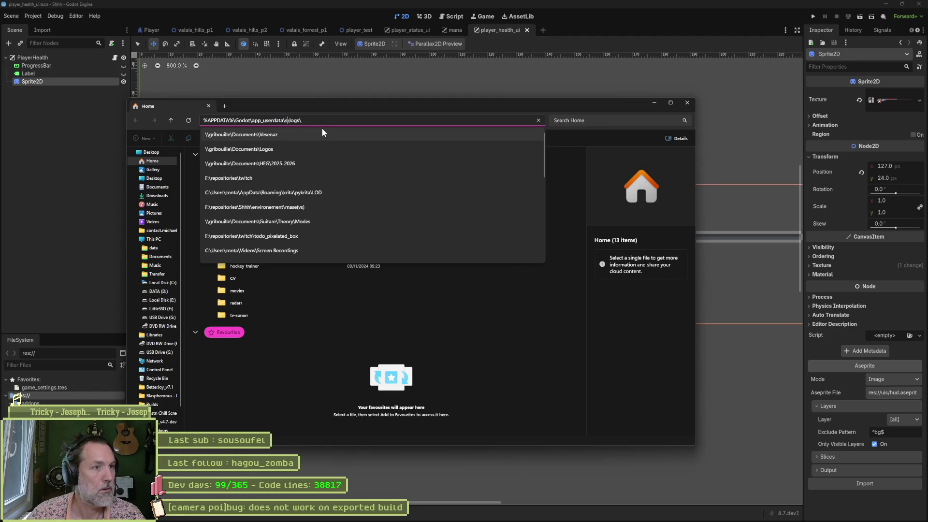
text(hhh)
key(Return)
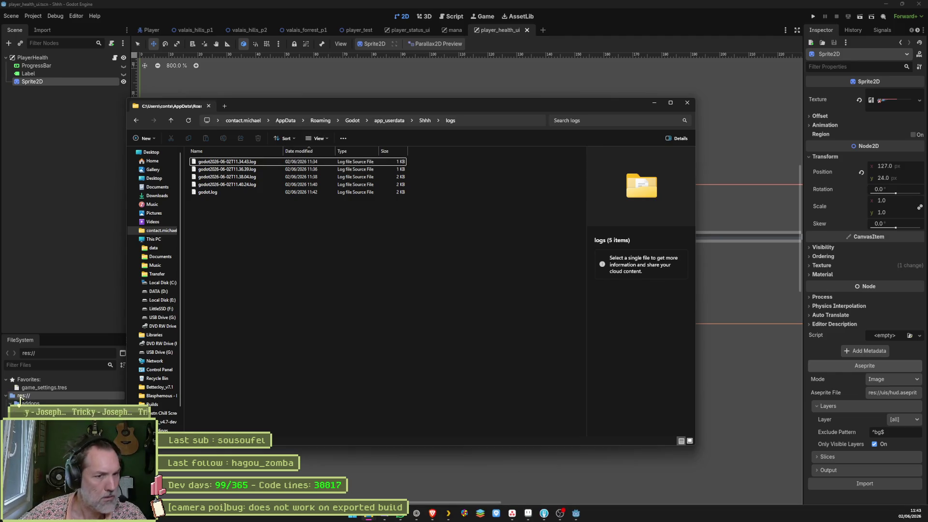
Go up to the Shhh user data folder and pin it to the navigation pane.
mouse_move(368, 514)
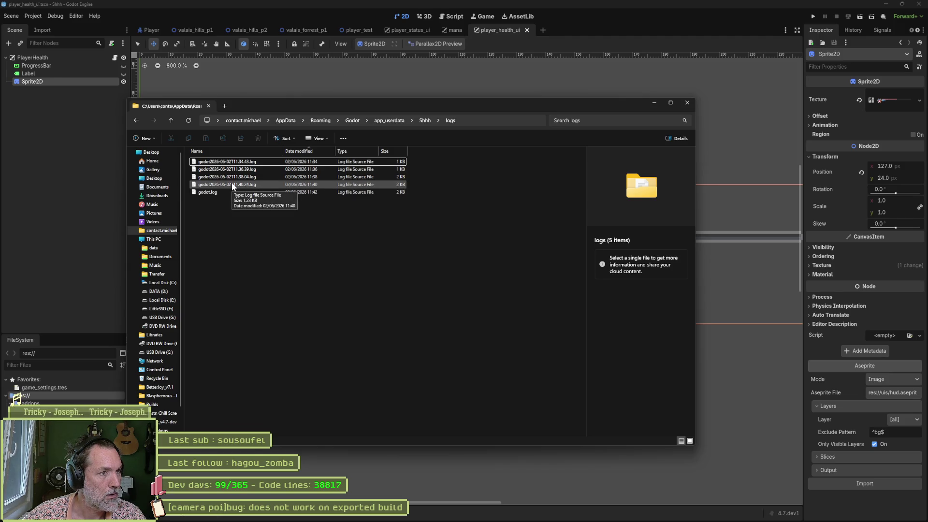
click(424, 121)
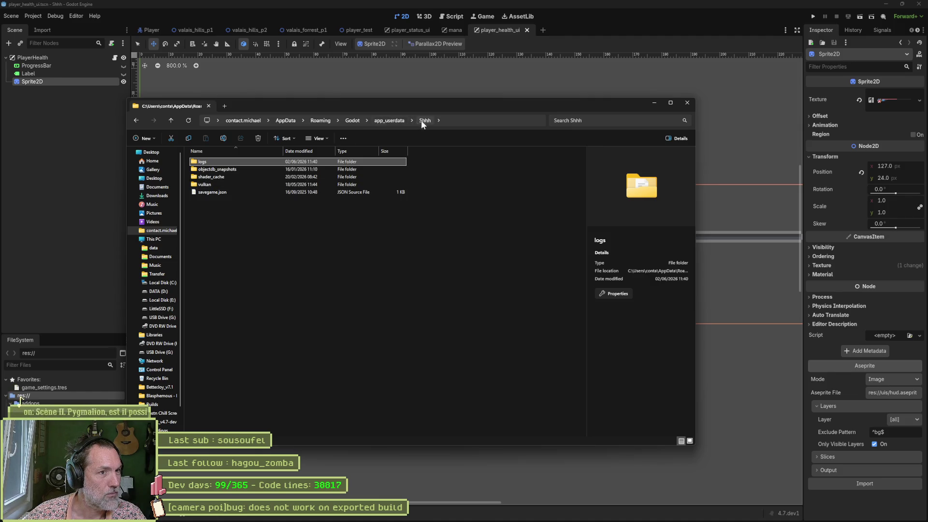
drag(170, 237, 164, 236)
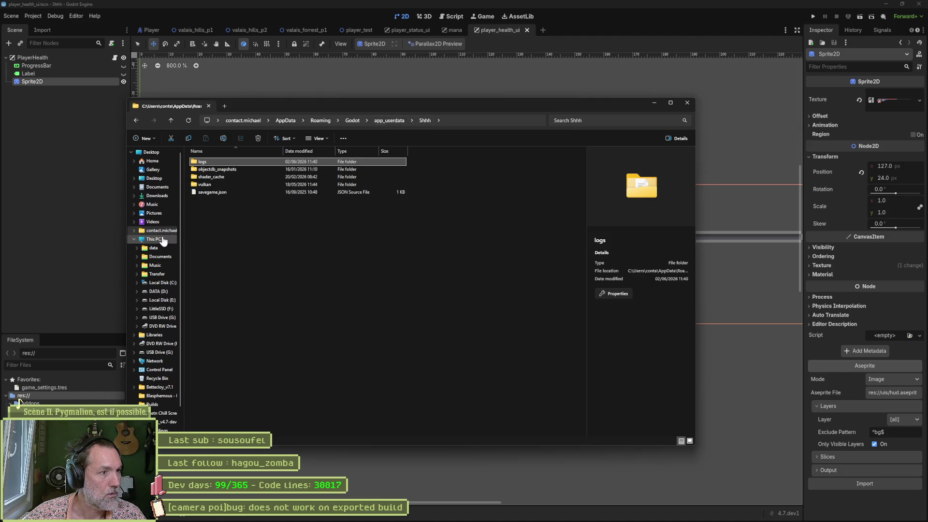
mouse_move(424, 121)
mouse_down()
mouse_move(179, 228)
mouse_move(160, 222)
mouse_up()
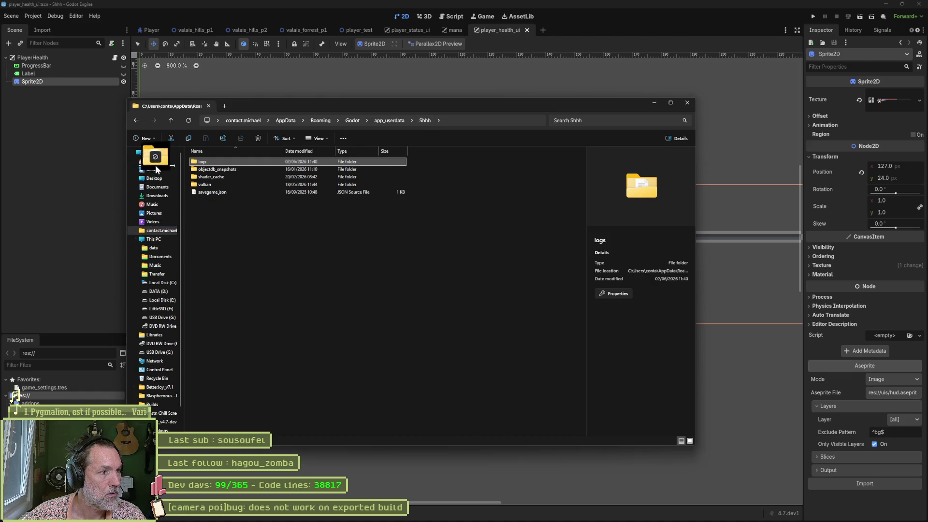
drag(158, 152, 158, 177)
mouse_move(157, 239)
mouse_down()
mouse_move(162, 277)
mouse_move(168, 139)
mouse_move(161, 333)
mouse_move(243, 327)
mouse_move(340, 256)
mouse_move(234, 261)
mouse_up()
scroll(145, 218, up, 4)
click(137, 257)
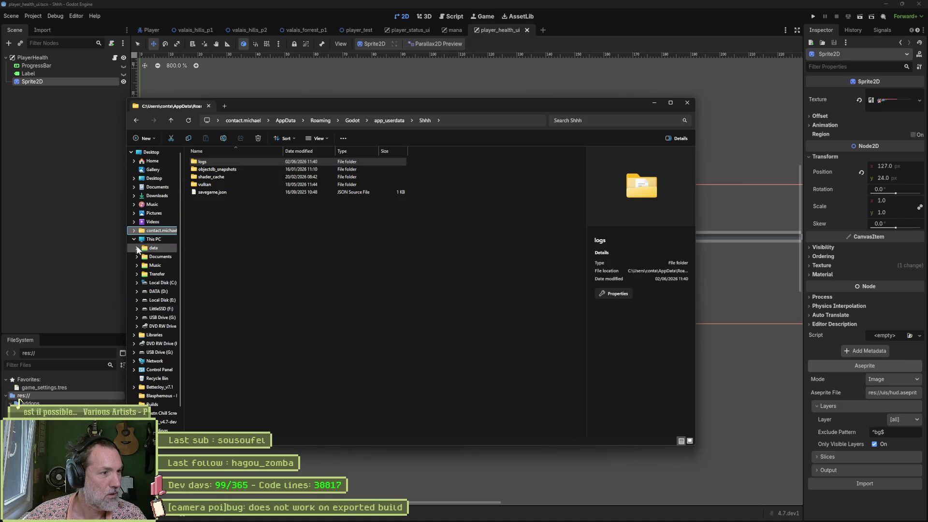
Open the logs folder in Visual Studio Code.
right_click(210, 164)
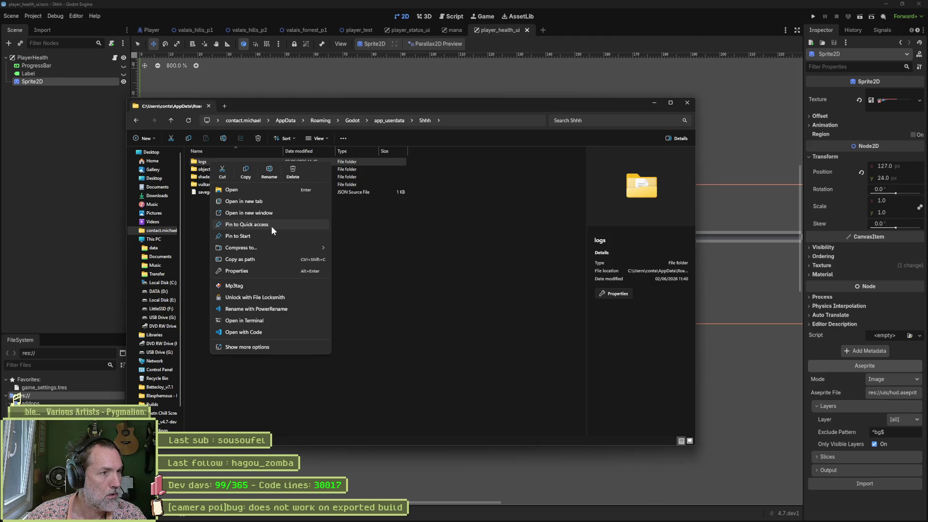
key(Escape)
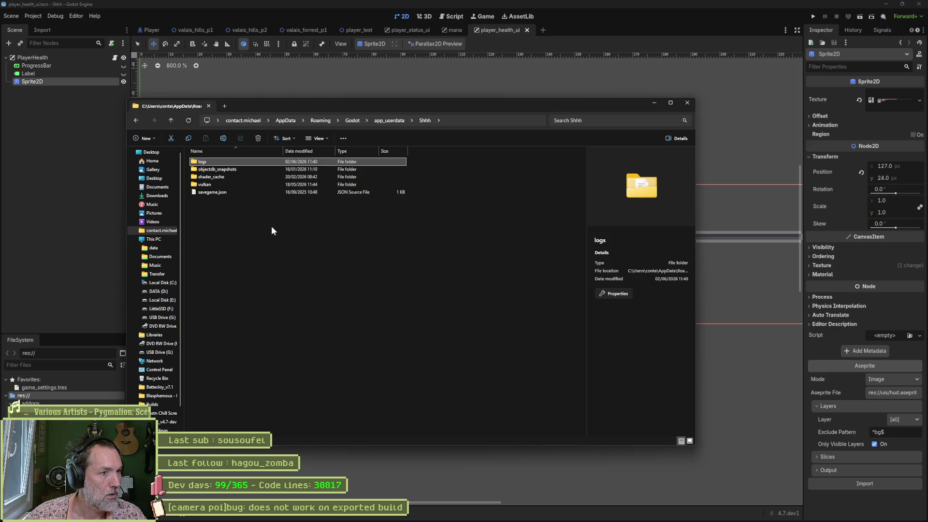
right_click(210, 163)
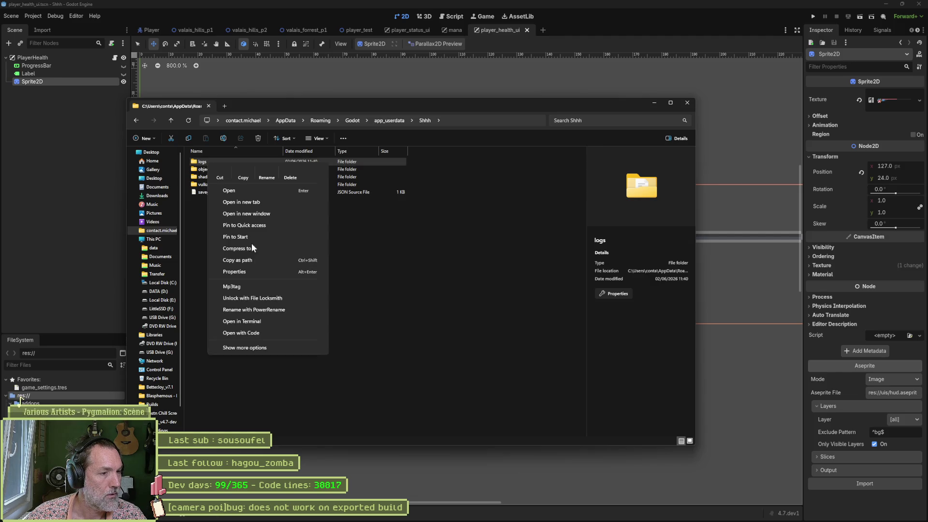
click(309, 333)
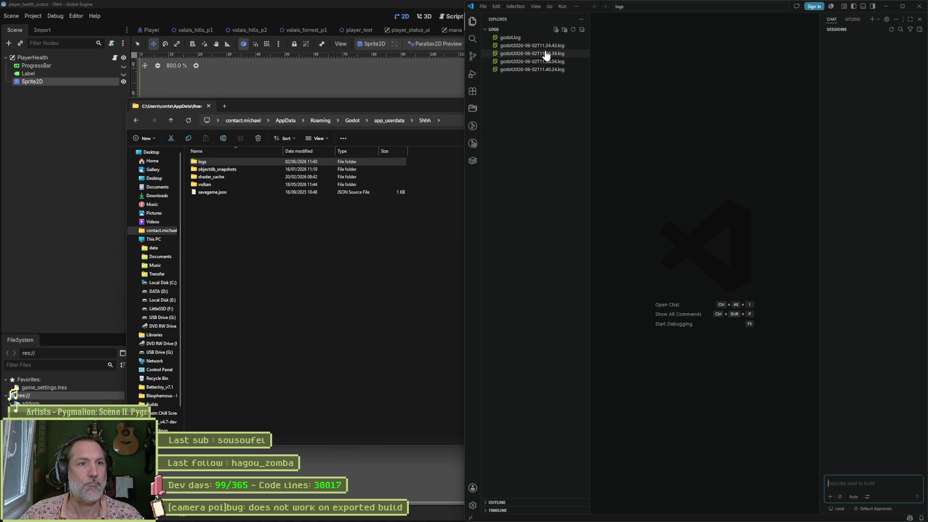
Trust the parent Shhh folder's authors and maximize the VS Code window.
click(544, 46)
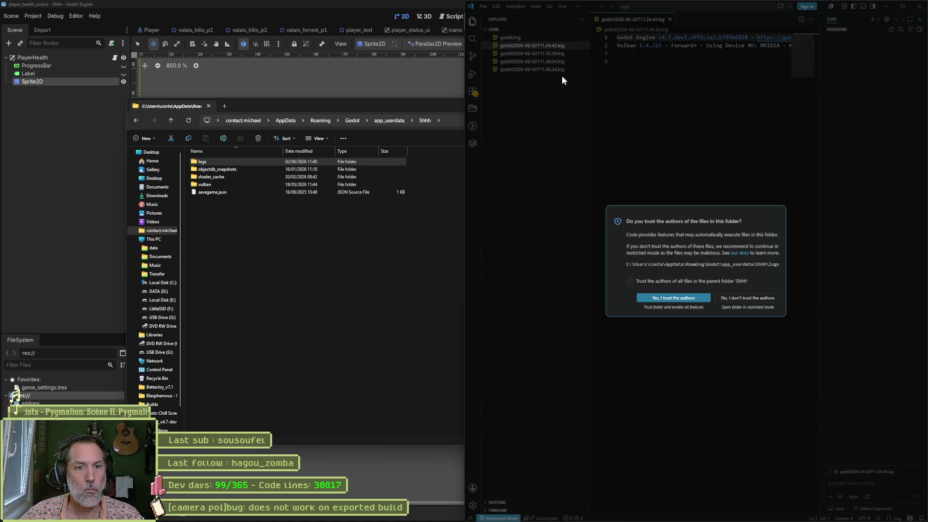
click(635, 281)
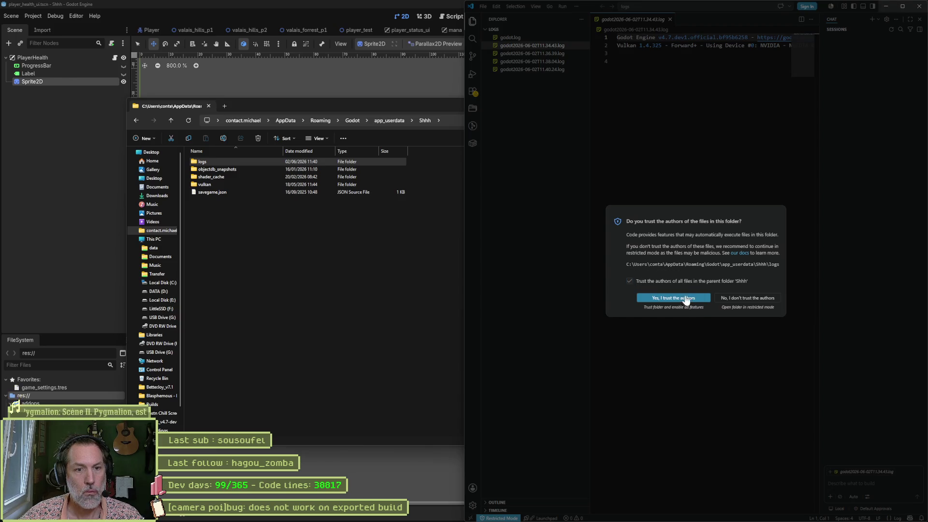
click(686, 298)
click(903, 6)
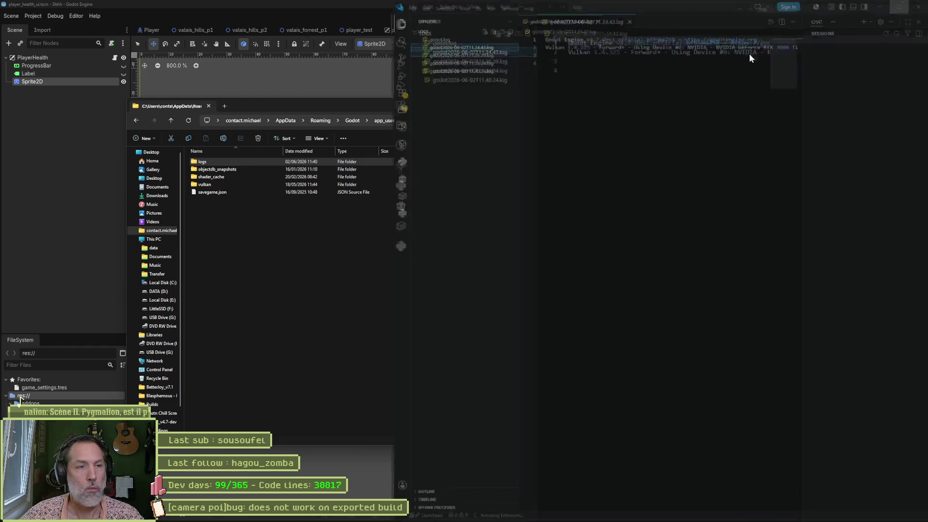
Look through the 11.36.39 and 11.38.04 logs, then select all of the 11.40.24 error log.
click(86, 54)
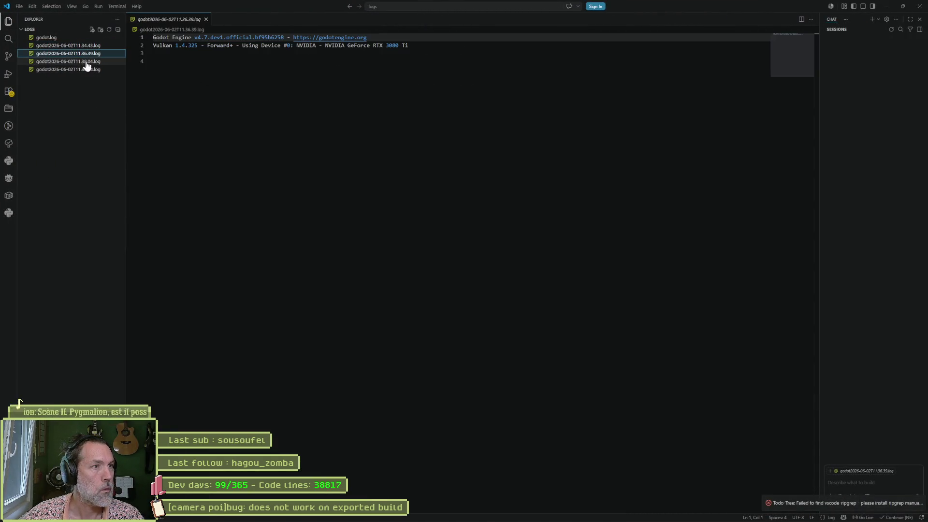
click(85, 62)
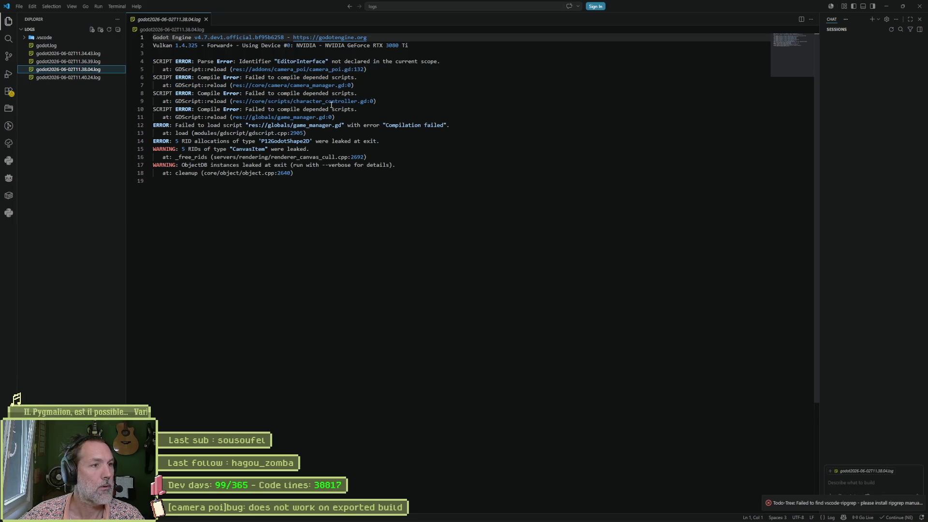
click(91, 79)
key(Up)
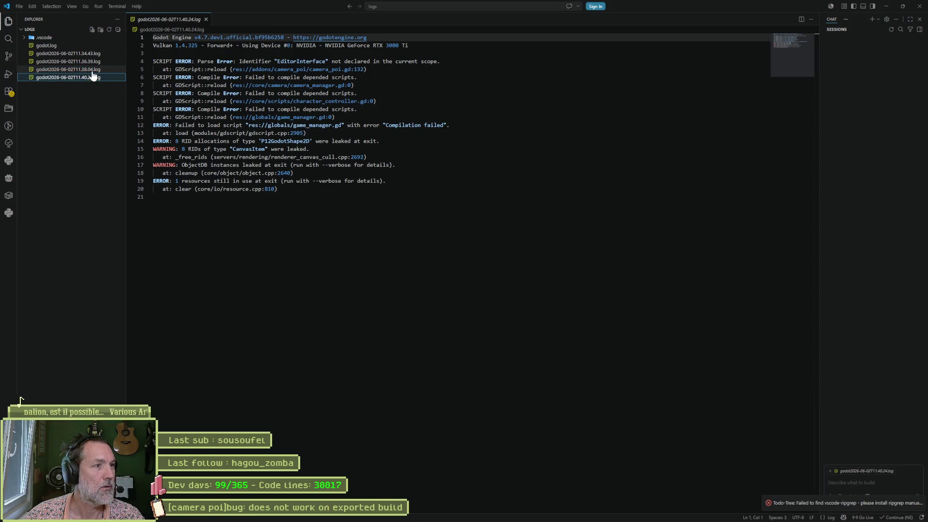
click(92, 80)
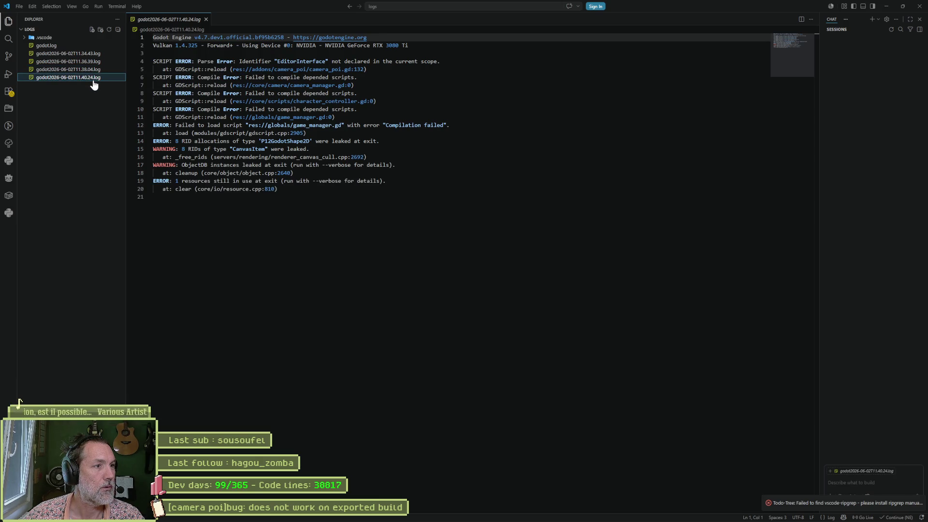
click(445, 189)
key(ctrl+a)
key(ctrl+c)
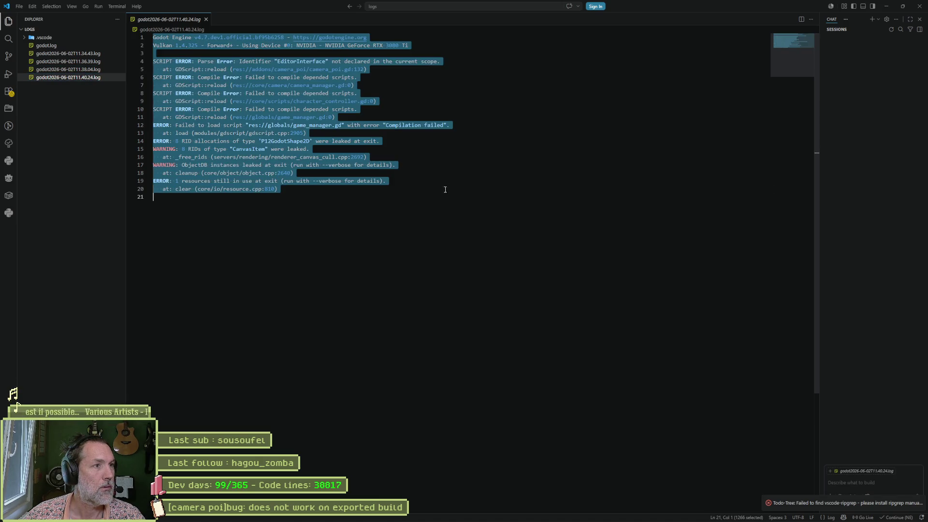
In Asana, move the camera poi bug card to the top of In progress and open it.
mouse_move(600, 519)
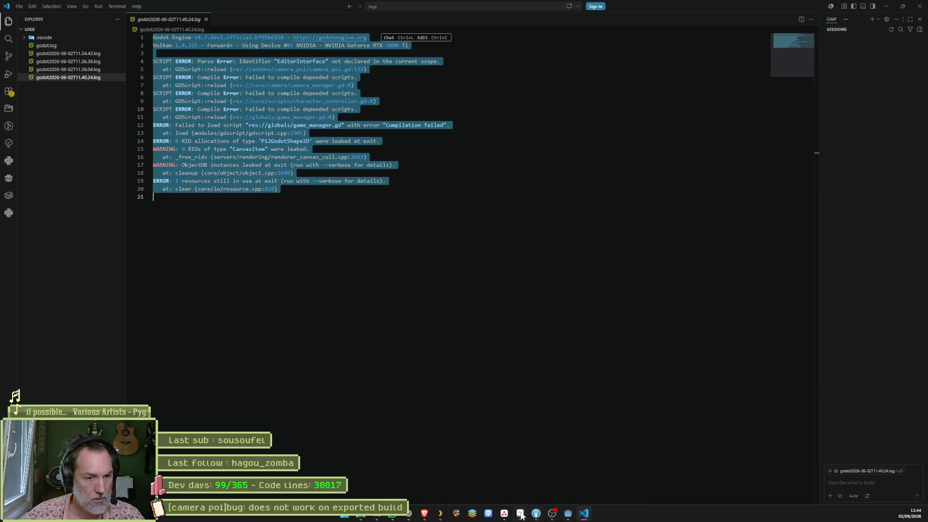
click(520, 513)
drag(392, 186, 411, 149)
click(410, 149)
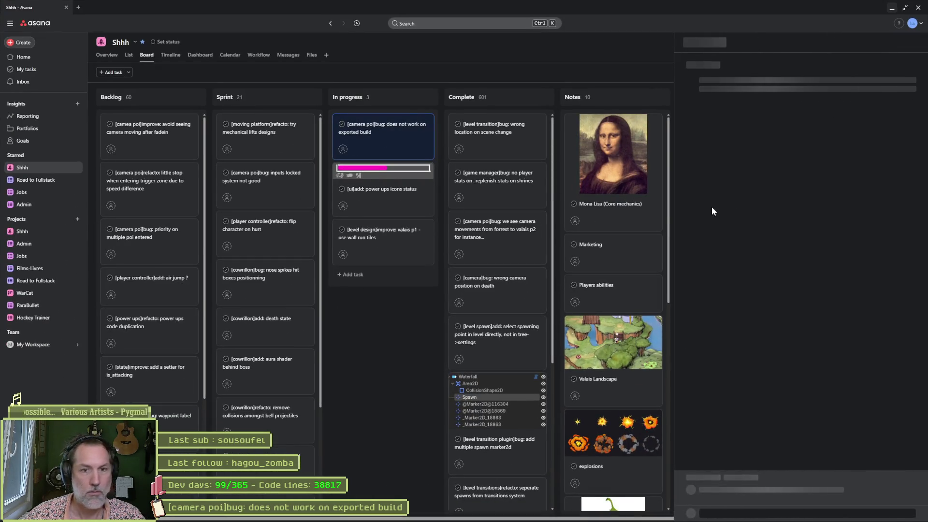
Describe the bug as Editor classes used at runtime, paste the Godot error log, and close the task.
click(731, 176)
text(be)
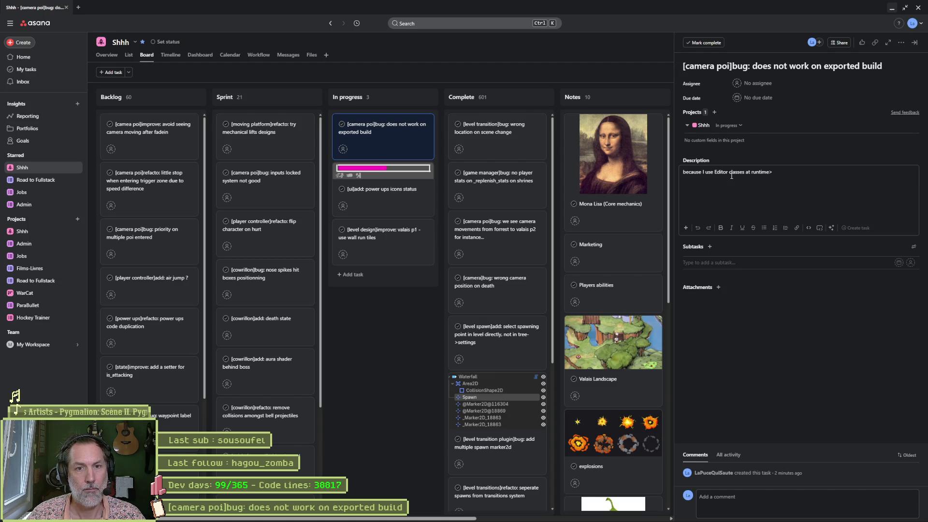
key(ctrl+v)
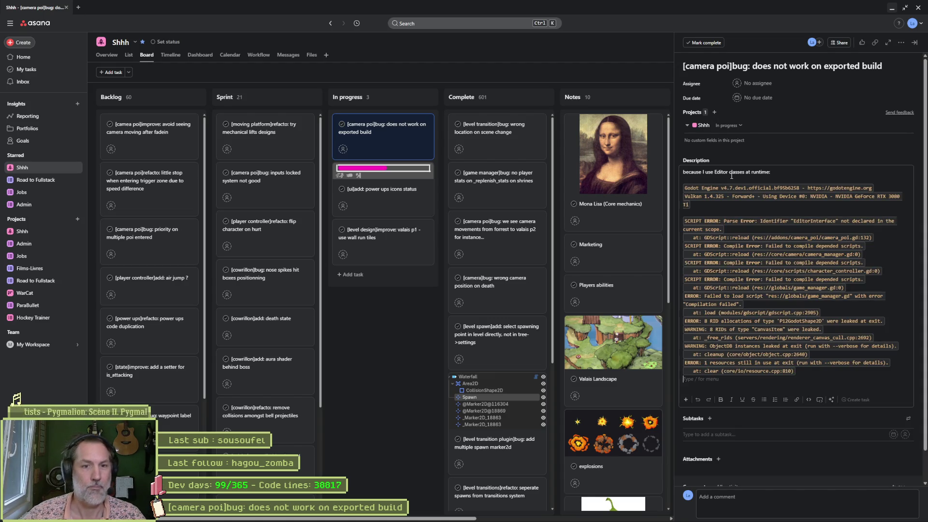
click(404, 320)
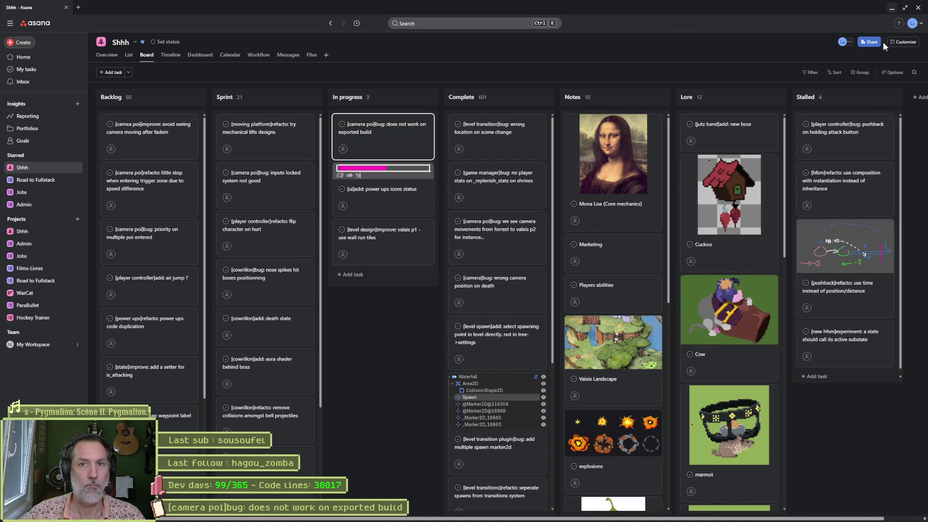
Restore the Asana window and close VS Code and File Explorer.
click(904, 8)
click(778, 49)
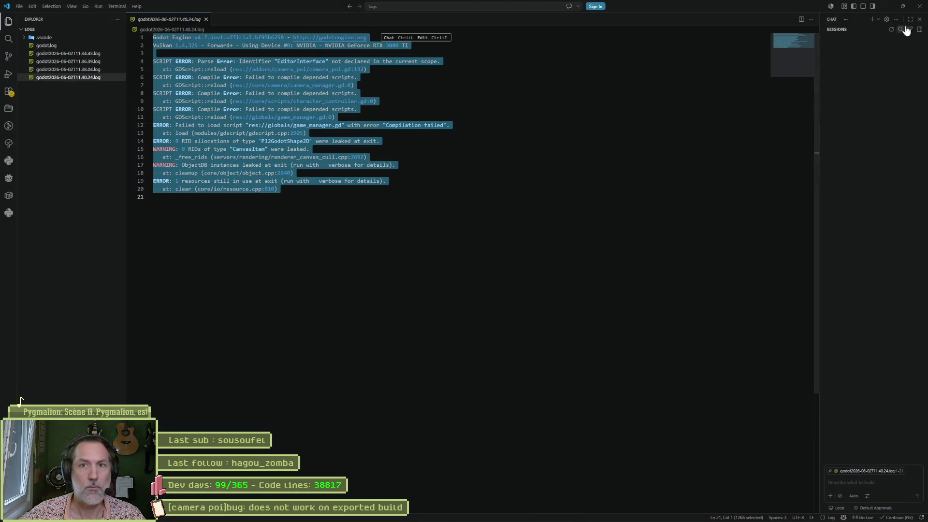
click(922, 7)
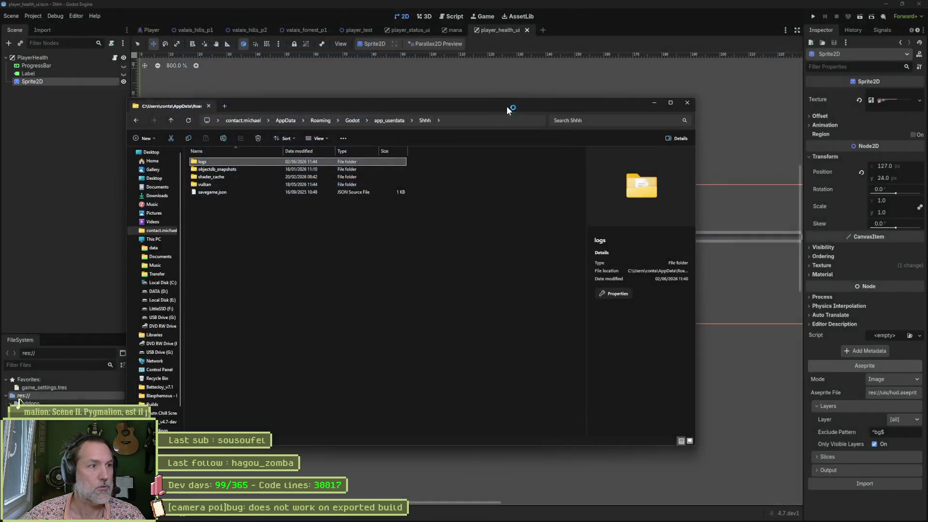
click(688, 108)
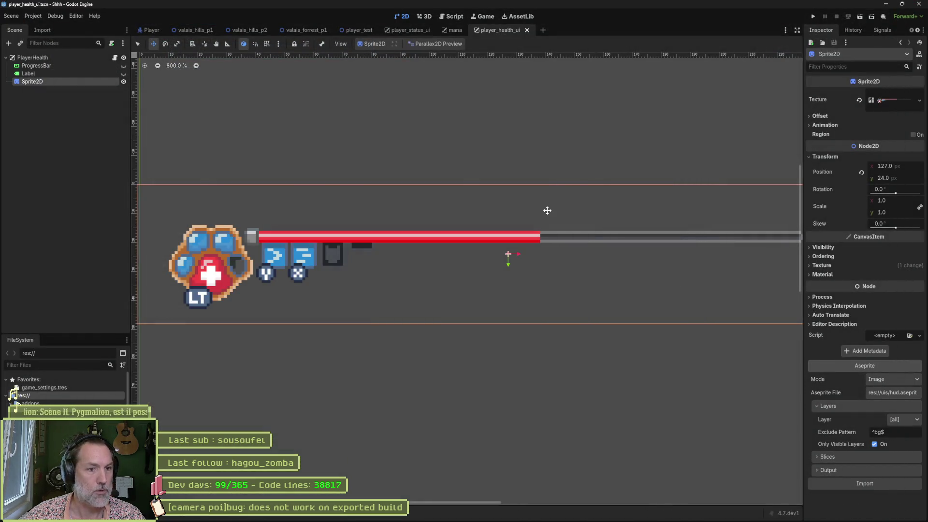
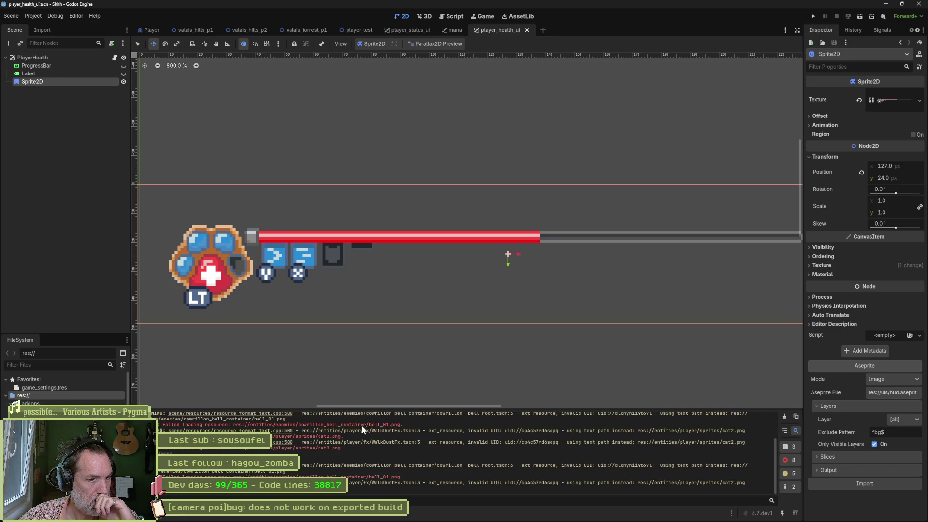
Start the cat platformer from the player_health_ui scene with Run Project (F5).
scroll(364, 425, up, 2)
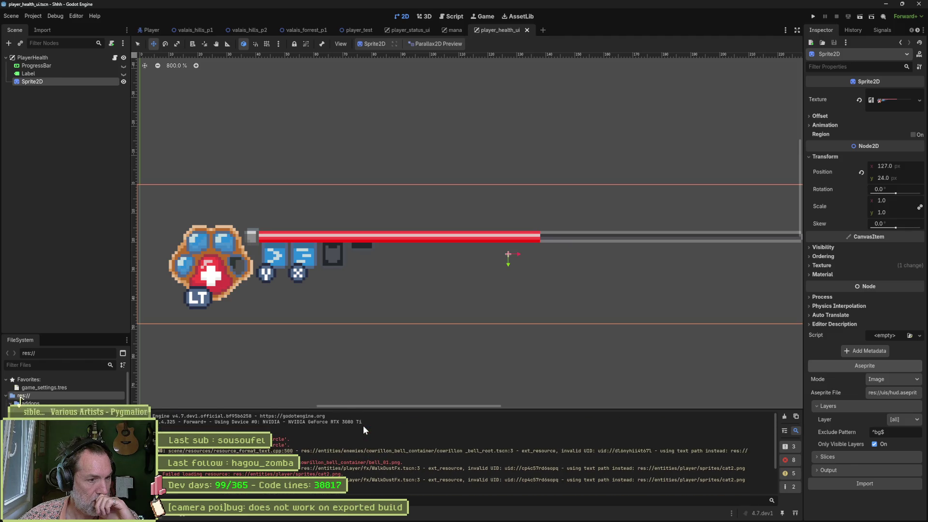
click(785, 417)
key(F5)
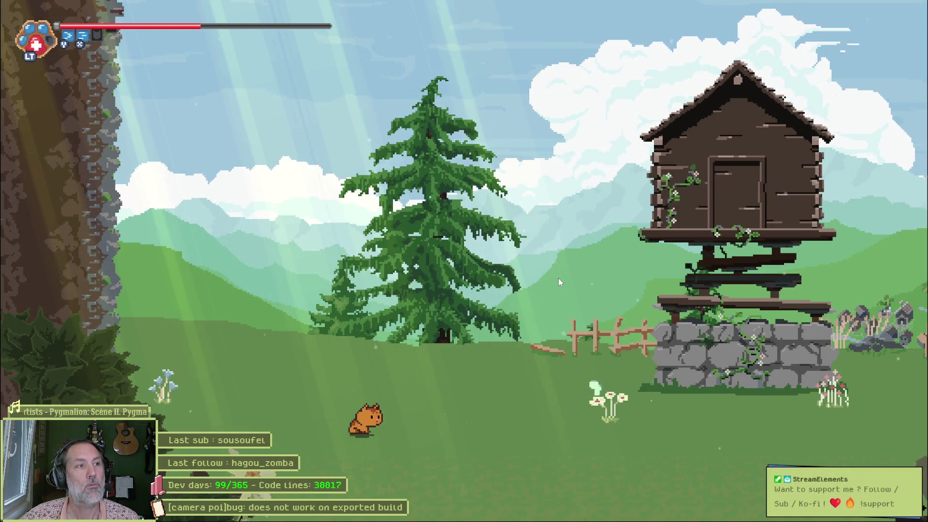
Run and jump the cat onto the stilt house, then across the meadow to the barn.
key(Right)
key(space)
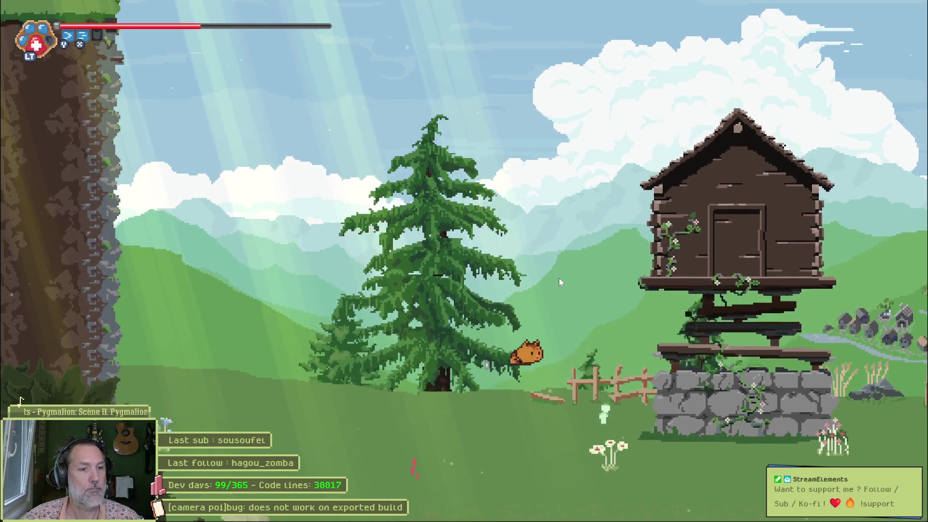
key(Left)
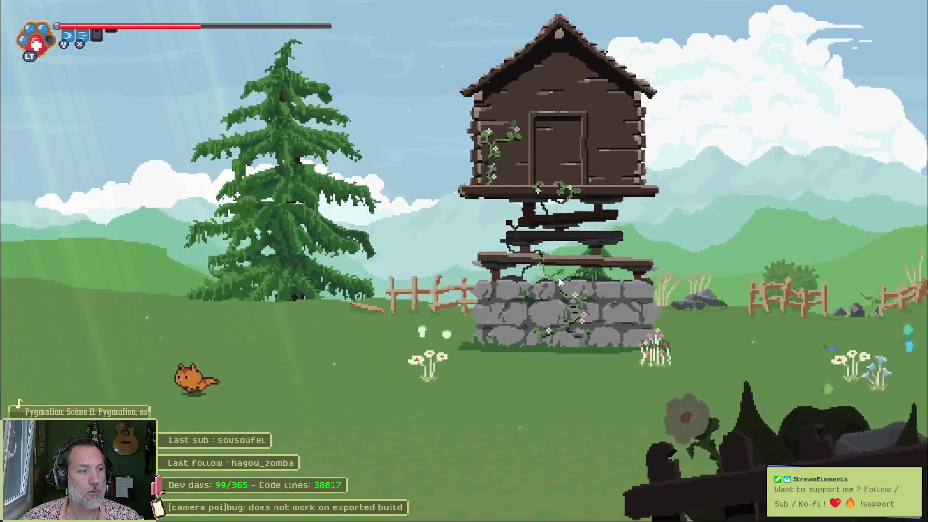
key(Right)
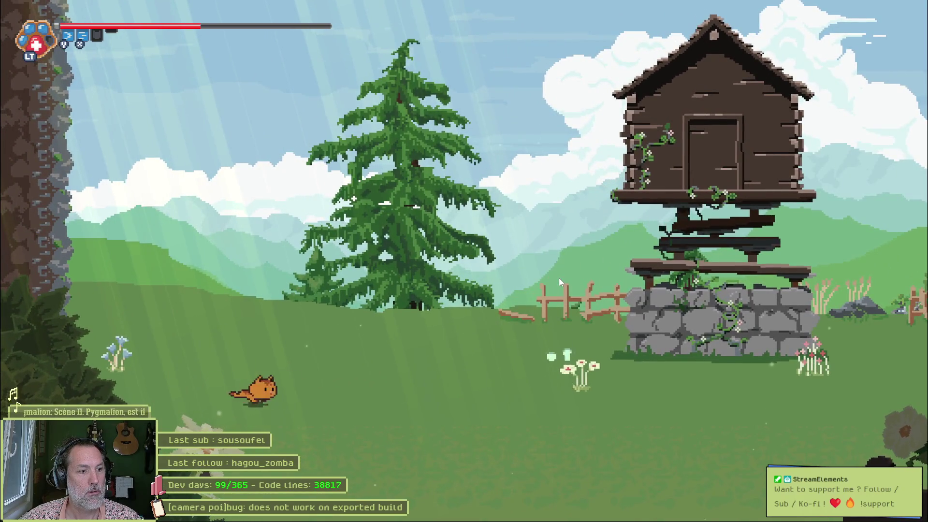
key(Right)
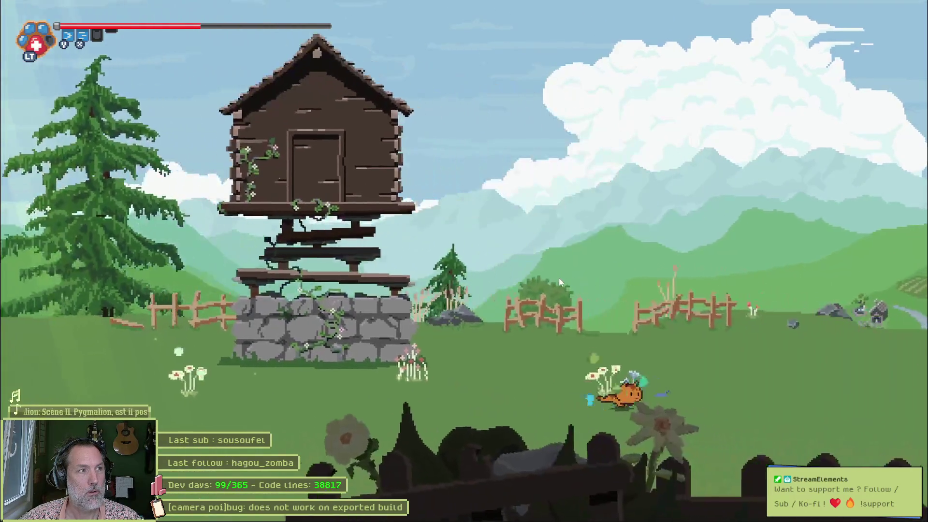
key(Right)
key(space)
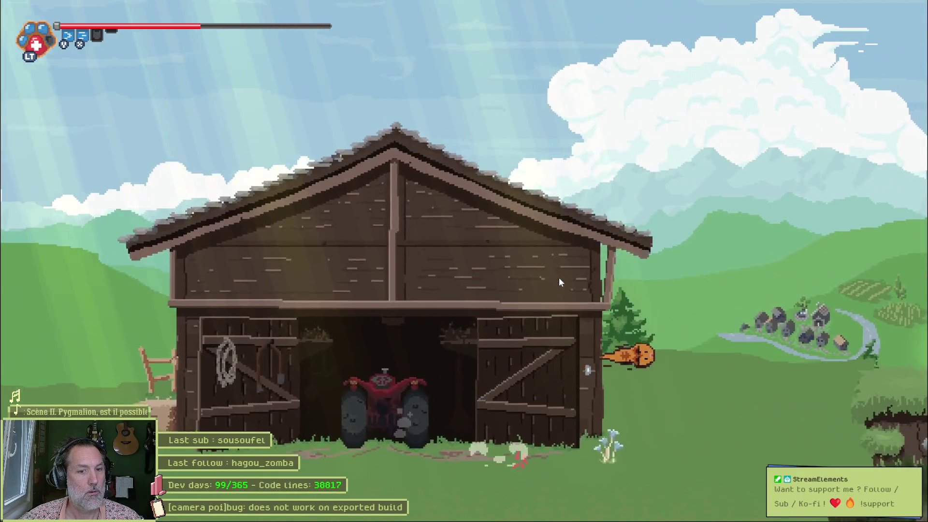
Pass the lantern post, climb the rocky ledge and jump the gap into the next area.
key(Right)
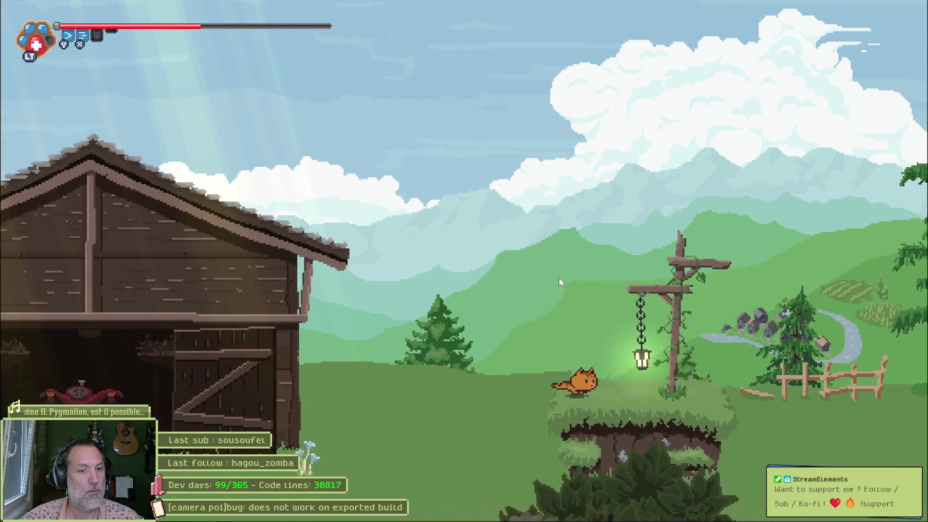
key(Right)
key(space)
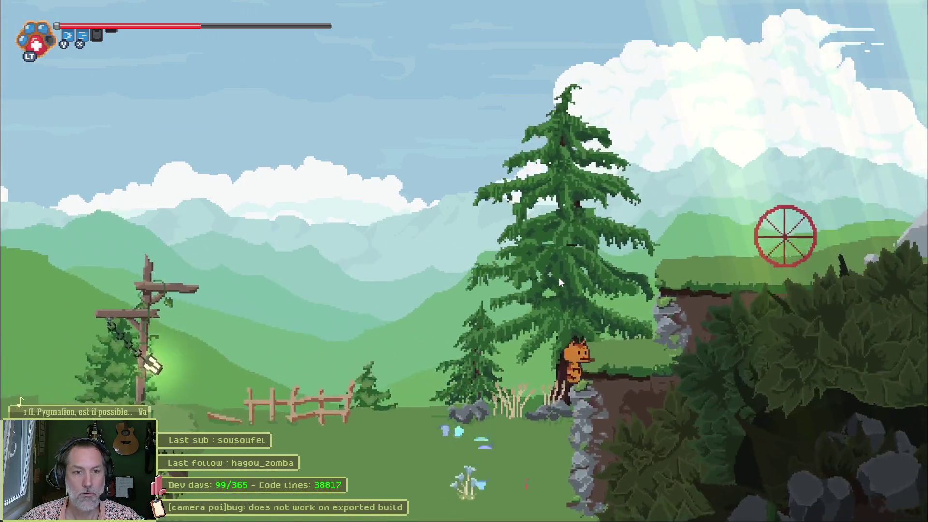
key(Right)
key(space)
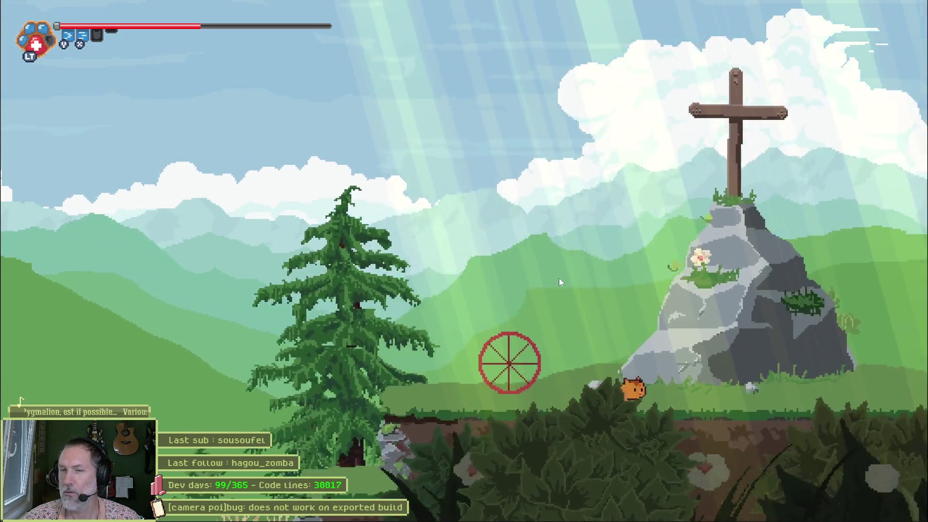
key(Right)
key(space)
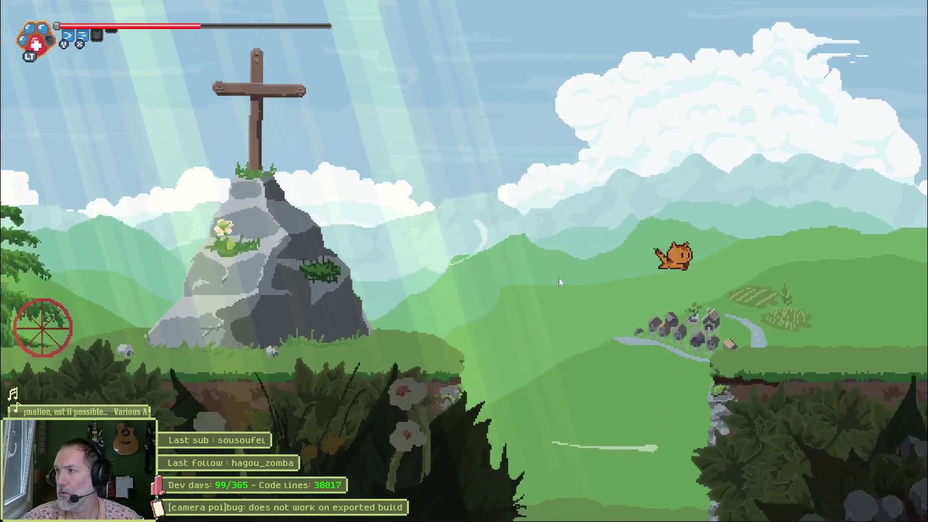
key(Right)
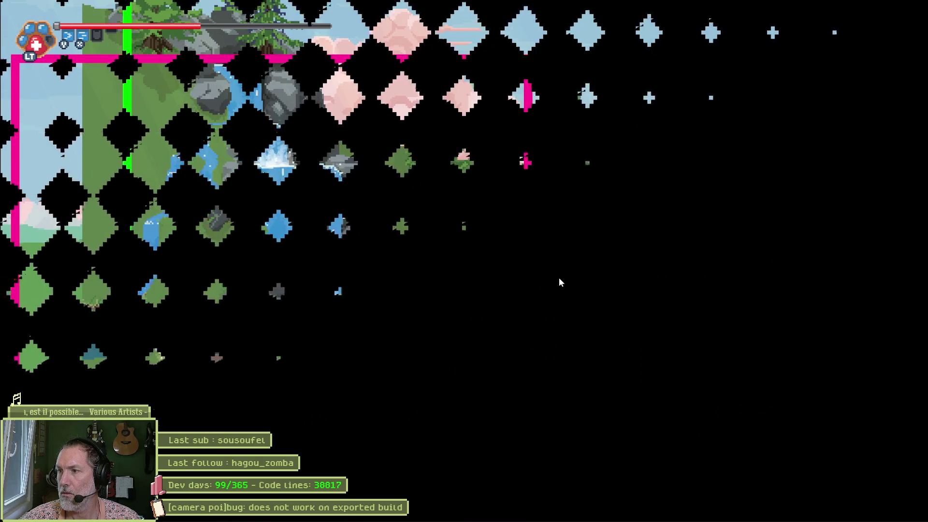
Run the cat past the scarecrow, up the cliff ledges and Burrowed-dash onto a ledge.
key(Right)
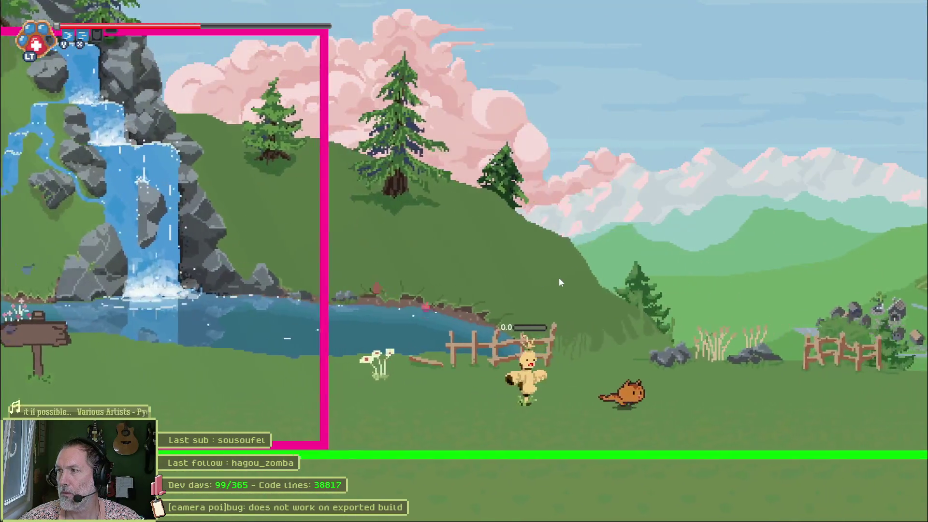
key(Right)
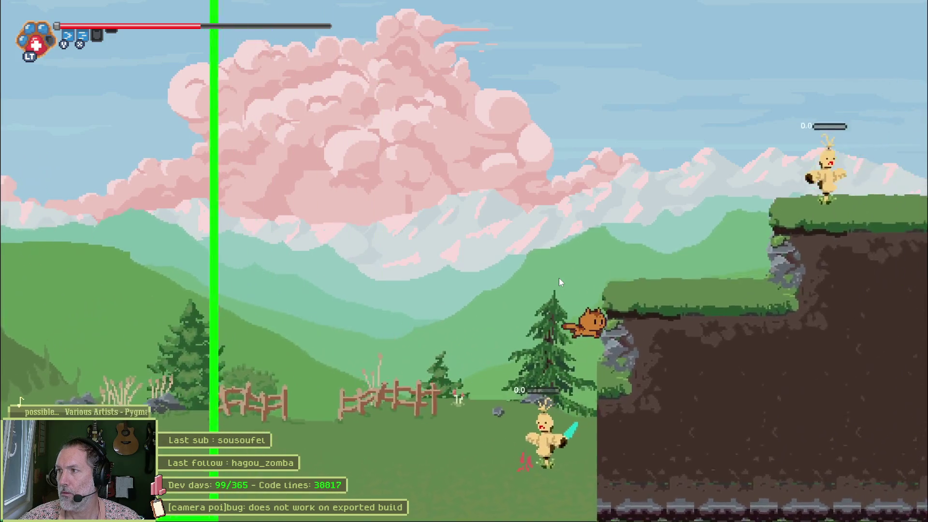
key(Right)
key(space)
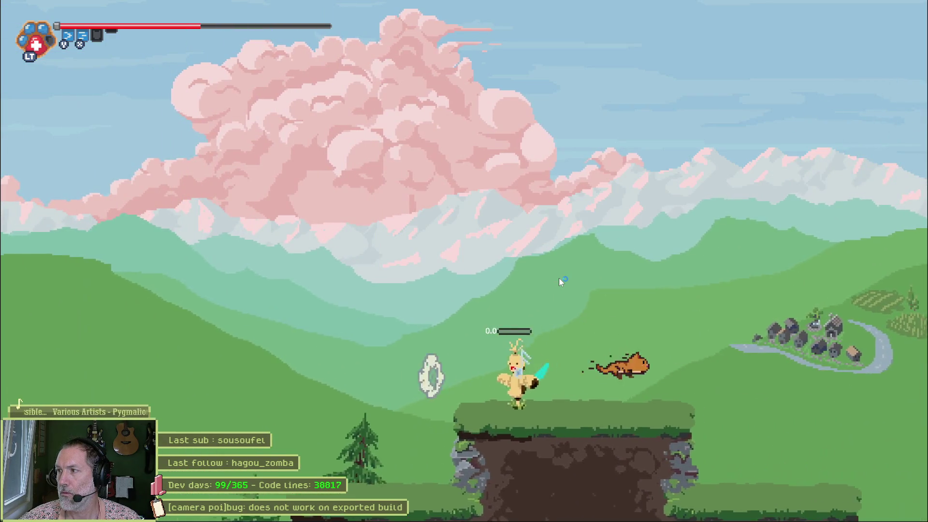
key(Right)
key(space)
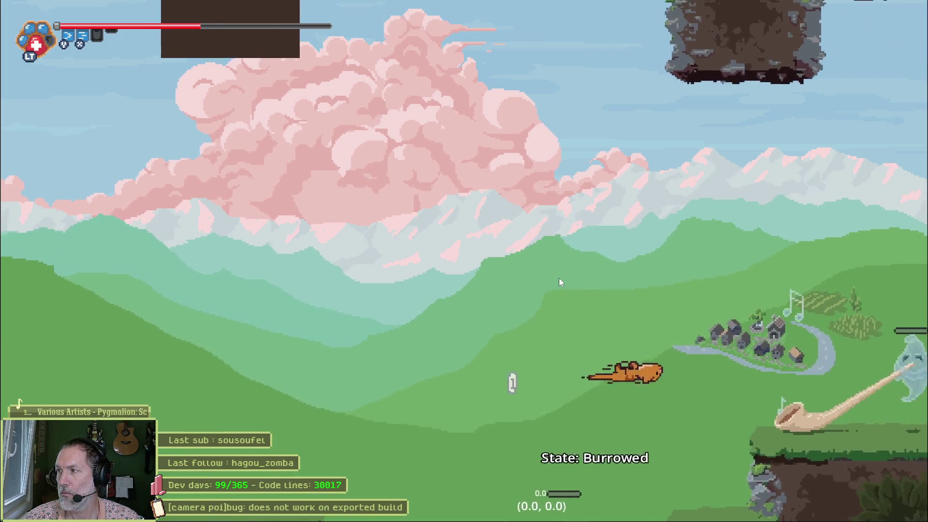
key(Right)
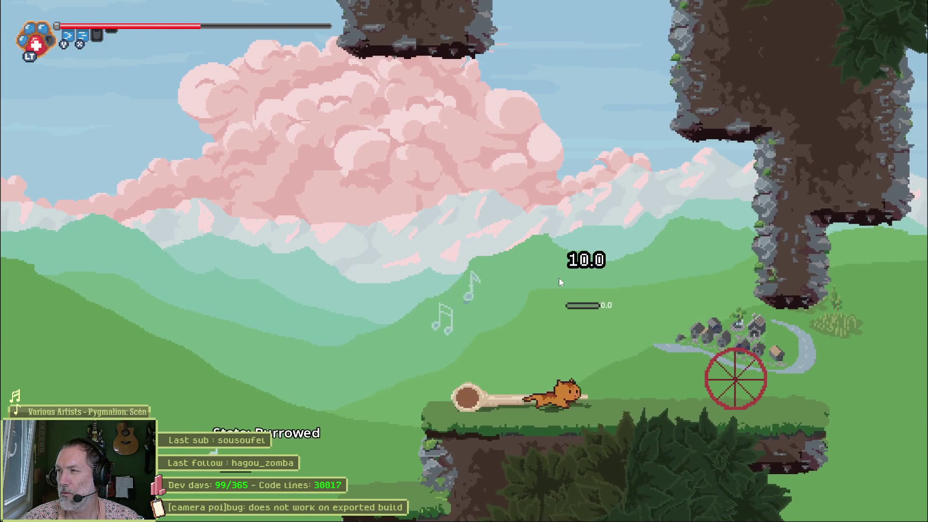
Launch the cat through the red wheel into the arena, climb the cliff wall and drop down.
key(Right)
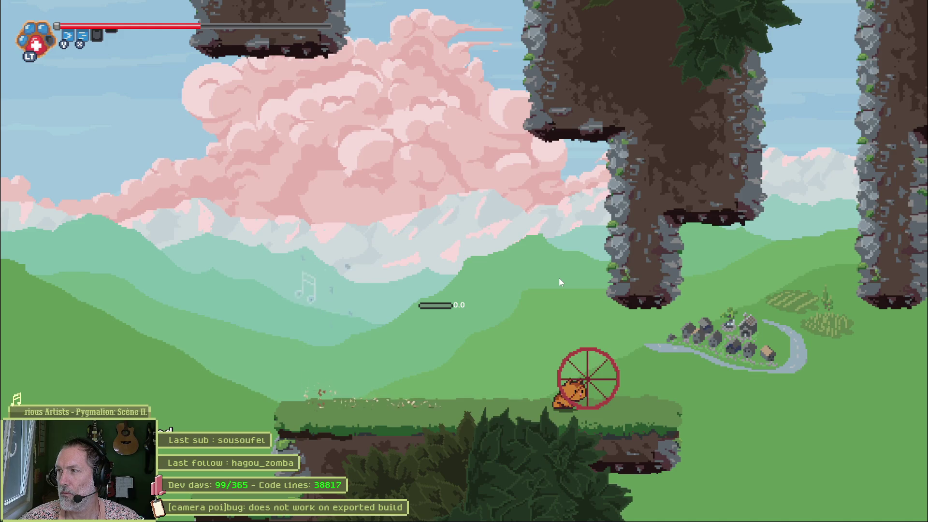
key(Right)
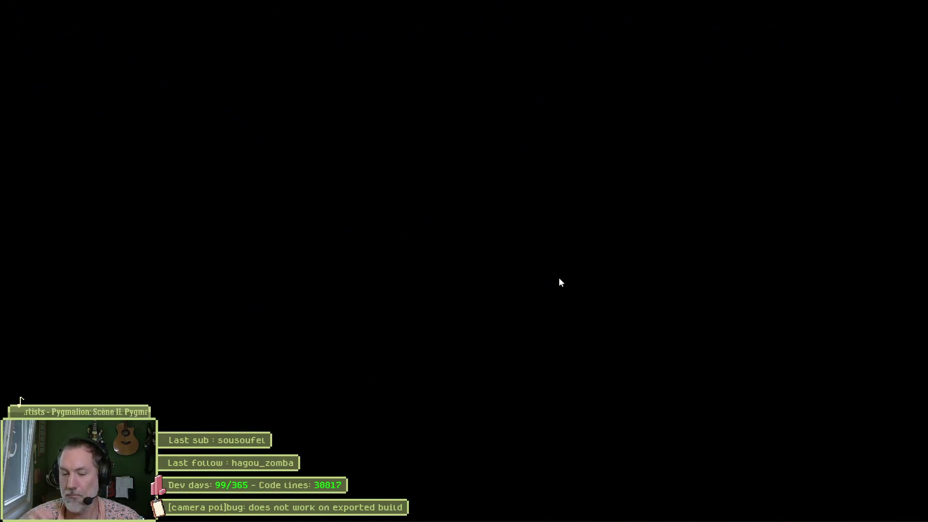
key(Right)
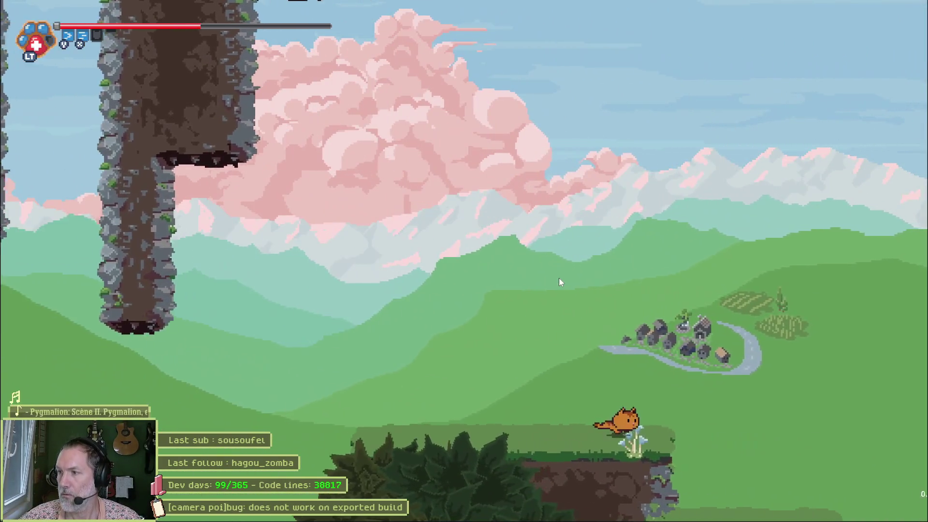
key(Right)
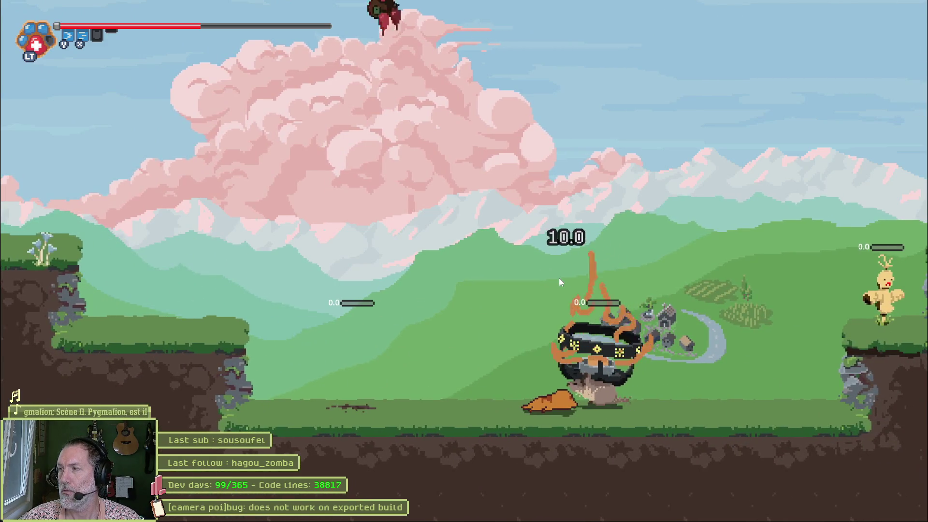
key(Right)
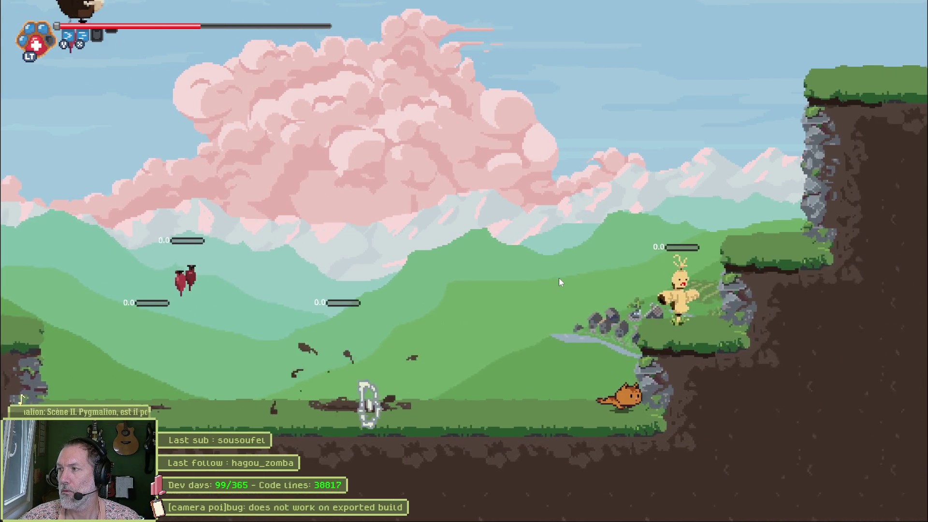
key(space)
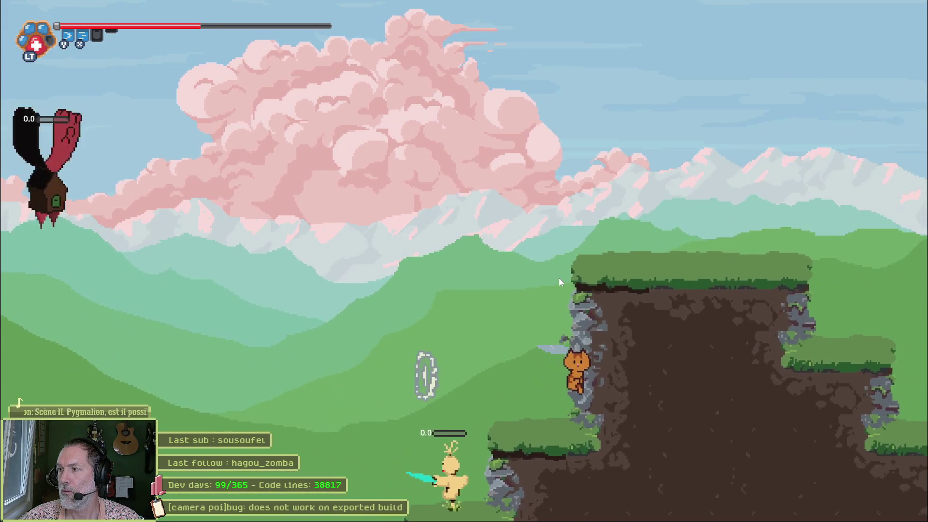
key(space)
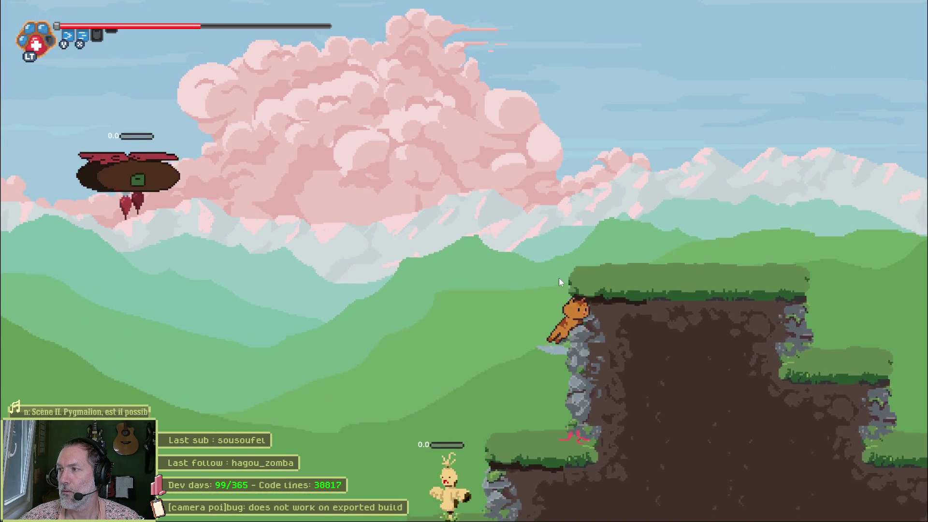
key(Right)
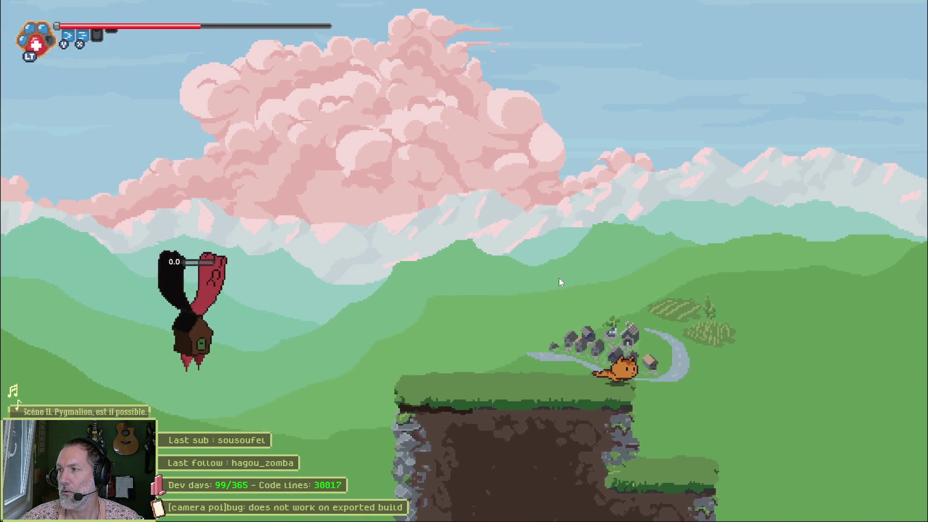
key(Right)
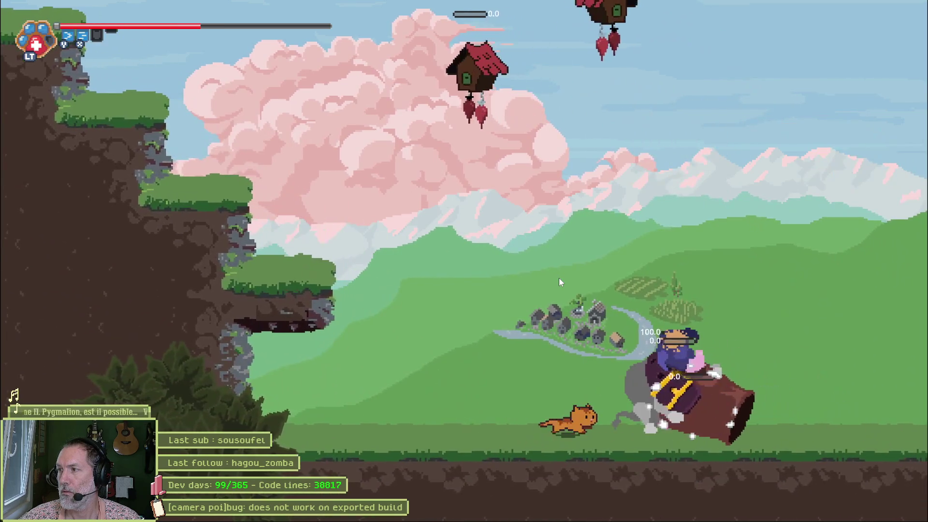
key(Right)
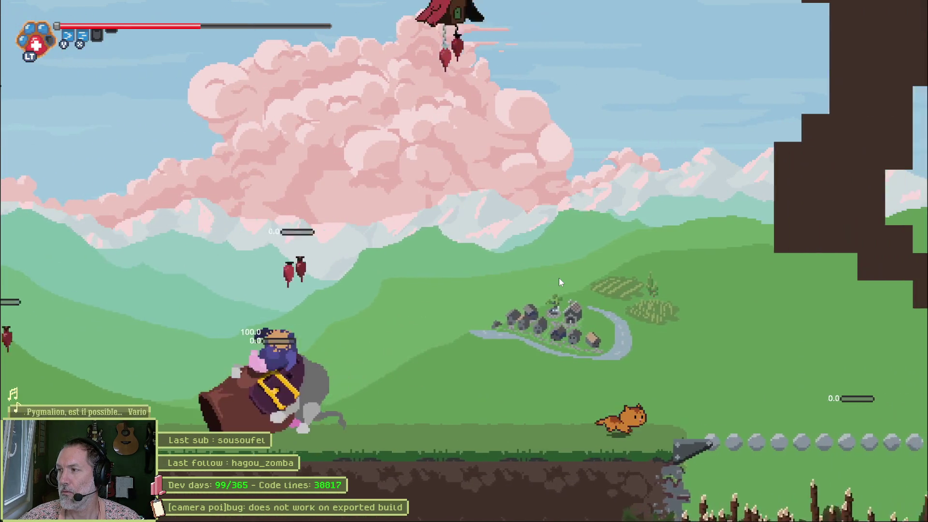
Jump and dash the cat left and right past the flying enemy toward the grassy ledge.
key(space)
key(Left)
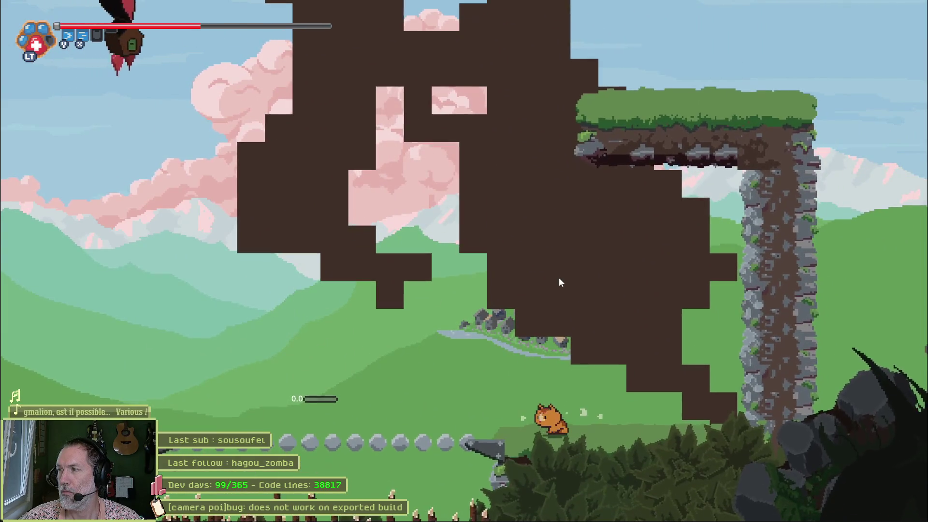
key(space)
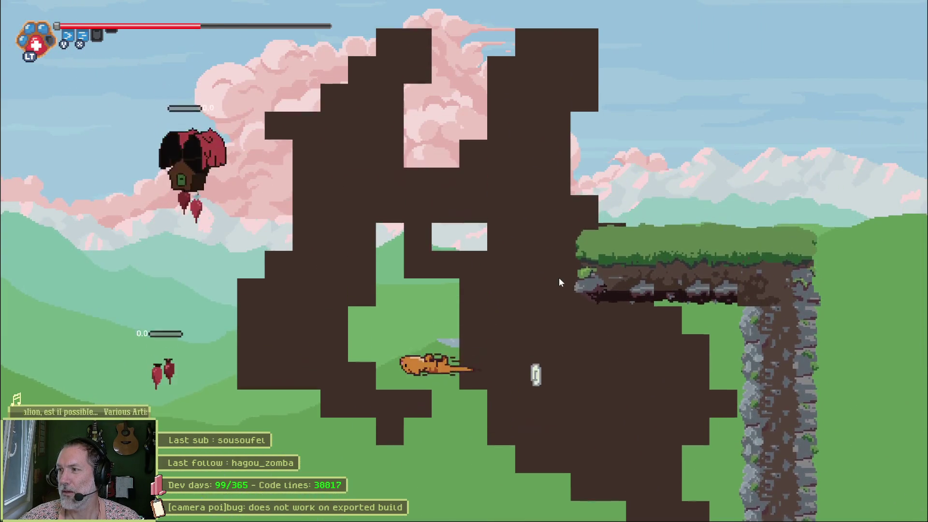
key(Right)
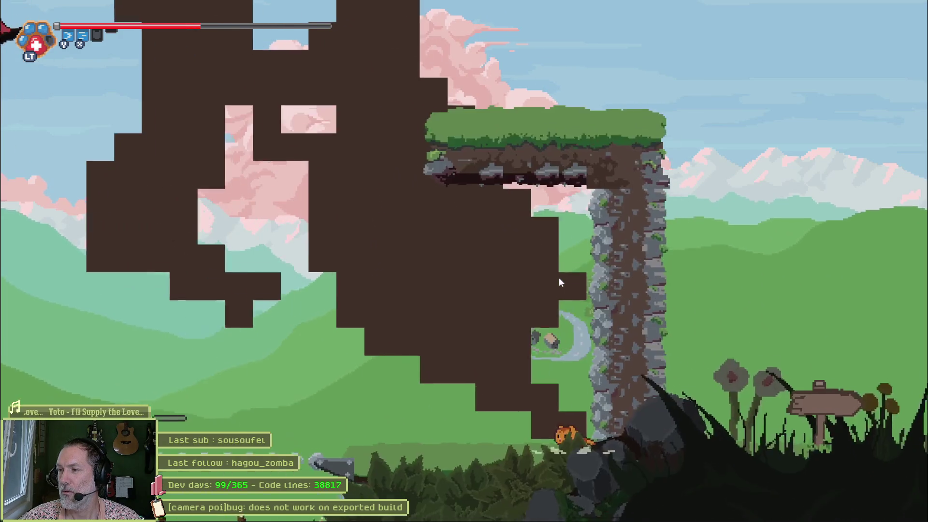
key(Left)
key(space)
key(Left)
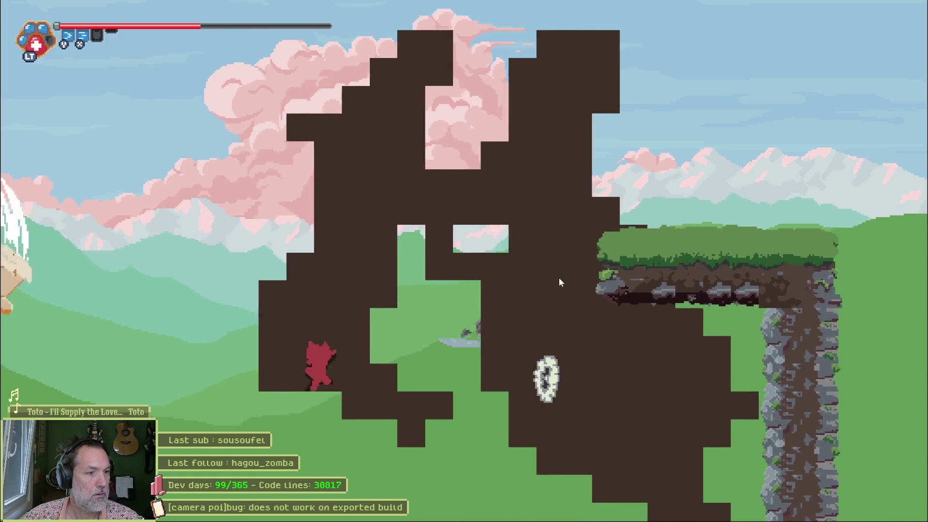
key(Right)
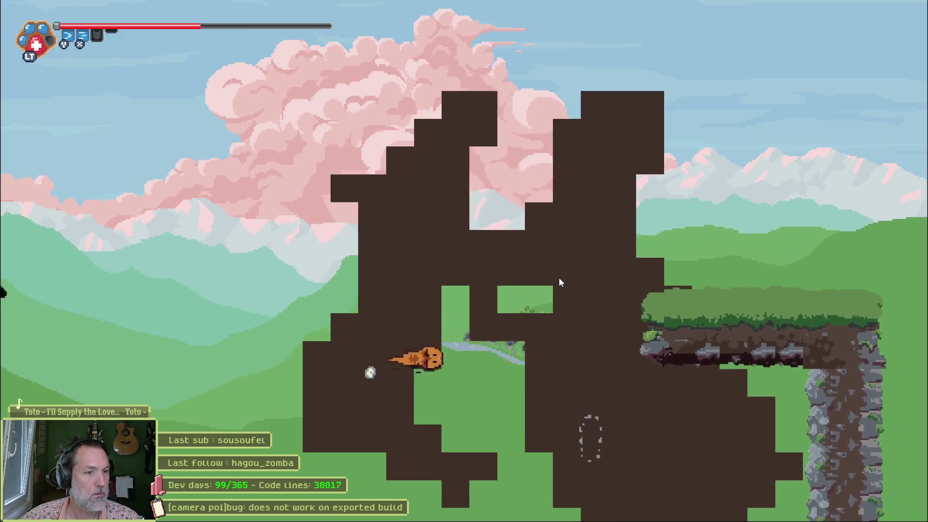
key(space)
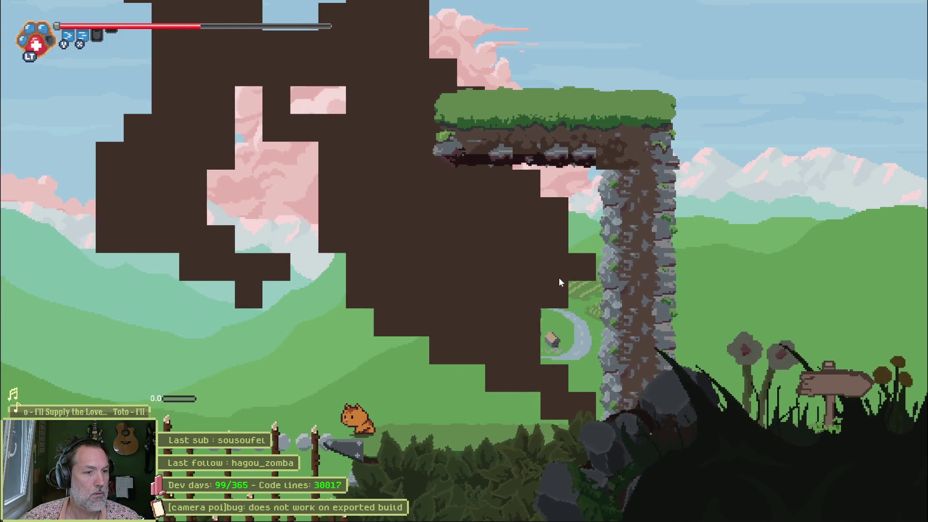
key(Left)
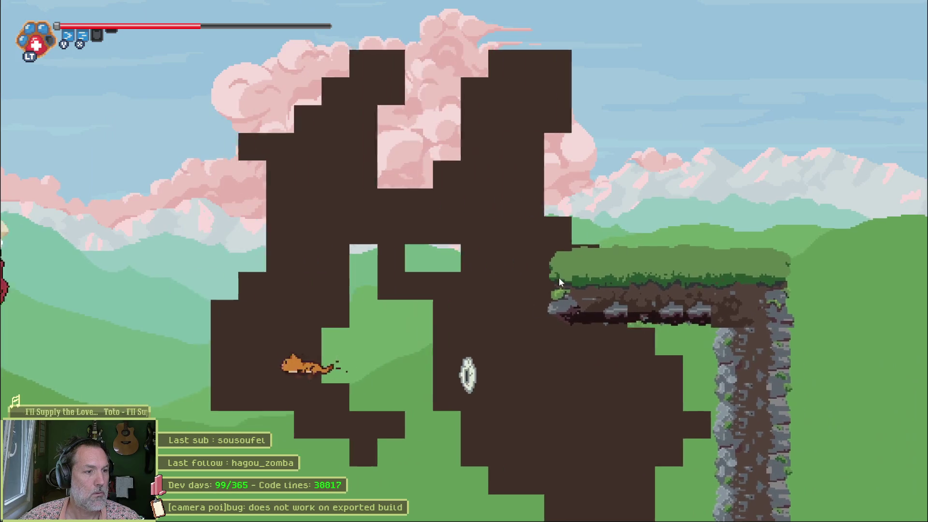
key(Right)
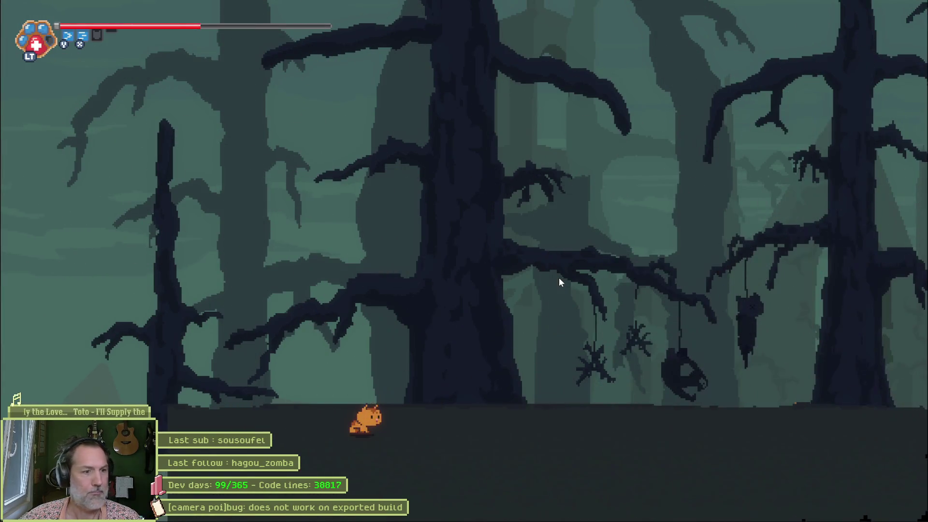
Run and dash the cat right across the dark dead-tree forest.
key(Right)
key(Right)
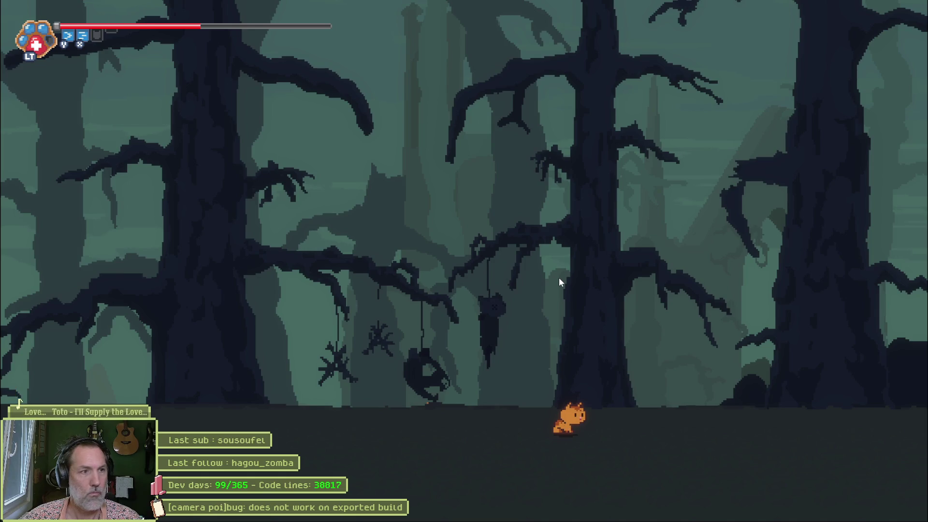
key(Right)
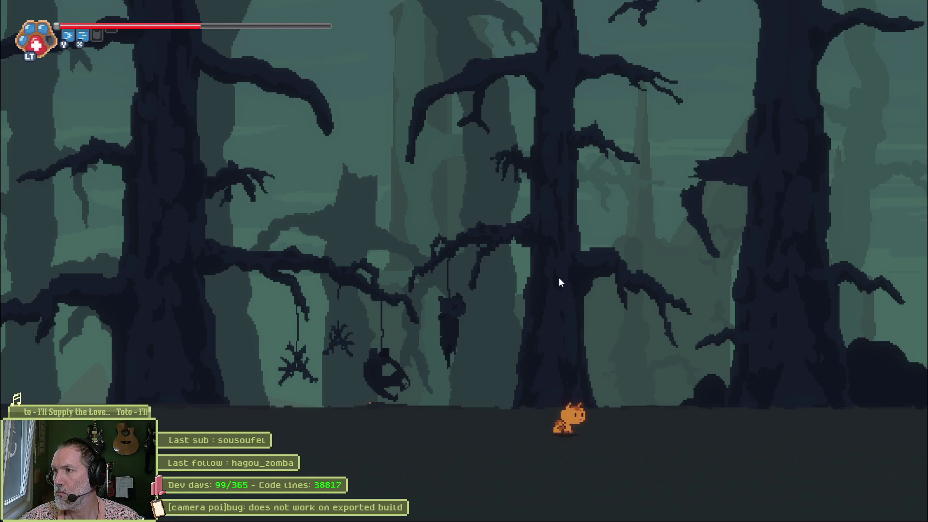
key(Right)
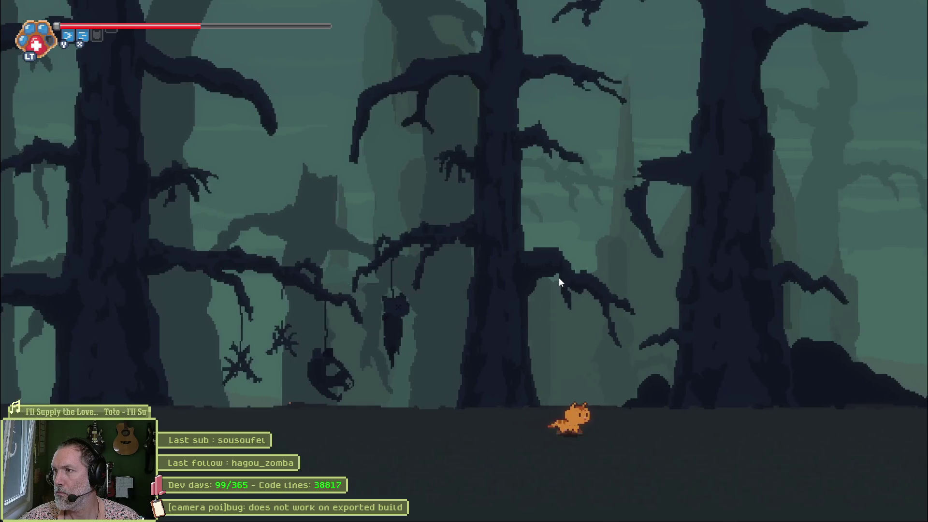
key(Right)
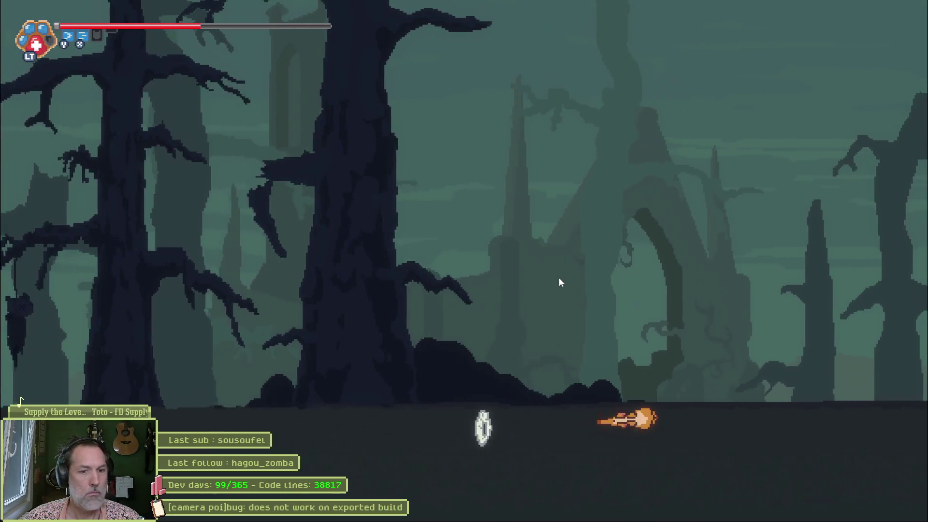
key(Right)
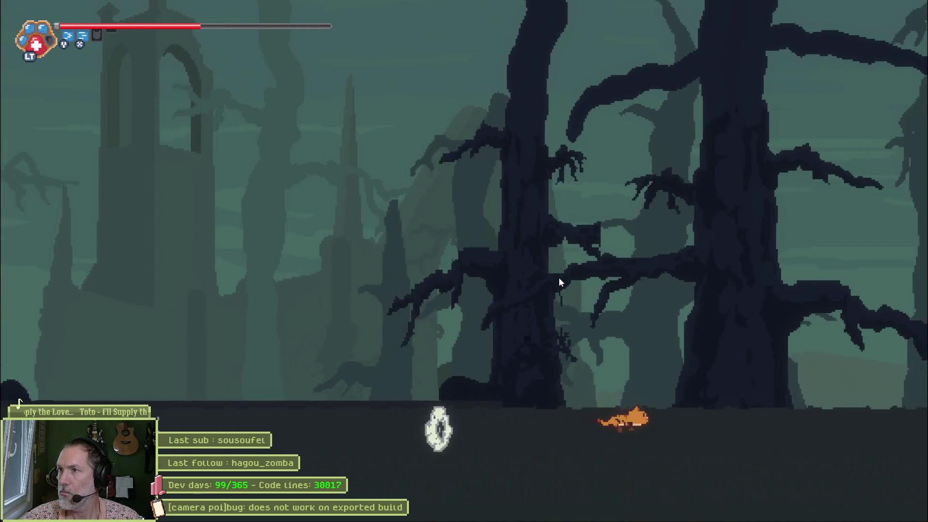
Hop up the pink cat-tree, drop off and run right toward the hanging bell.
key(Right)
key(space)
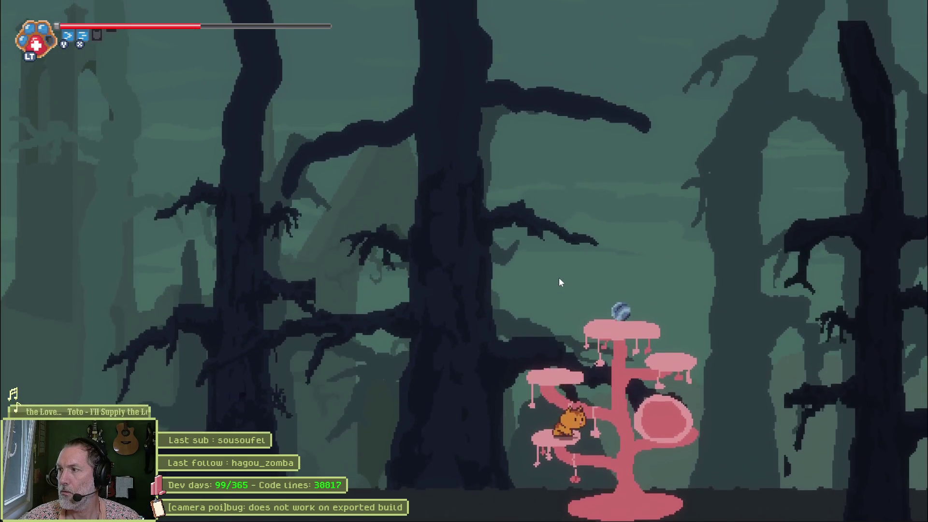
key(space)
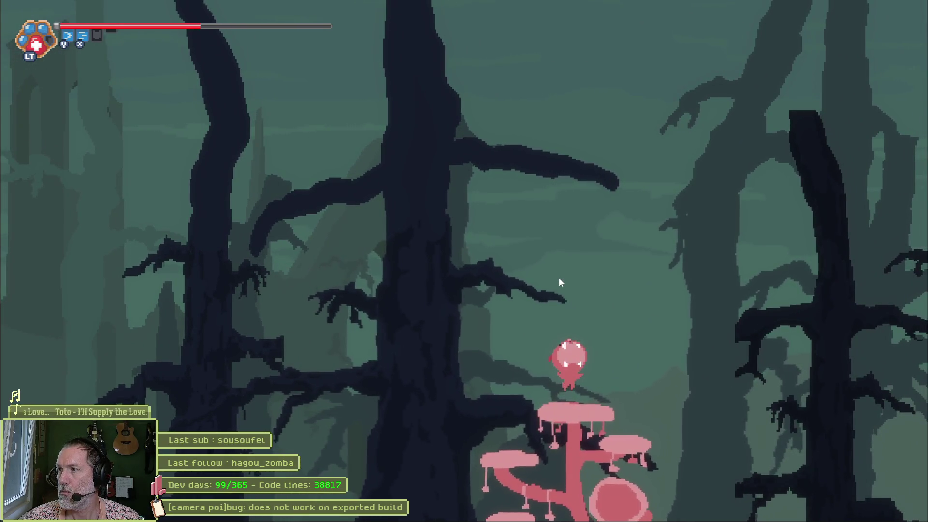
key(Right)
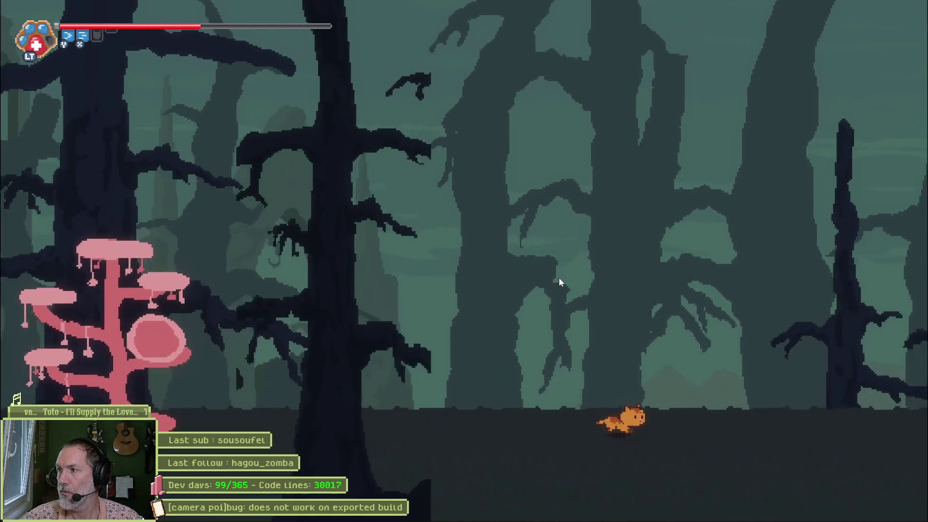
key(Right)
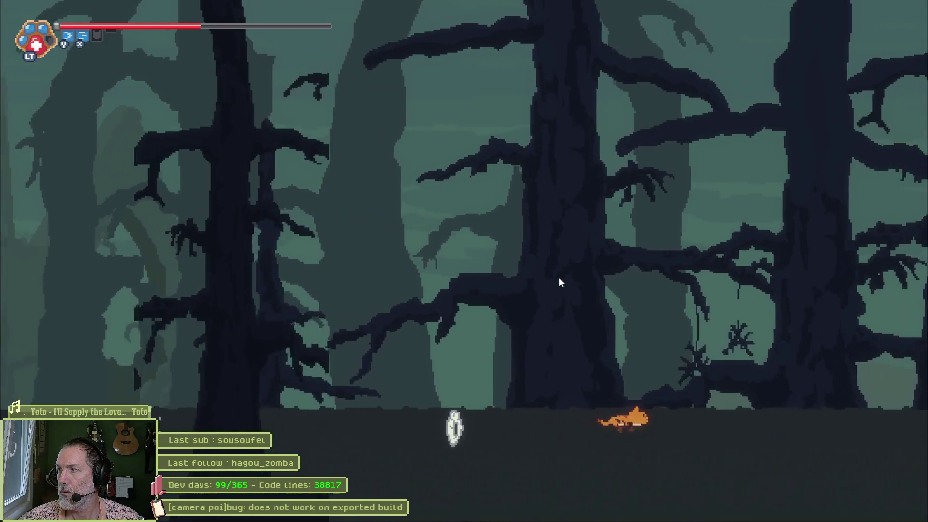
key(Right)
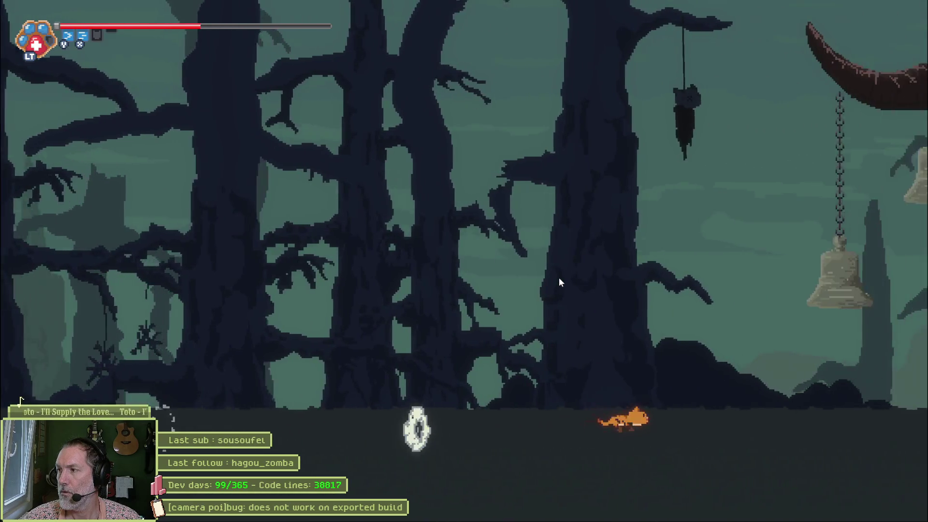
key(Right)
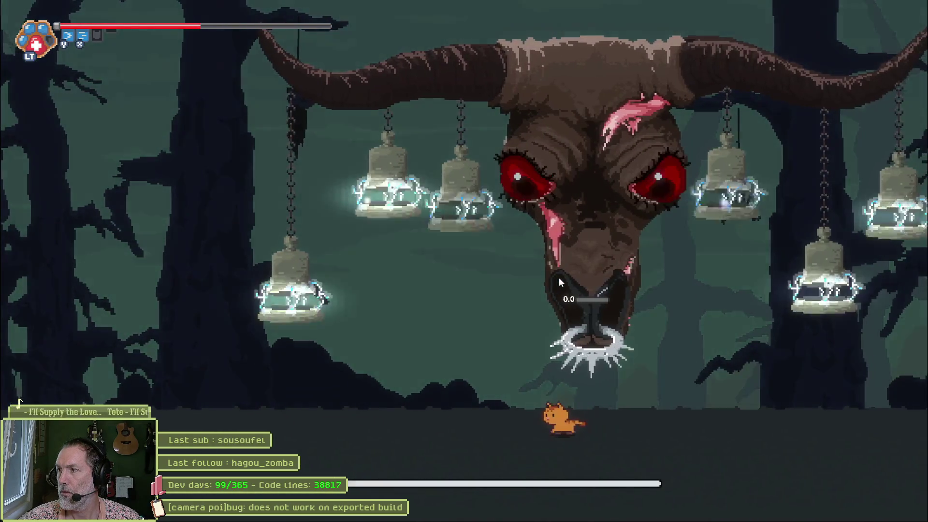
Move the cat left and right around the bull-skull boss, then close the game window.
key(Left)
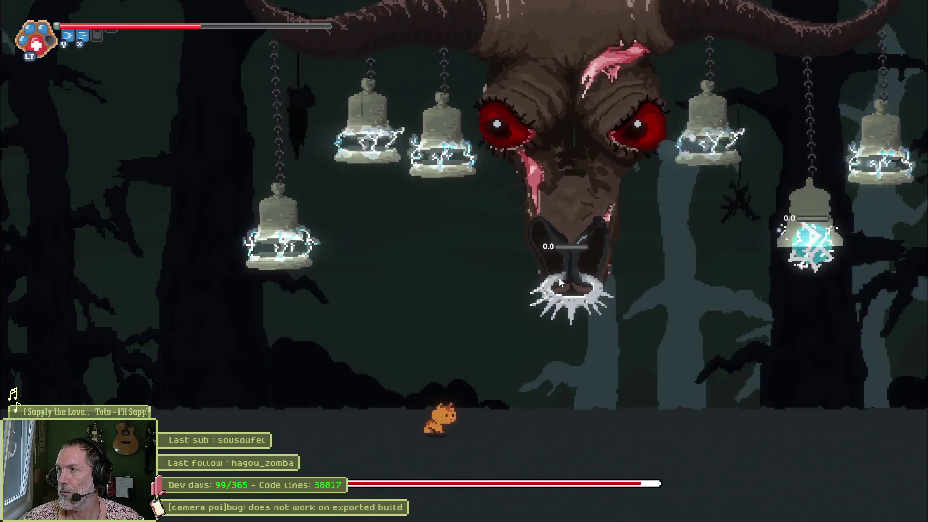
key(Right)
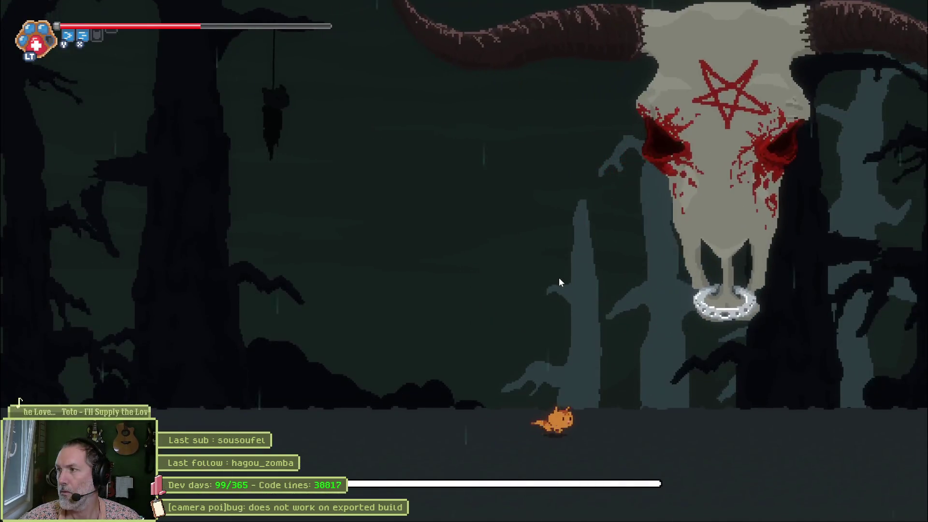
click(547, 515)
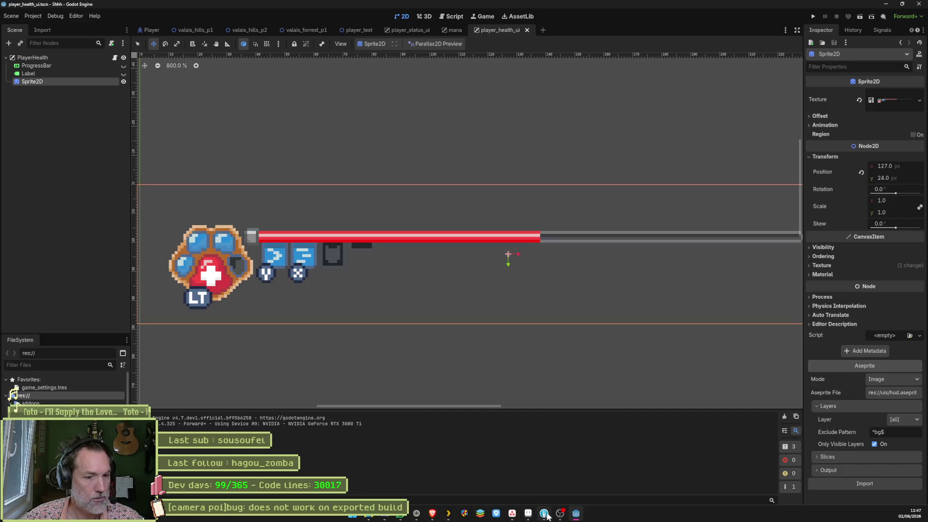
Scroll back to ChatGPT's fullscreen methods and select the --fullscreen flag, then return to Godot.
click(417, 516)
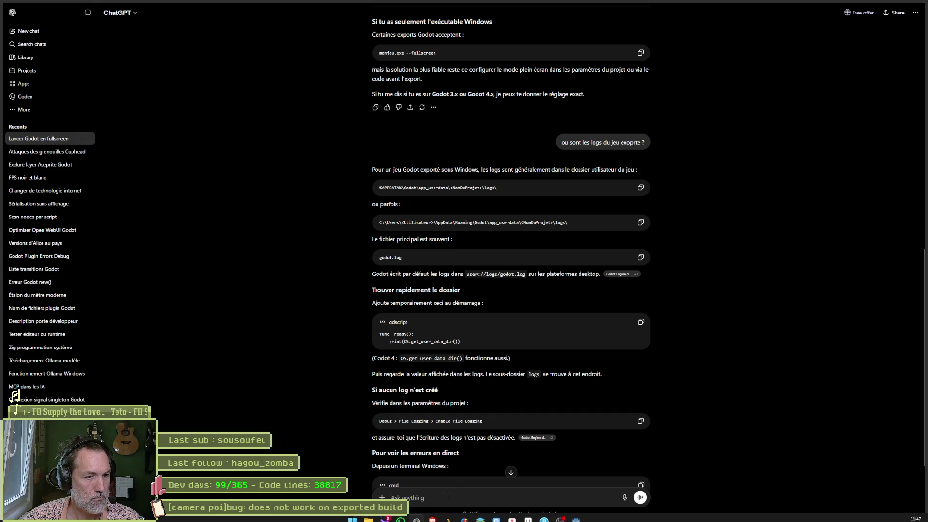
text(est-ce qu-'on)
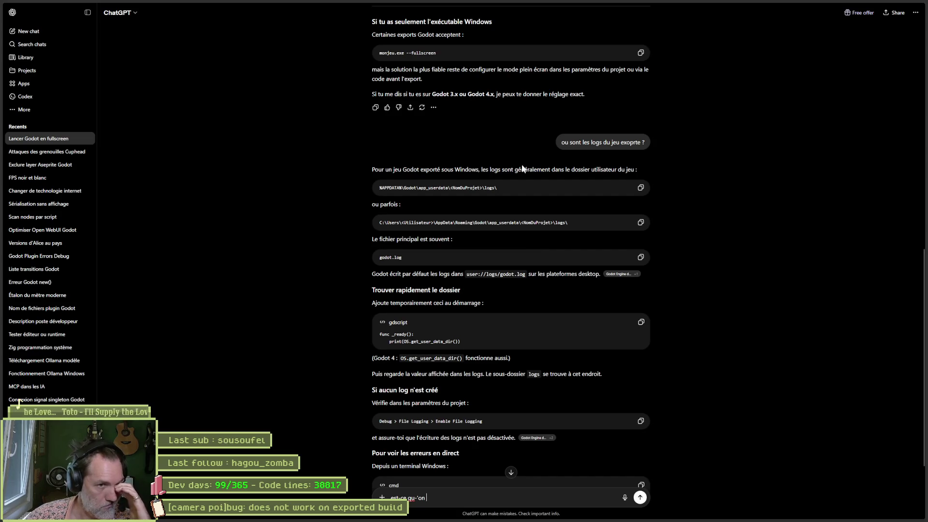
scroll(683, 202, up, 5)
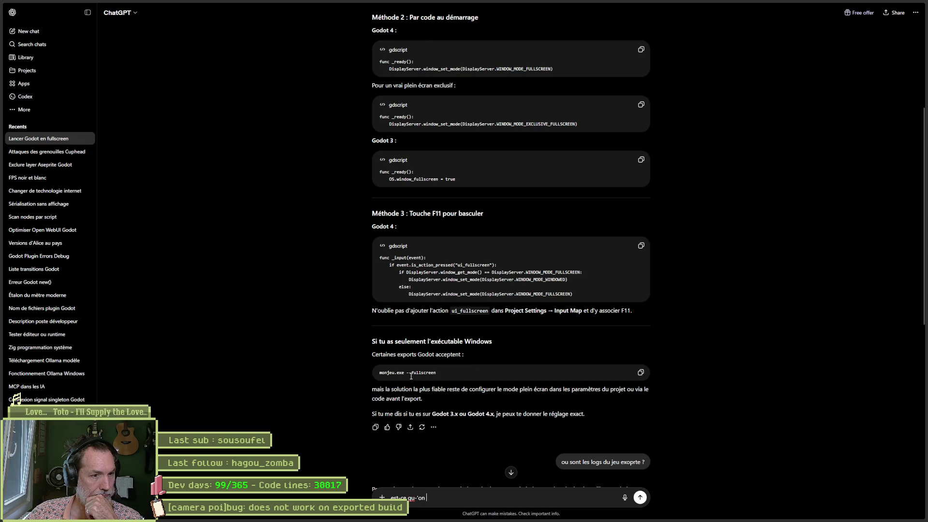
drag(436, 371, 437, 371)
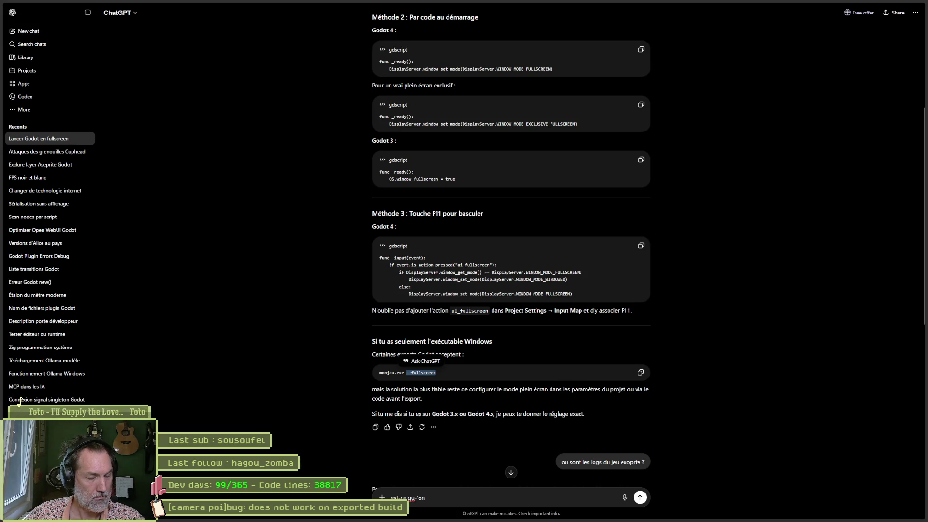
mouse_move(505, 518)
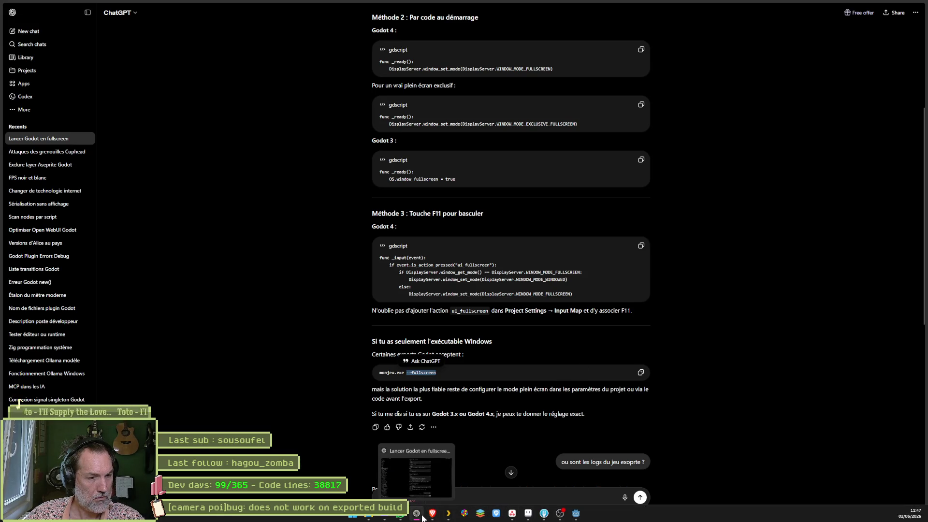
key(alt+Tab)
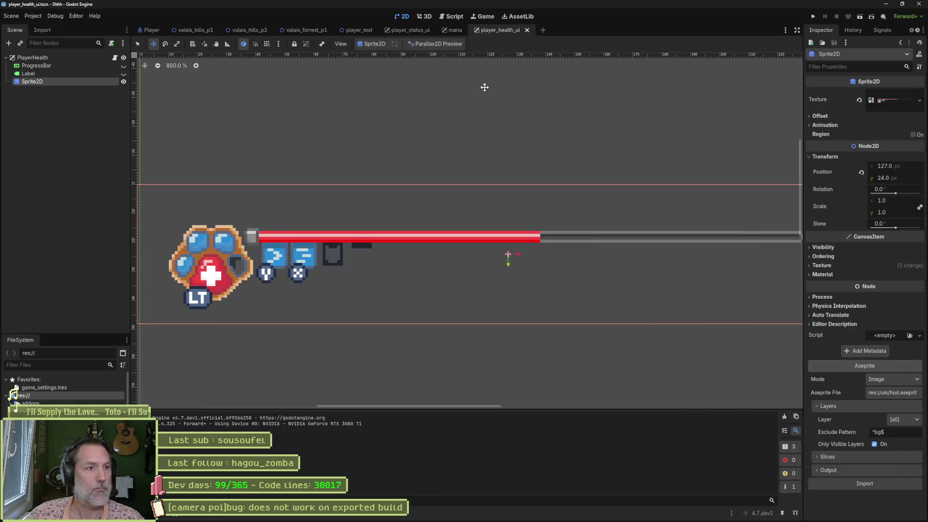
click(32, 16)
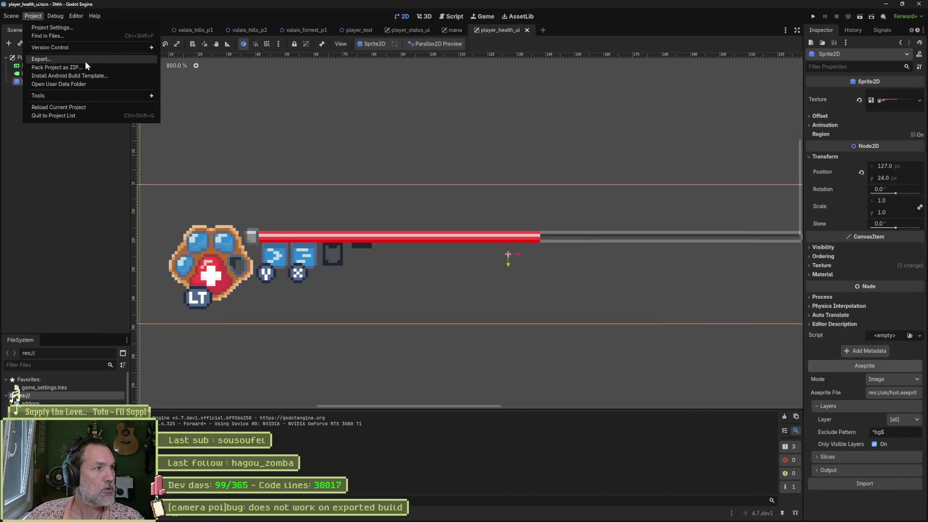
click(85, 60)
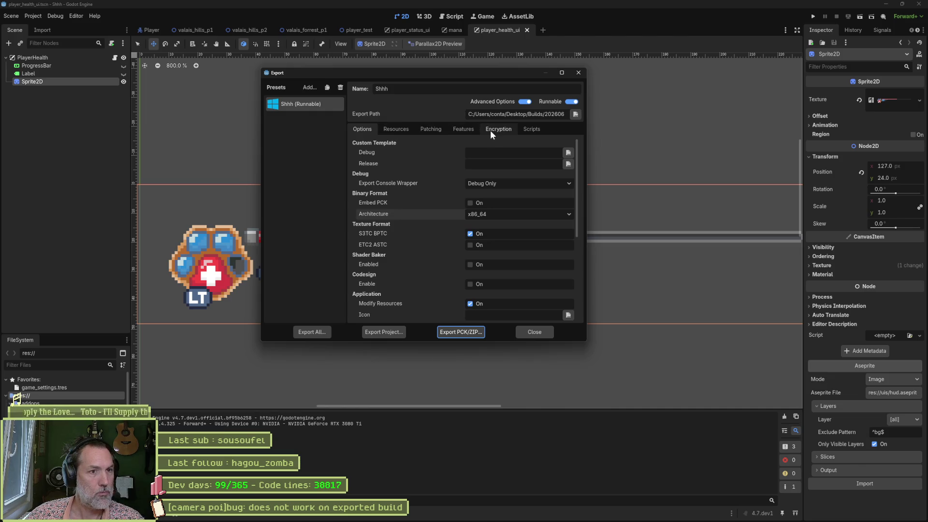
click(528, 129)
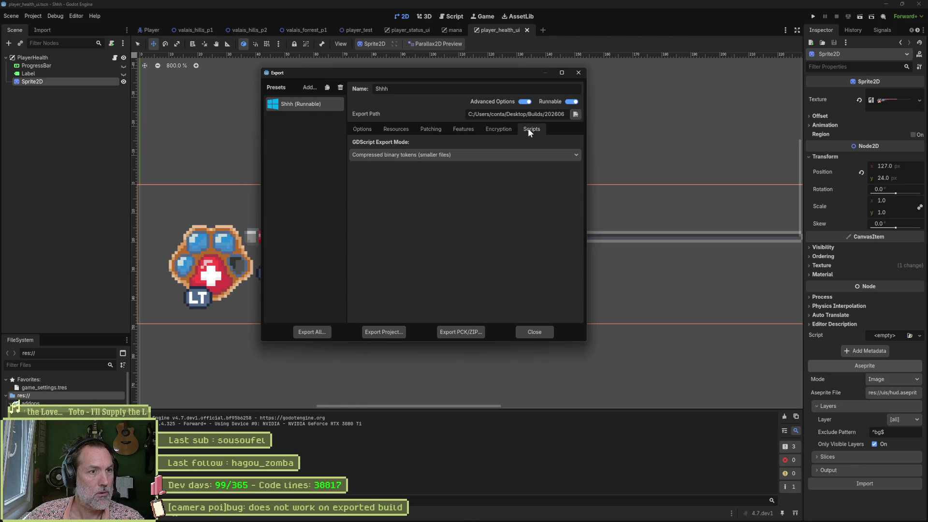
click(396, 128)
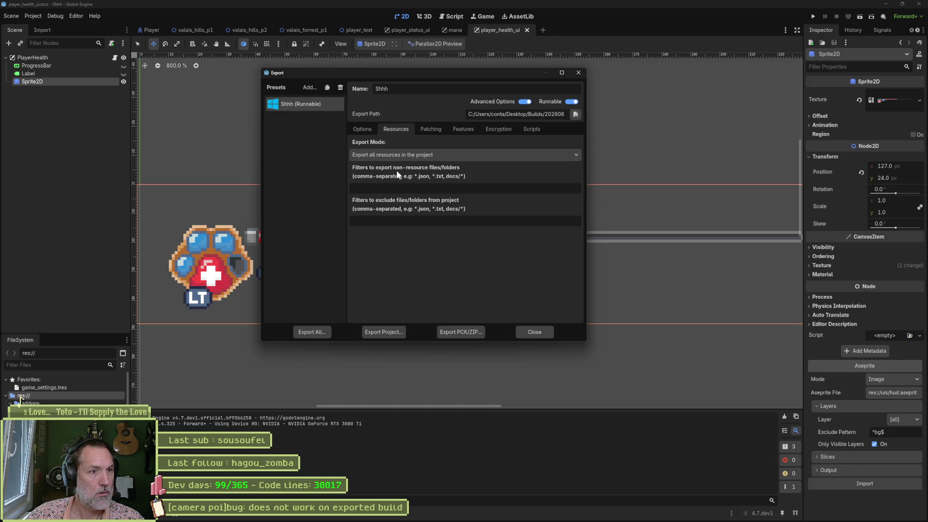
click(416, 156)
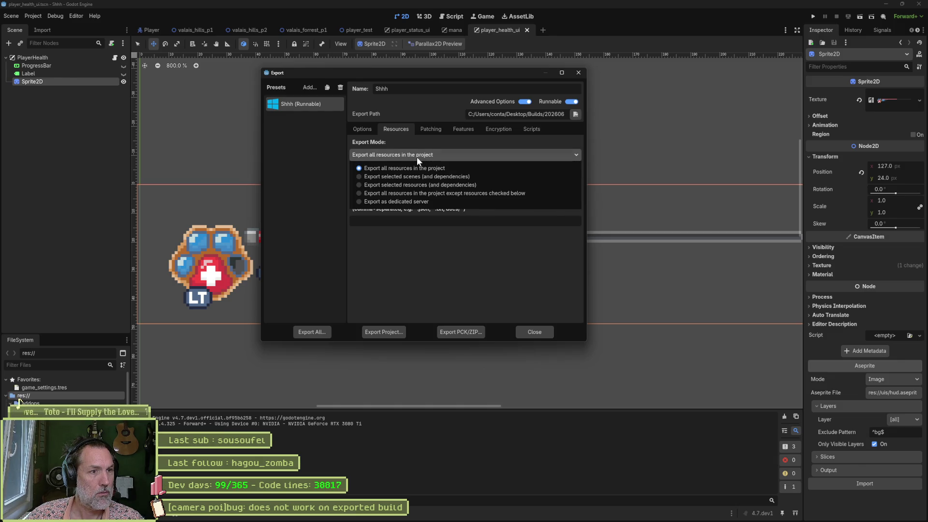
click(414, 167)
click(363, 129)
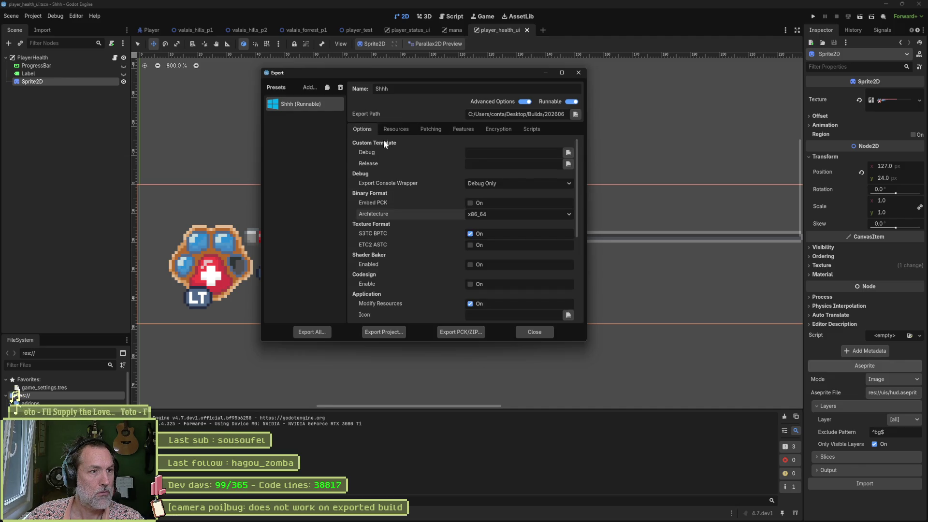
click(499, 164)
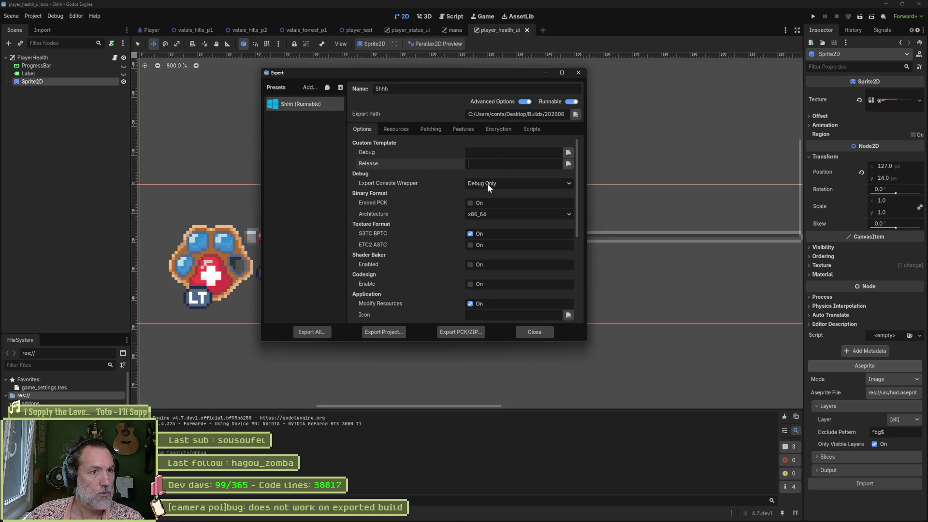
scroll(437, 205, down, 3)
scroll(445, 215, down, 1)
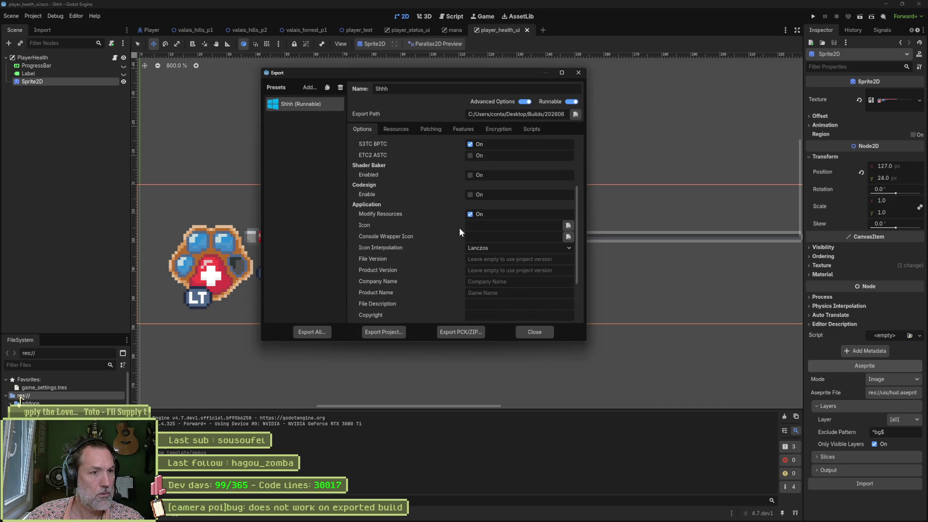
scroll(438, 239, down, 3)
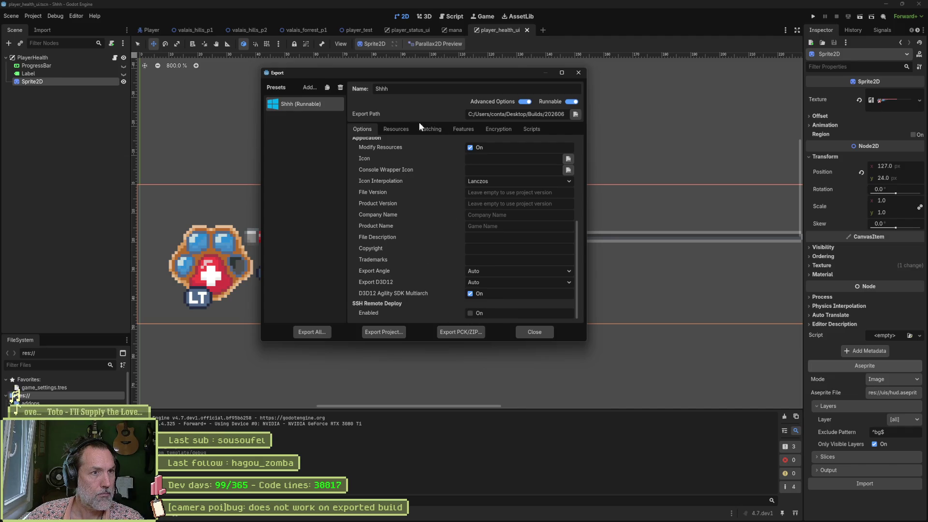
click(393, 129)
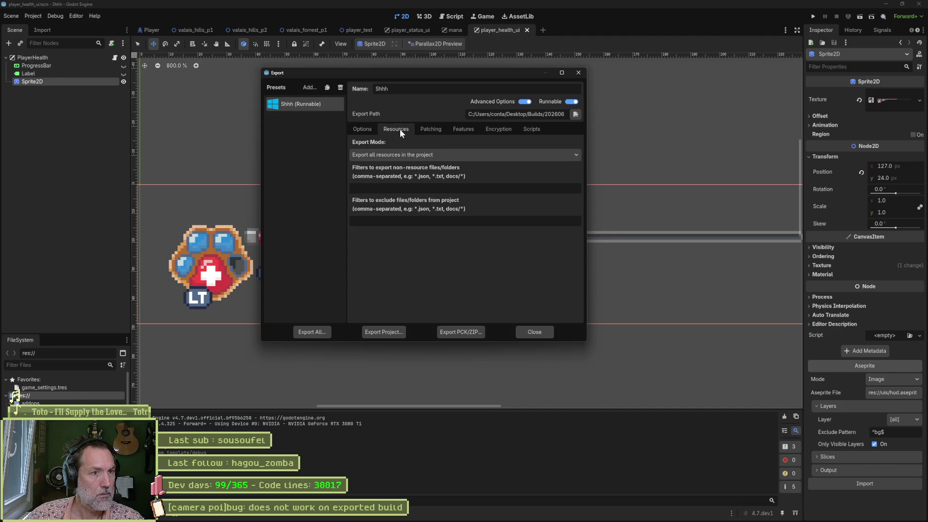
click(427, 129)
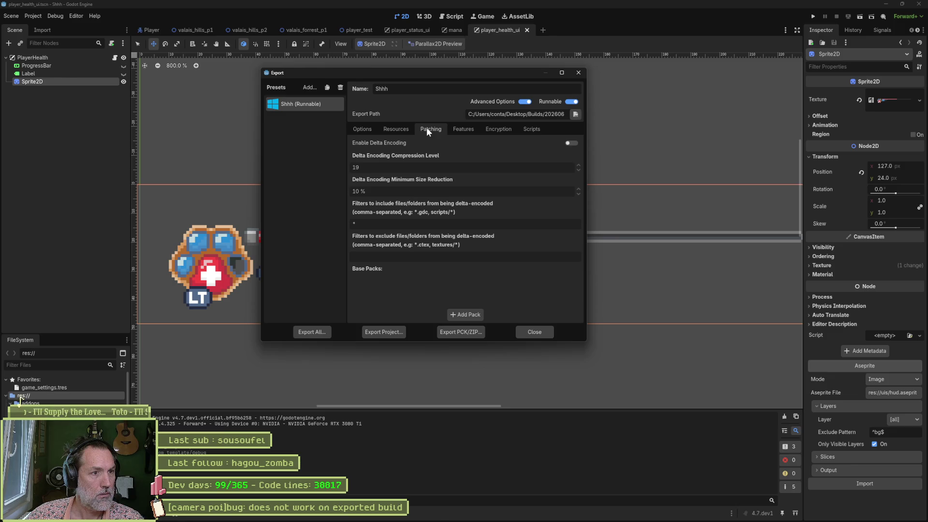
click(458, 129)
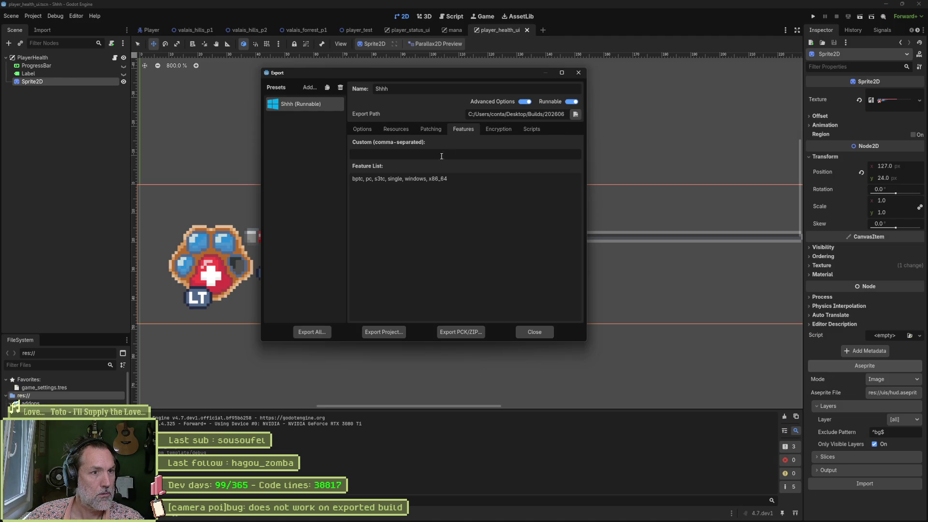
click(497, 130)
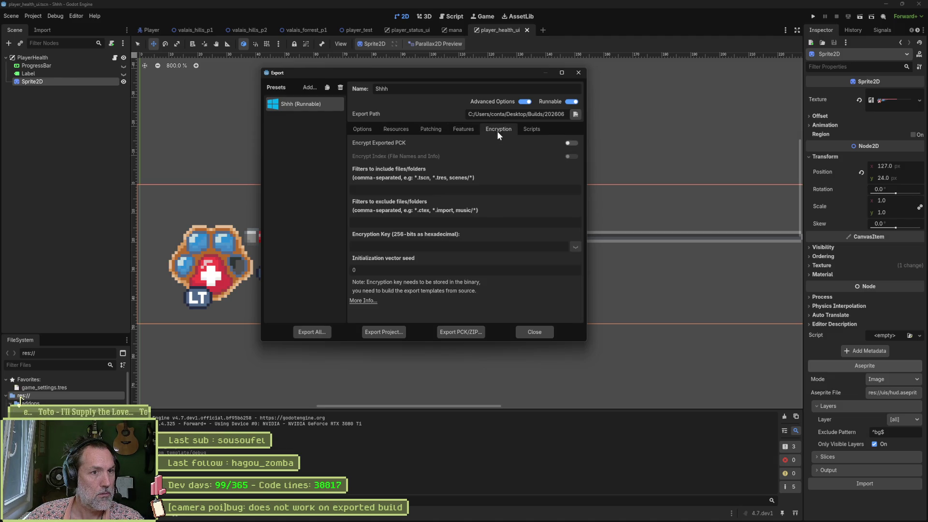
click(537, 133)
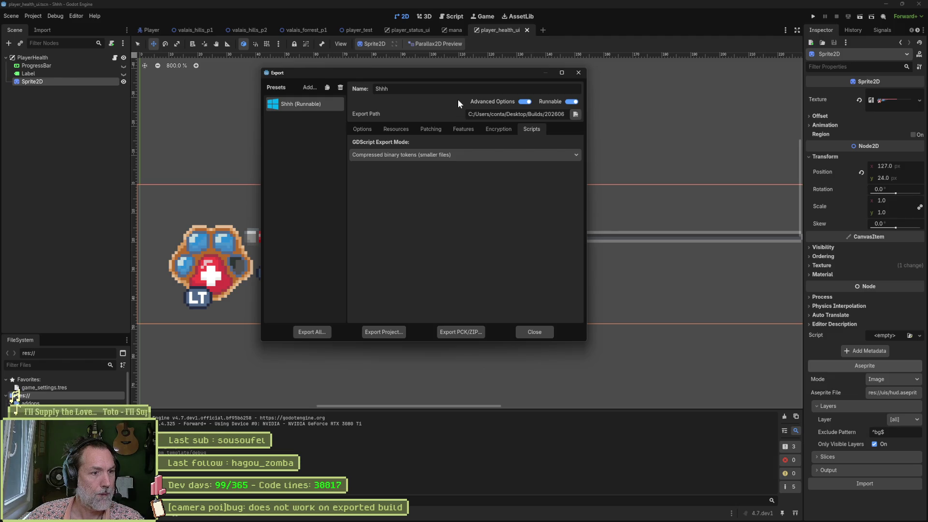
click(363, 129)
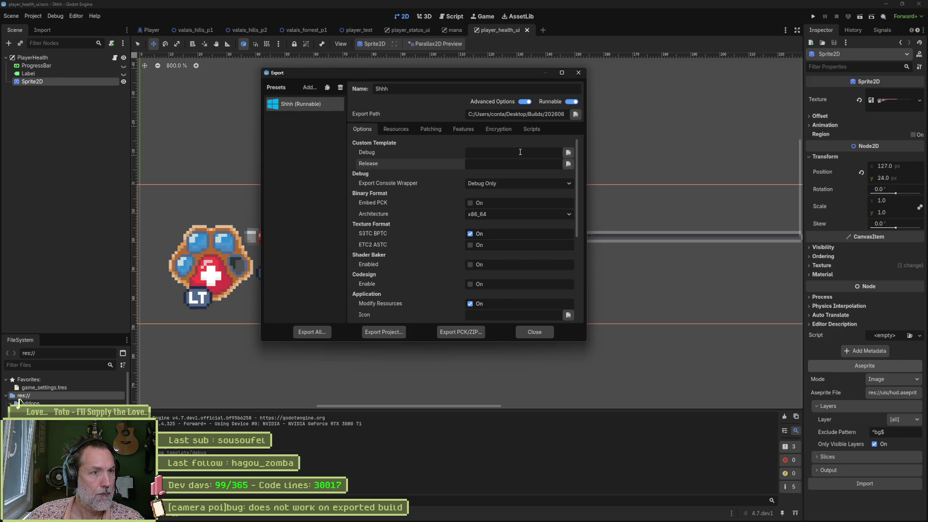
click(565, 152)
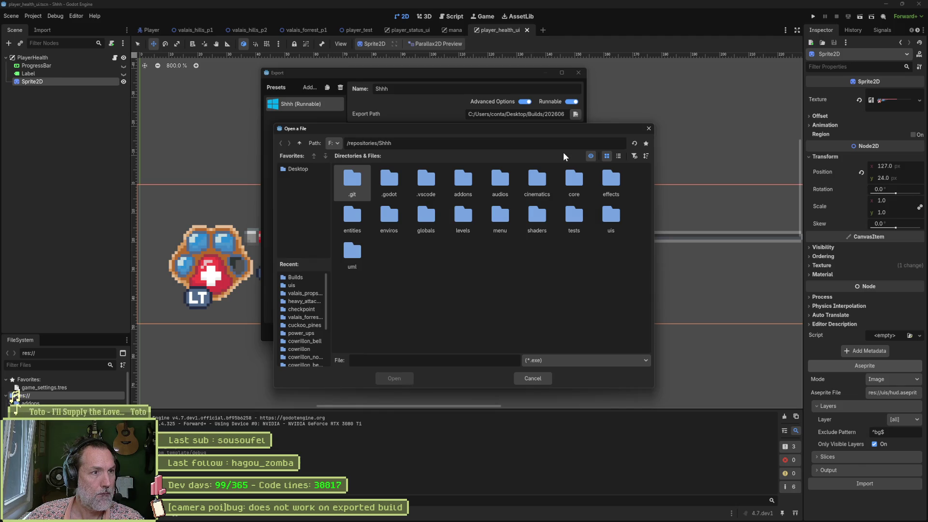
click(534, 378)
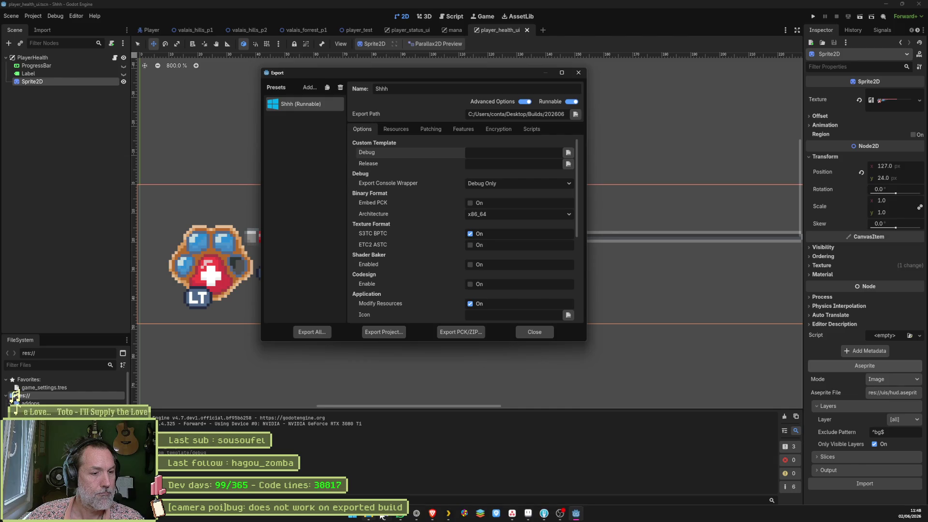
click(417, 513)
Ask ChatGPT for fullscreen only in the export, not editor runs, and select the combined snippet.
text(pe)
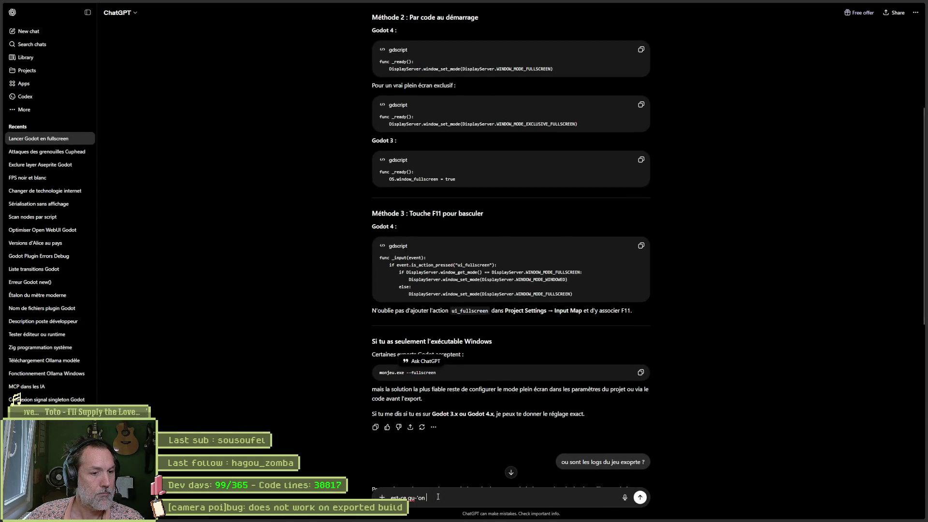
text(ut avoir le plein ec)
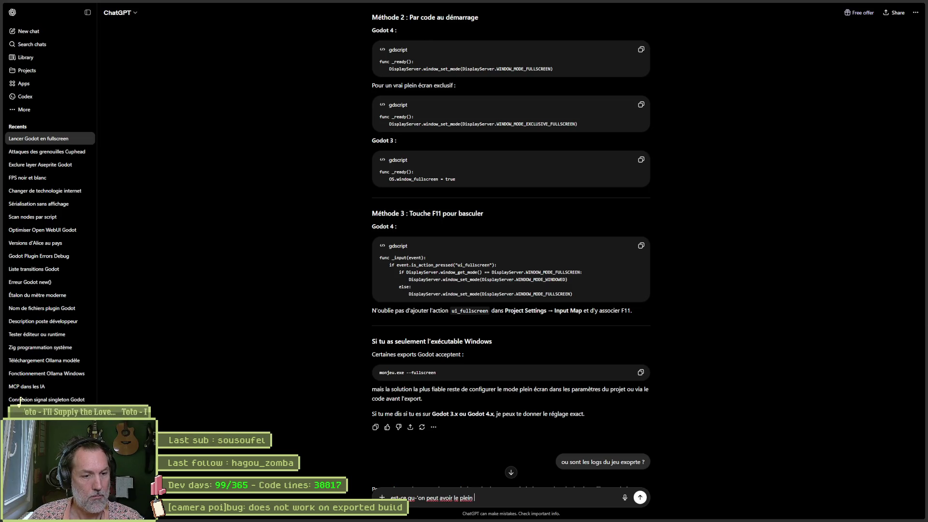
text(ran que pour l-export mais pas quand on run d)
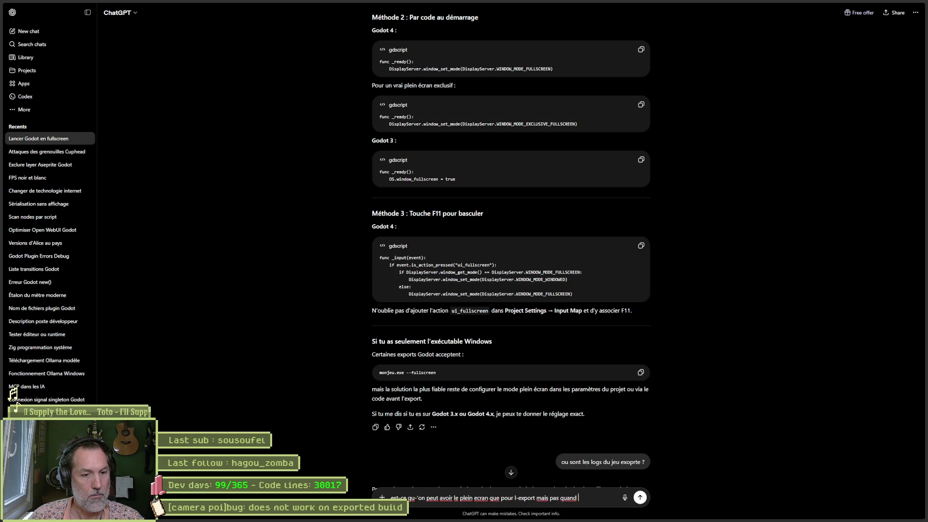
text(epuis l'editeur ?)
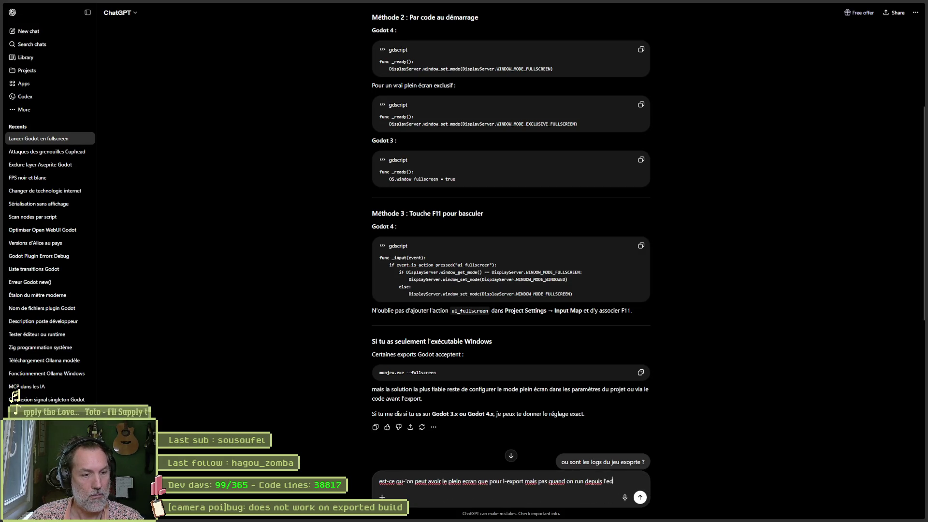
key(Return)
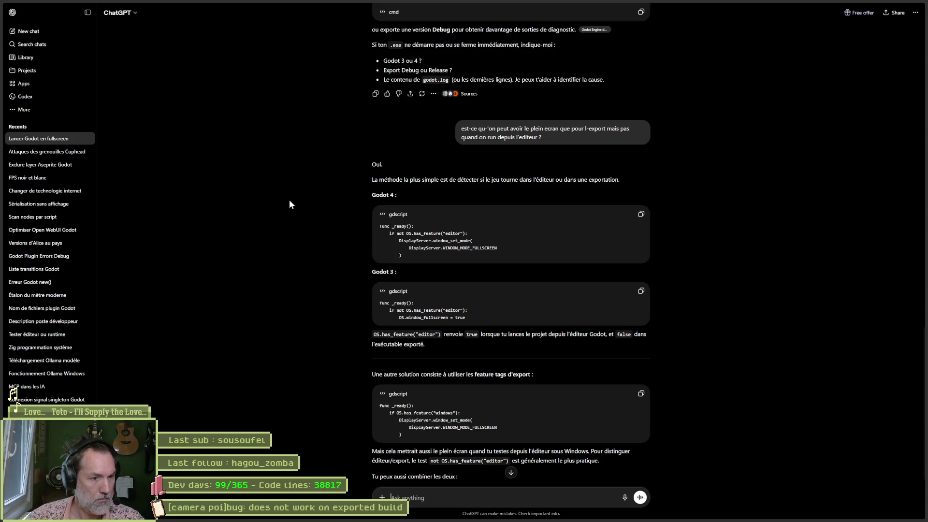
scroll(301, 296, down, 1)
scroll(302, 300, down, 1)
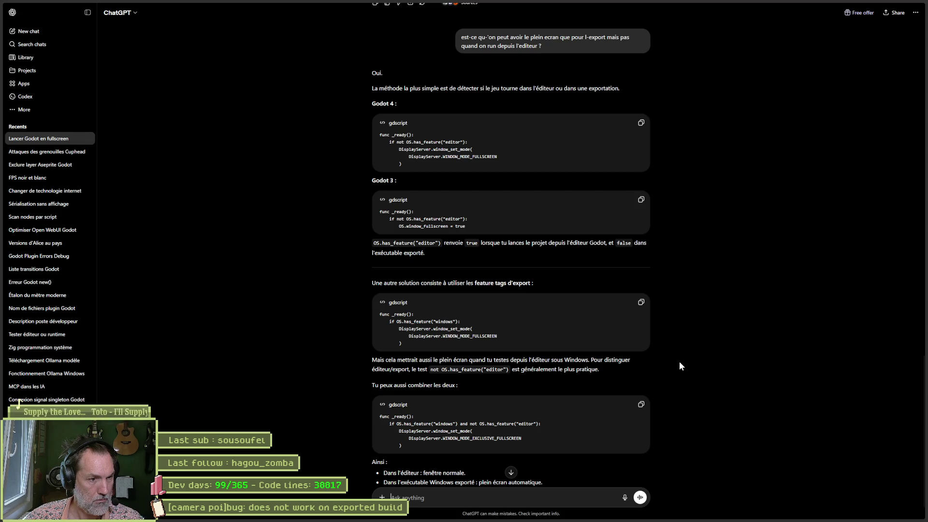
scroll(687, 364, down, 1)
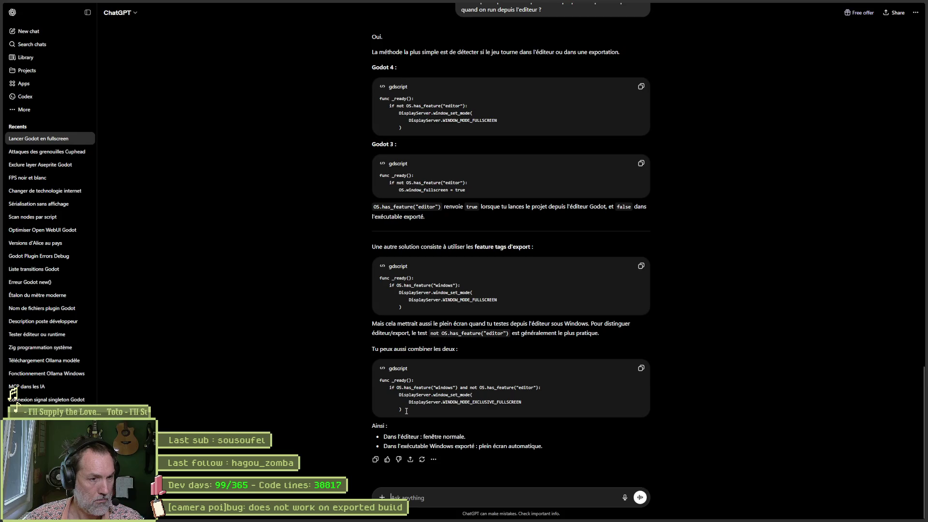
drag(406, 411, 406, 379)
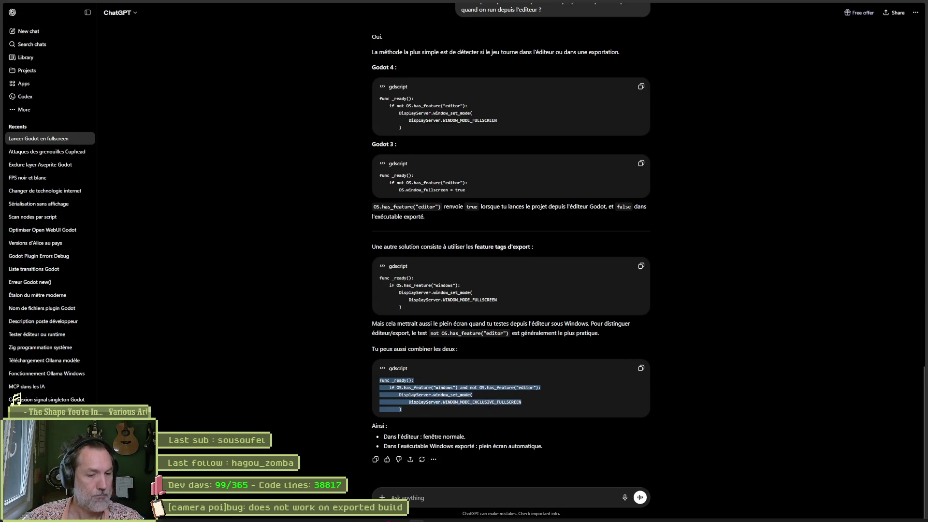
mouse_move(544, 513)
mouse_move(576, 517)
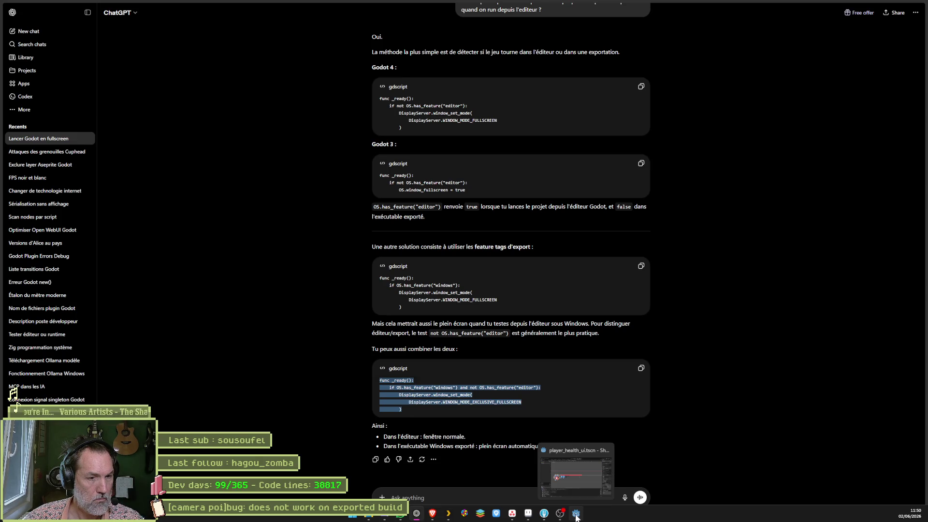
click(511, 498)
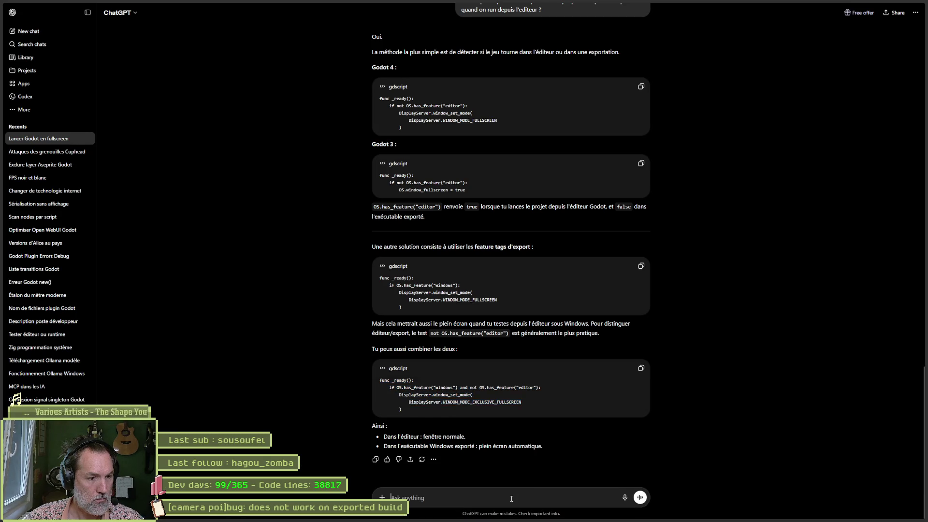
Ask ChatGPT for an in-game fullscreen shortcut, copy the toggle_fullscreen _input code, and return to Godot.
text(est-ce qu'il y a un raccourci dans)
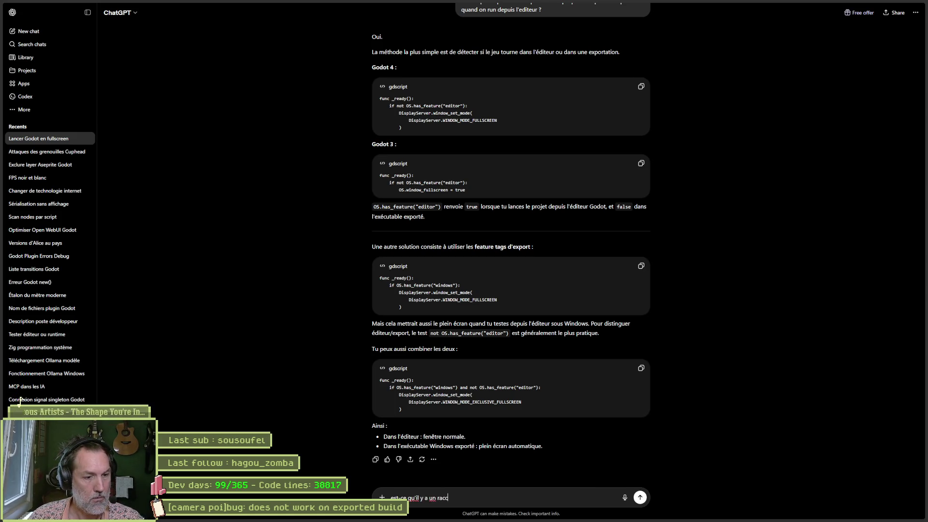
text( godot pour ch)
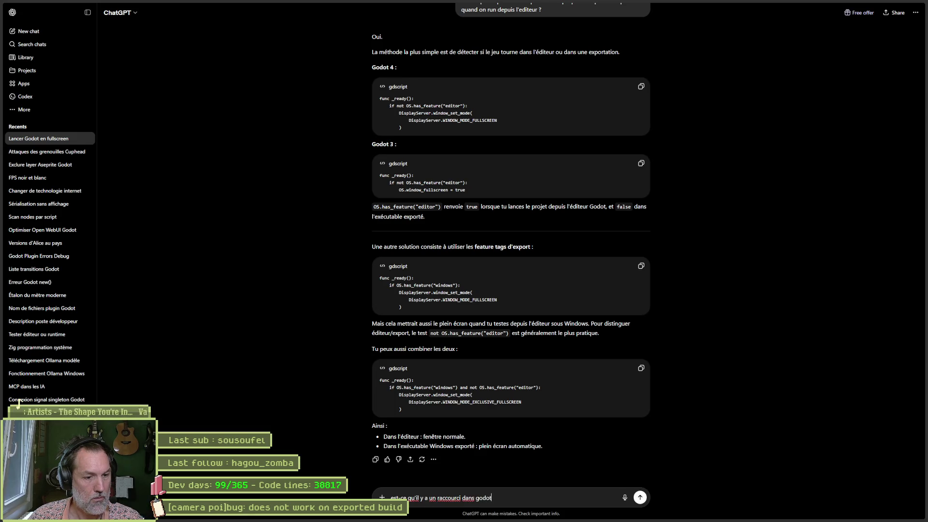
text(anger le mode p)
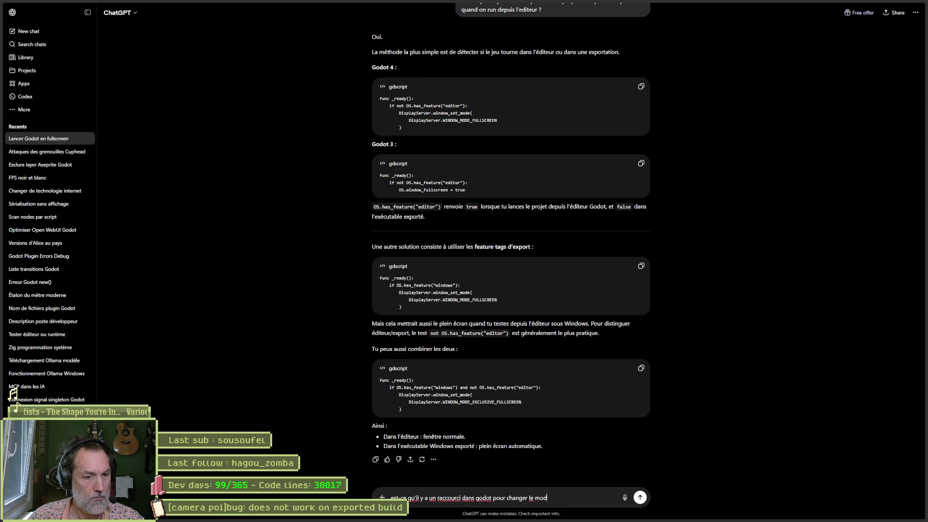
text(lay, passer de f)
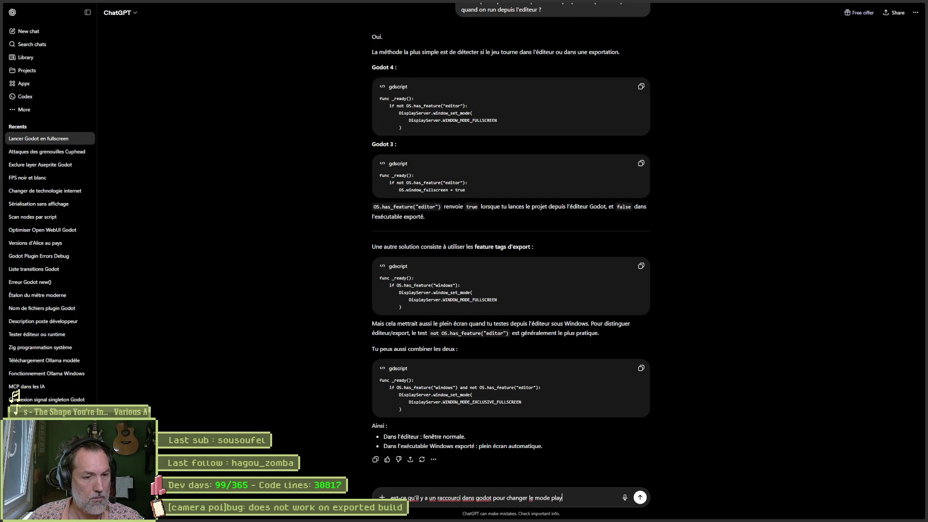
text(ull screen a )
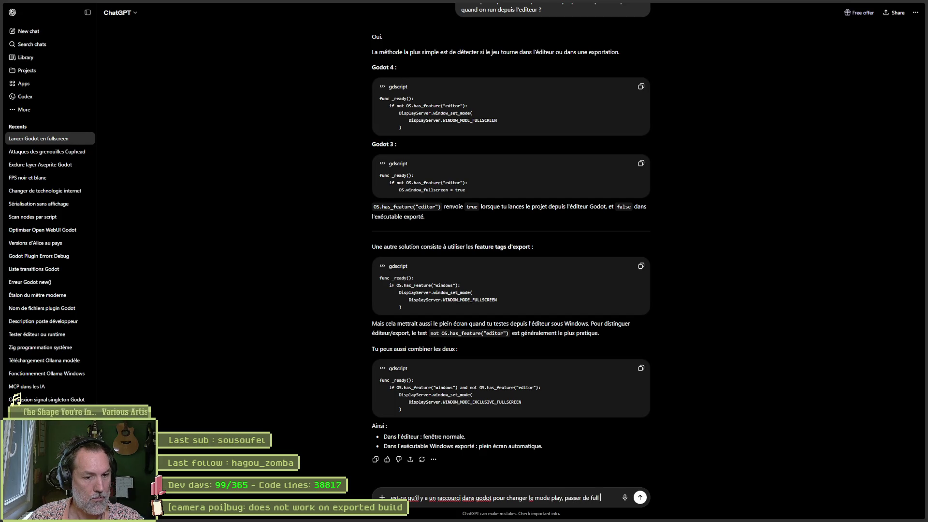
text(autre chose ?)
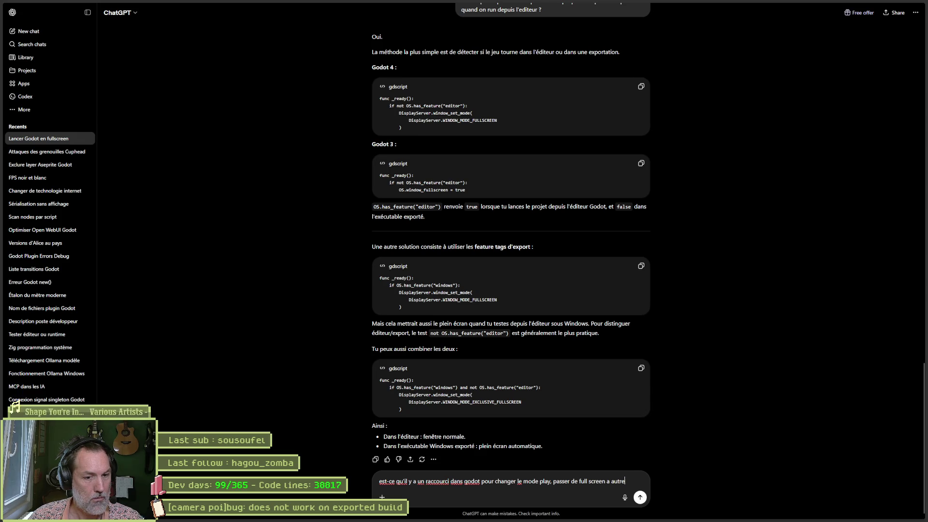
key(Return)
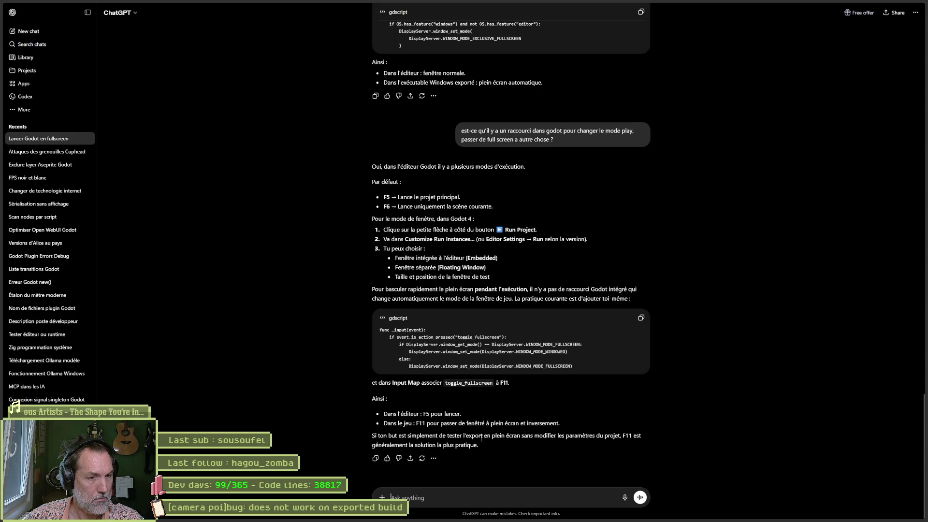
click(641, 318)
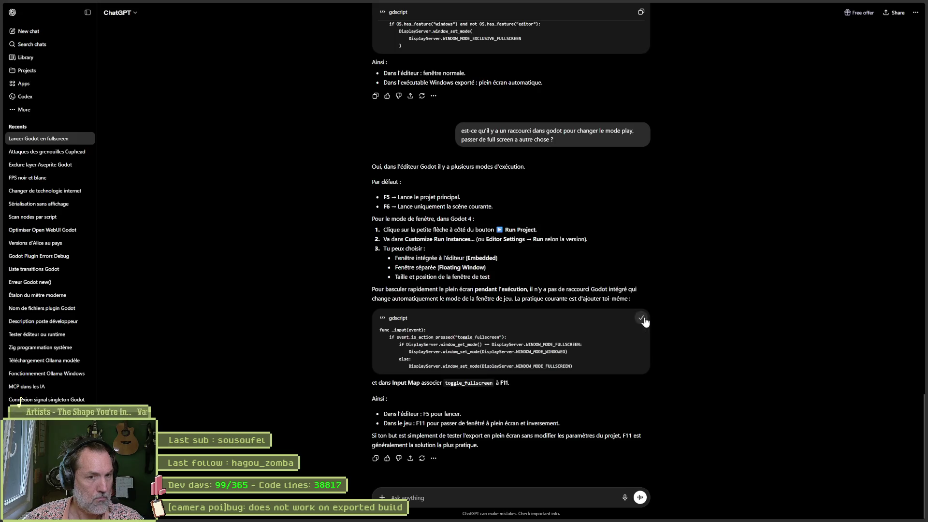
mouse_move(525, 519)
click(576, 513)
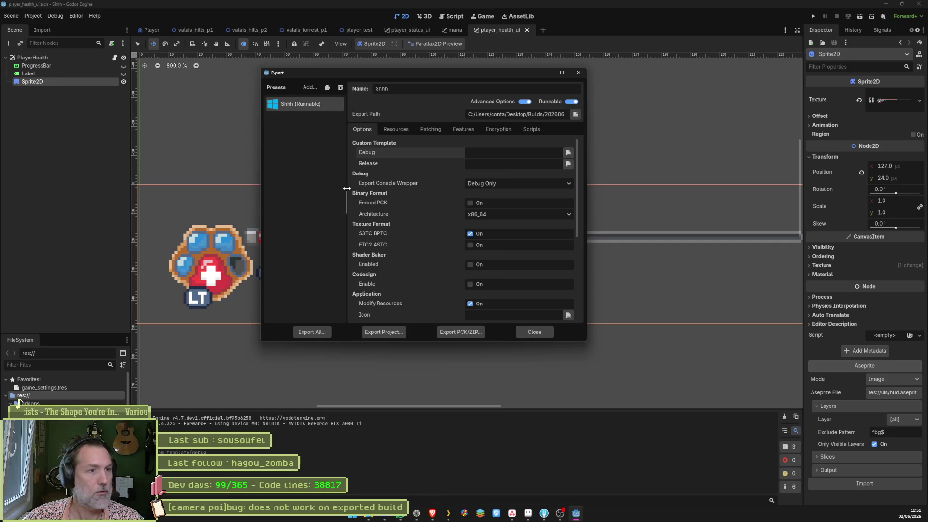
Open input_manager.gd via quick search, paste the toggle code below _init, then undo it.
key(Escape)
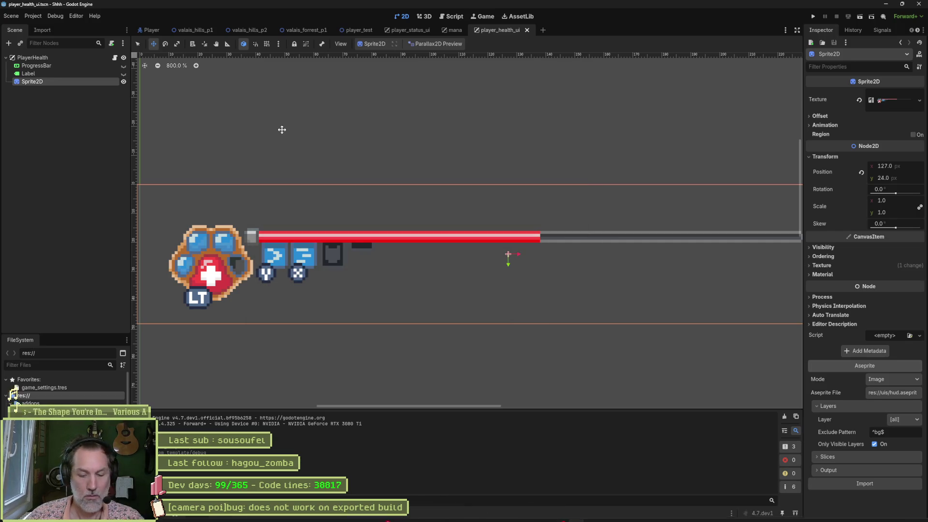
key(shift+alt+o)
text(inputm)
key(Return)
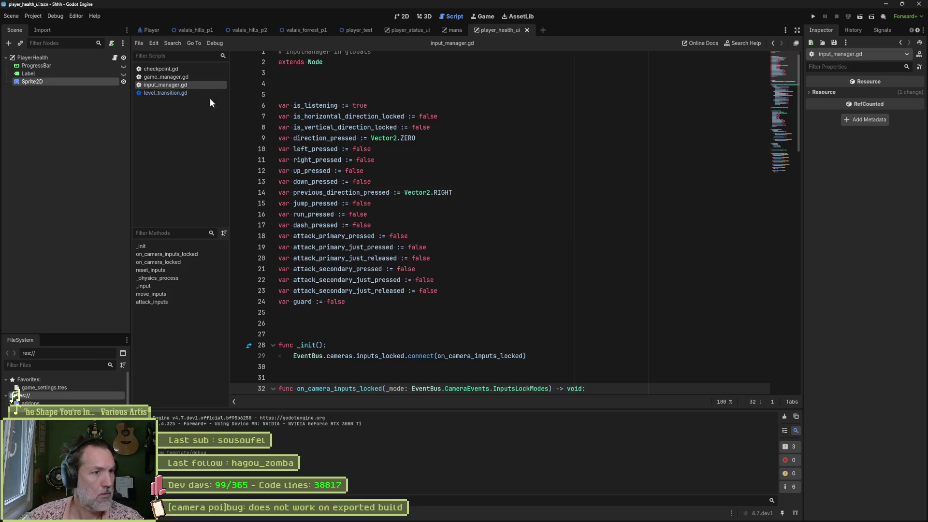
click(182, 247)
click(424, 245)
key(ctrl+v)
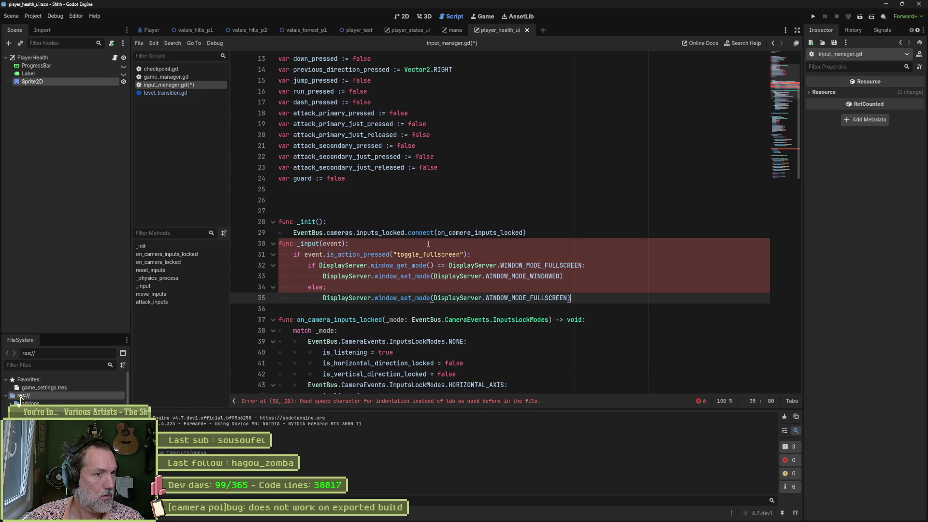
key(ctrl+z)
Paste the toggle_fullscreen block after attack_inputs(event) in _input, drop the duplicate header, and save.
click(164, 285)
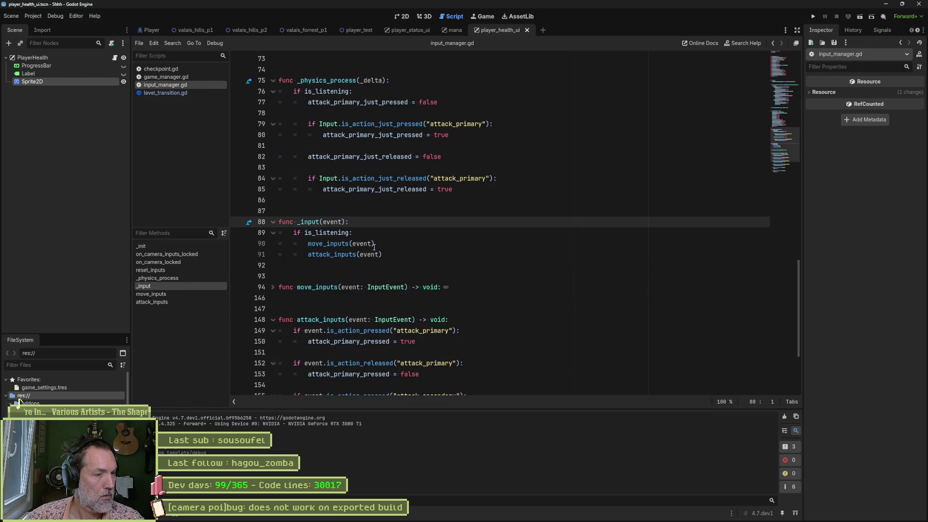
click(391, 255)
key(ctrl+v)
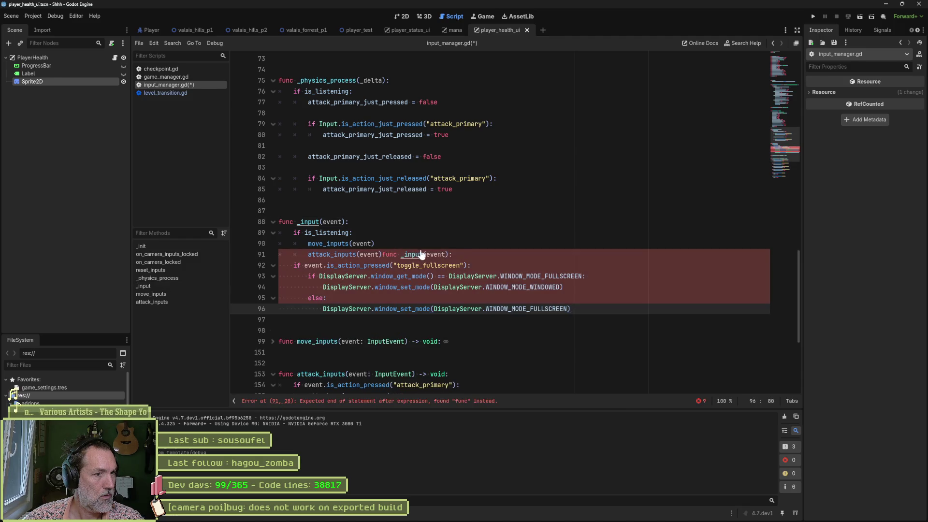
key(Up)
key(Up)
key(Up)
key(Down)
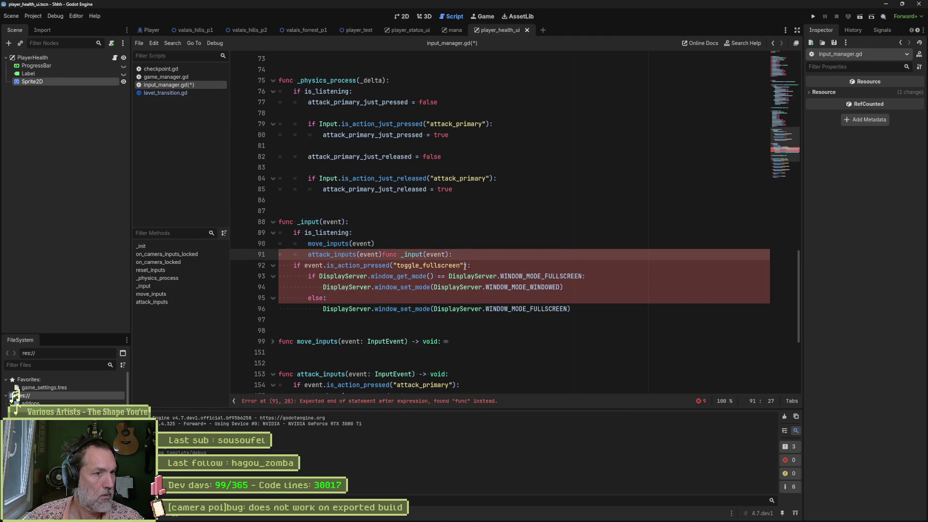
key(Right)
key(Right)
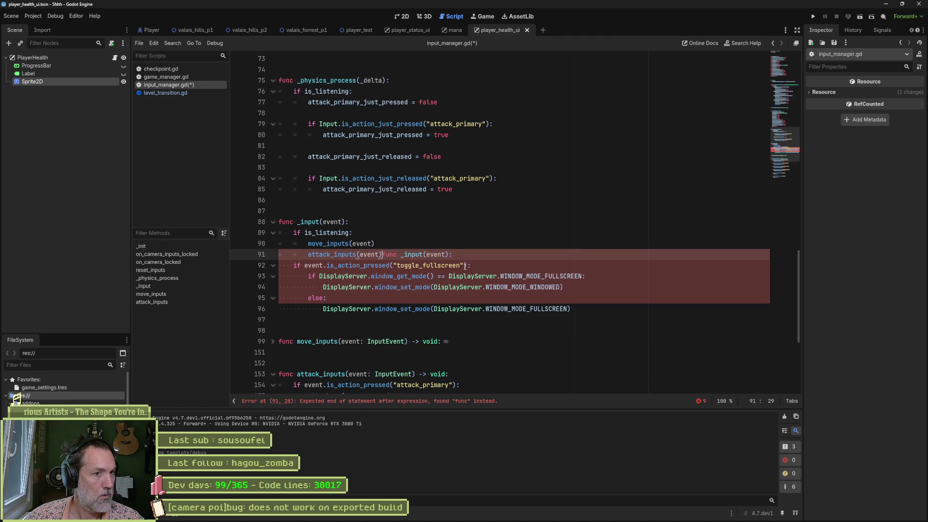
key(shift+End)
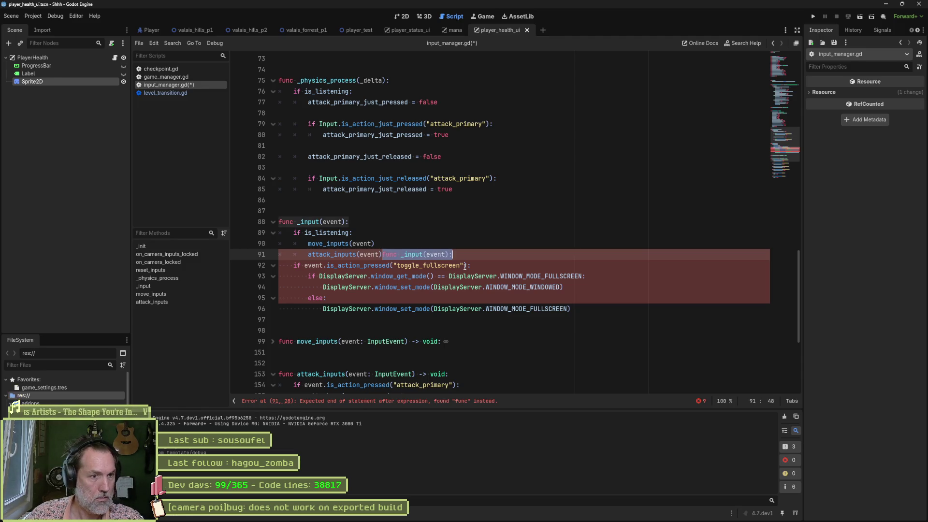
key(Return)
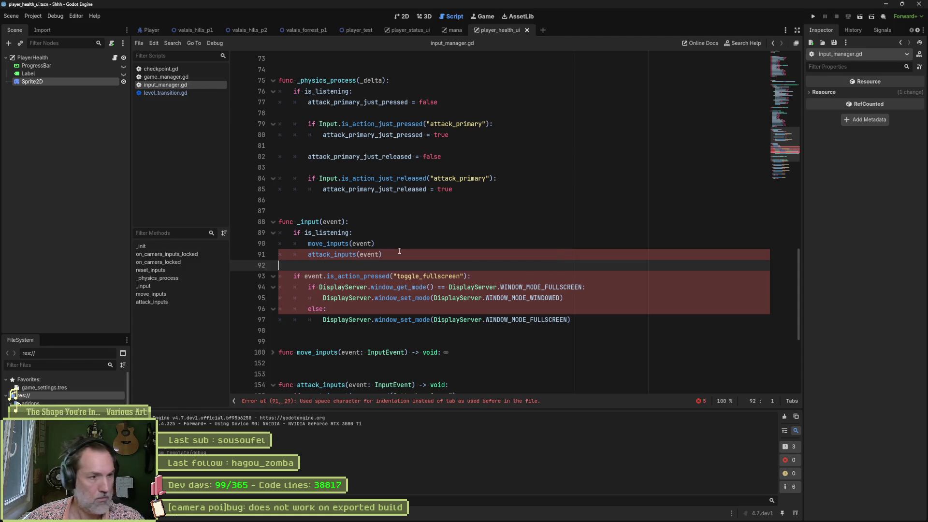
key(ctrl+s)
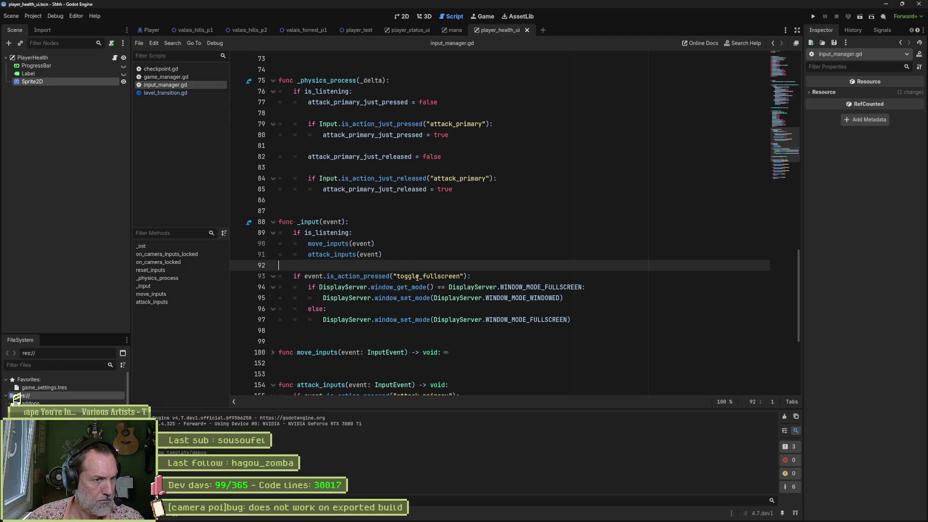
double_click(417, 277)
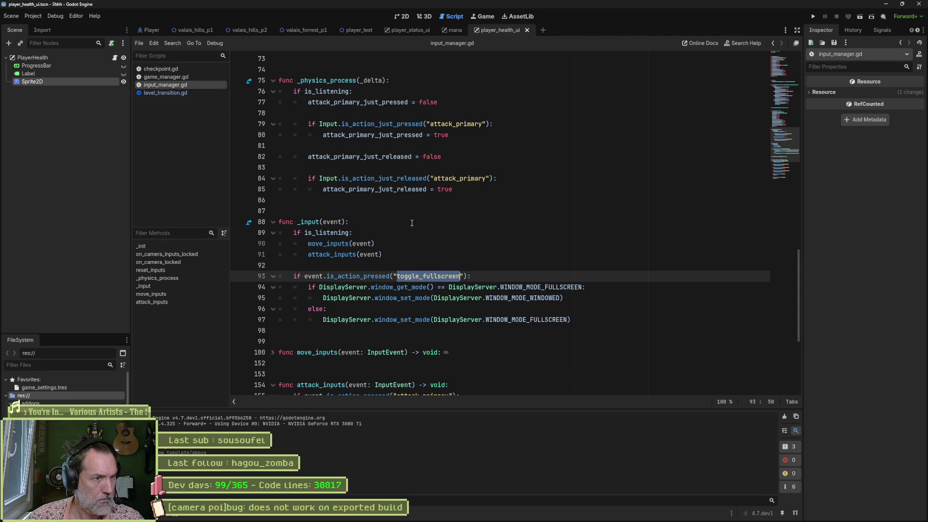
click(33, 17)
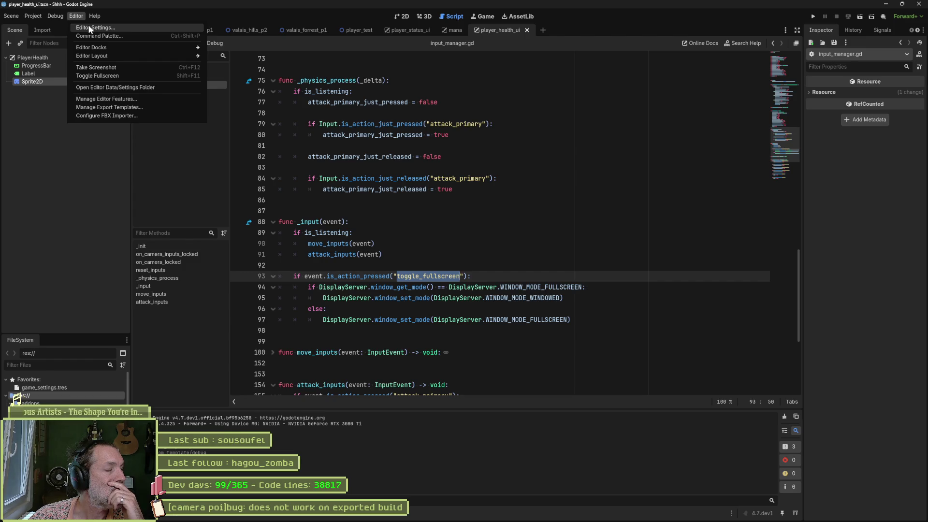
click(89, 27)
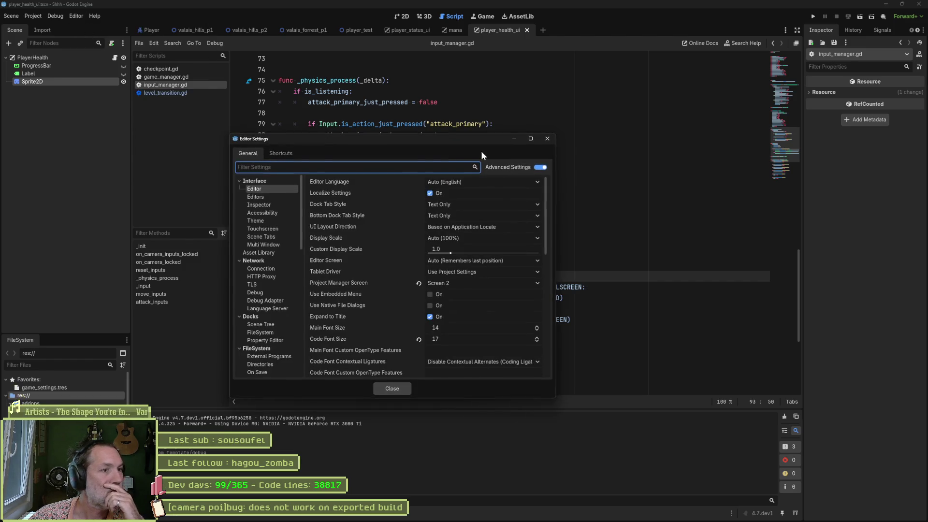
click(283, 154)
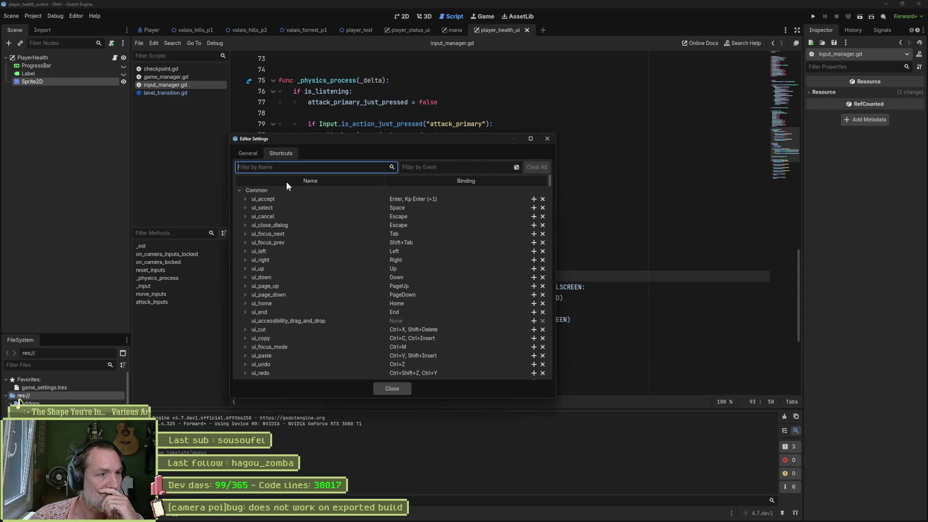
click(239, 191)
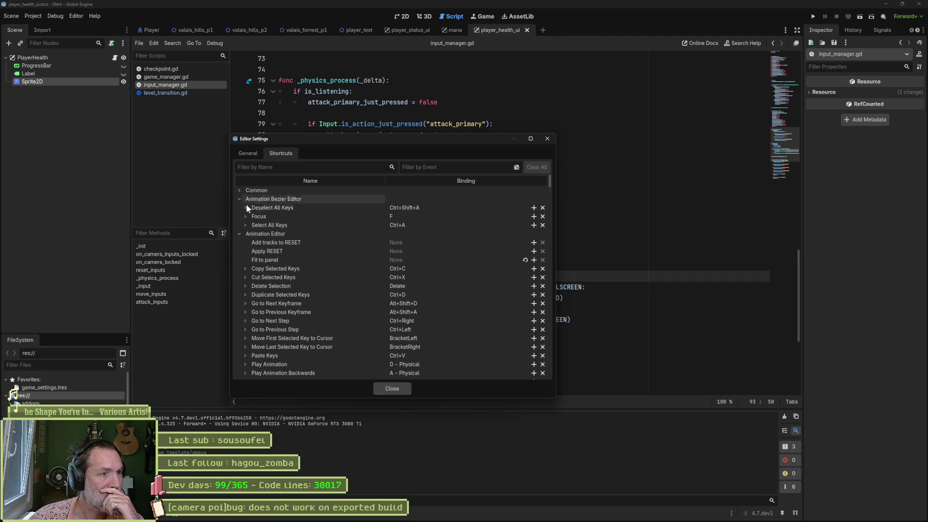
click(239, 200)
click(239, 207)
click(240, 216)
click(241, 224)
click(239, 233)
click(242, 242)
mouse_move(550, 186)
mouse_down()
mouse_move(555, 394)
mouse_move(545, 163)
mouse_up()
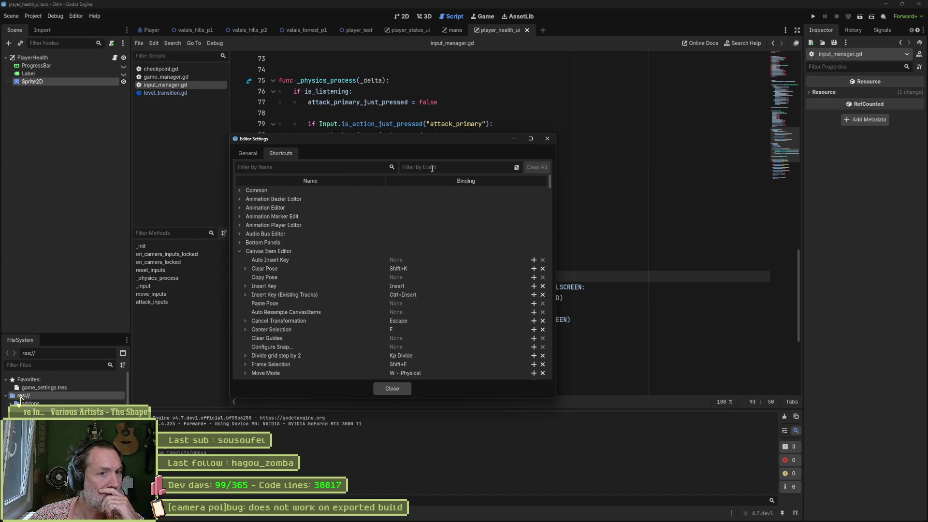
click(242, 154)
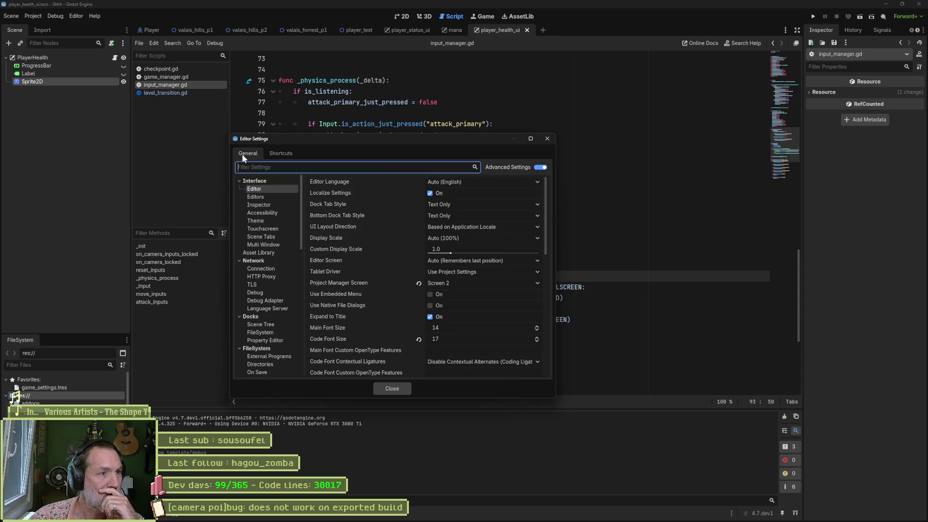
click(394, 391)
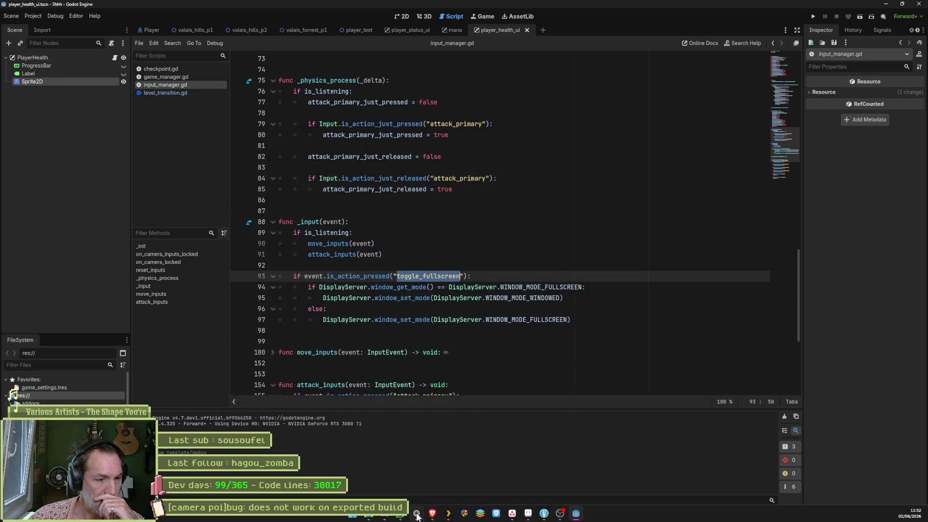
click(417, 514)
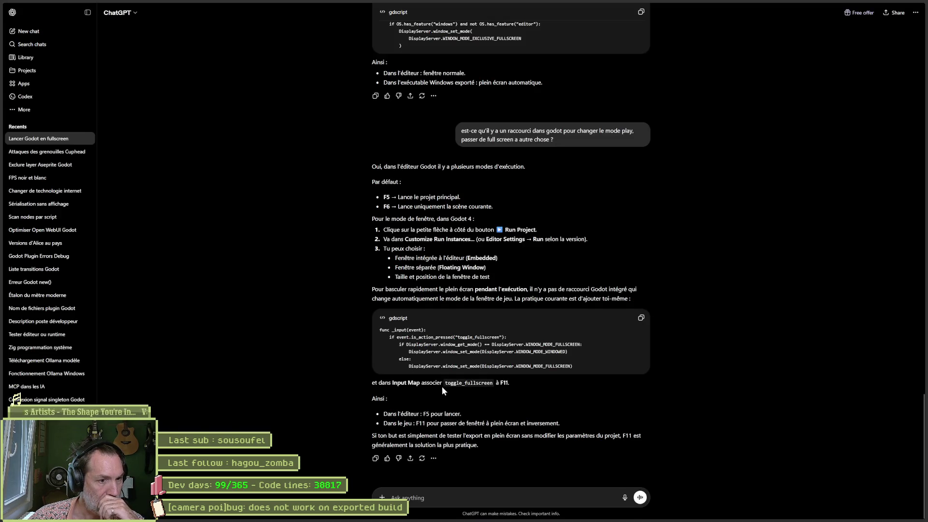
Leave ChatGPT's F11 Input Map tip, return to Godot and open the Debug menu.
mouse_move(489, 518)
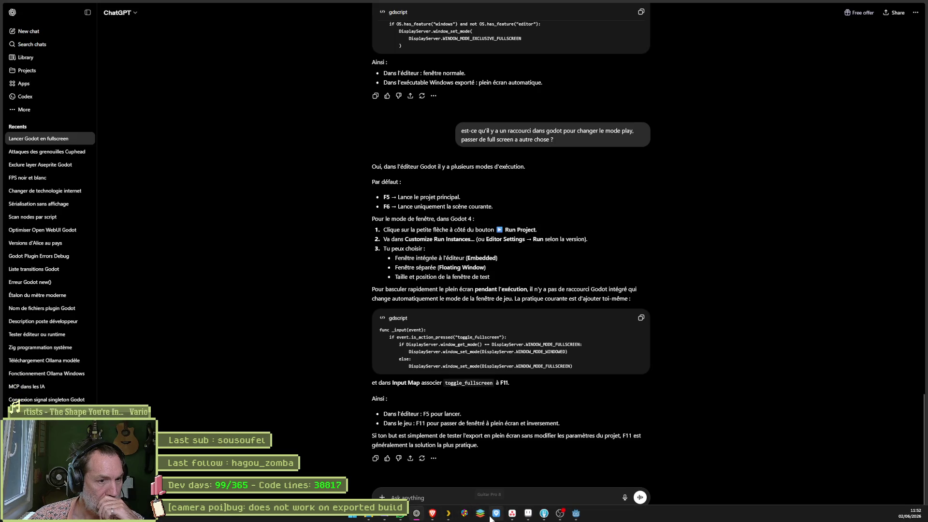
click(576, 514)
click(58, 17)
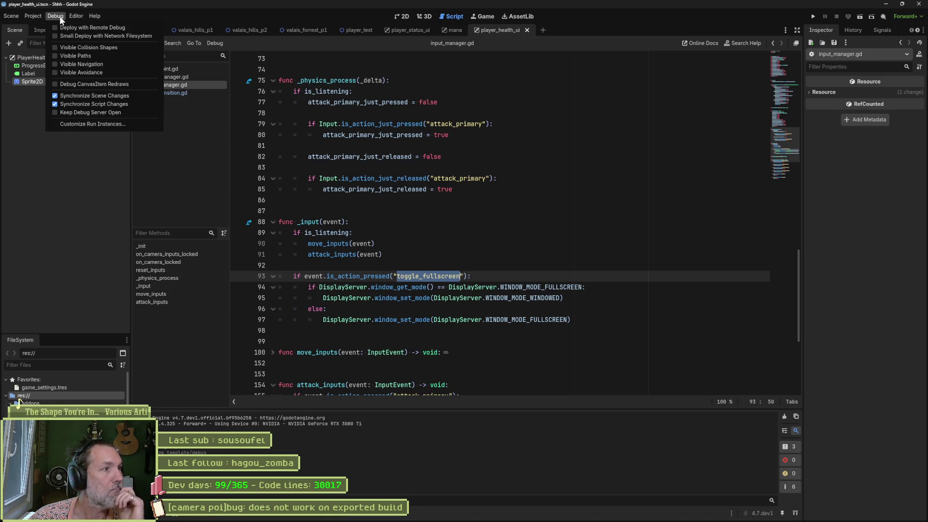
Add a new input action named toggle_fullscreen in the Project Settings Input Map.
mouse_move(72, 15)
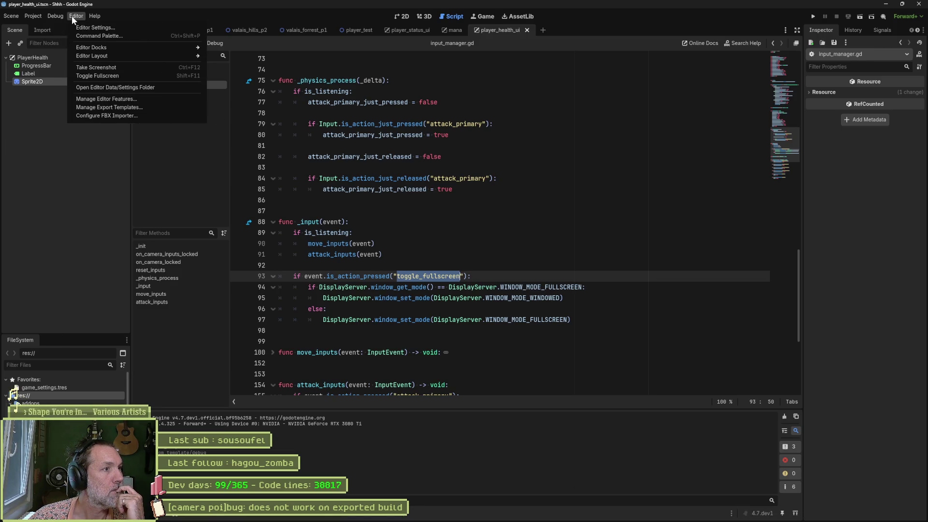
mouse_move(29, 18)
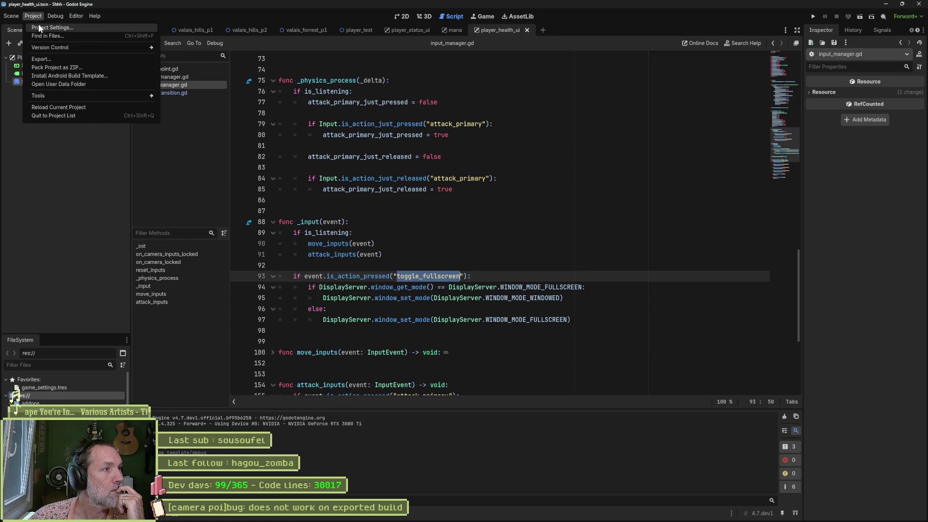
click(39, 27)
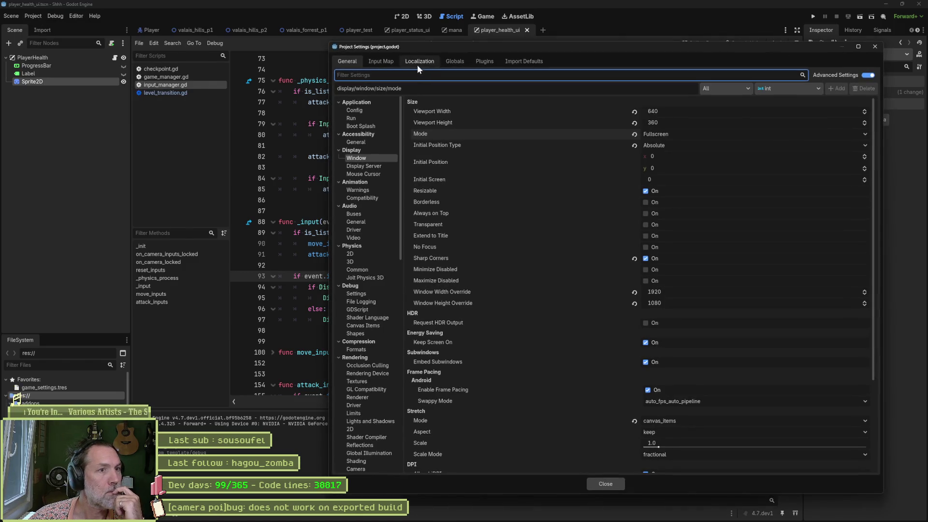
click(377, 61)
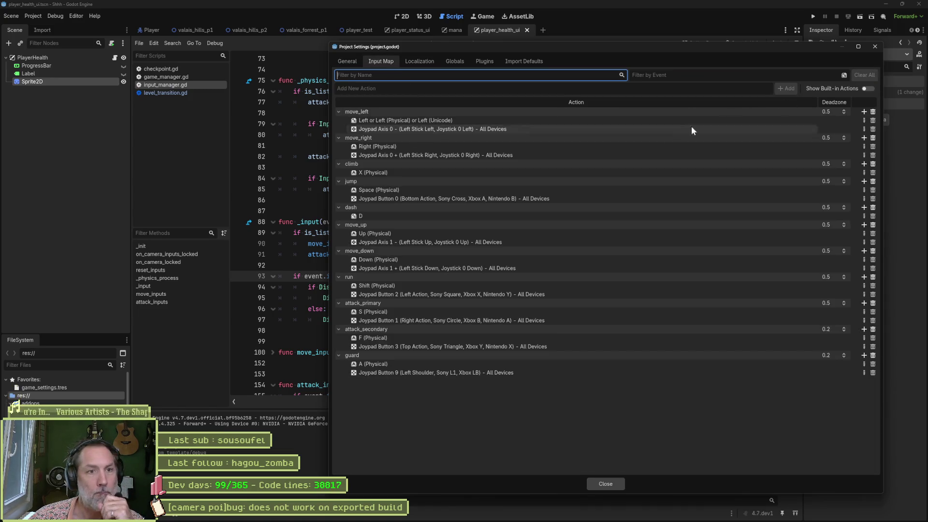
click(396, 105)
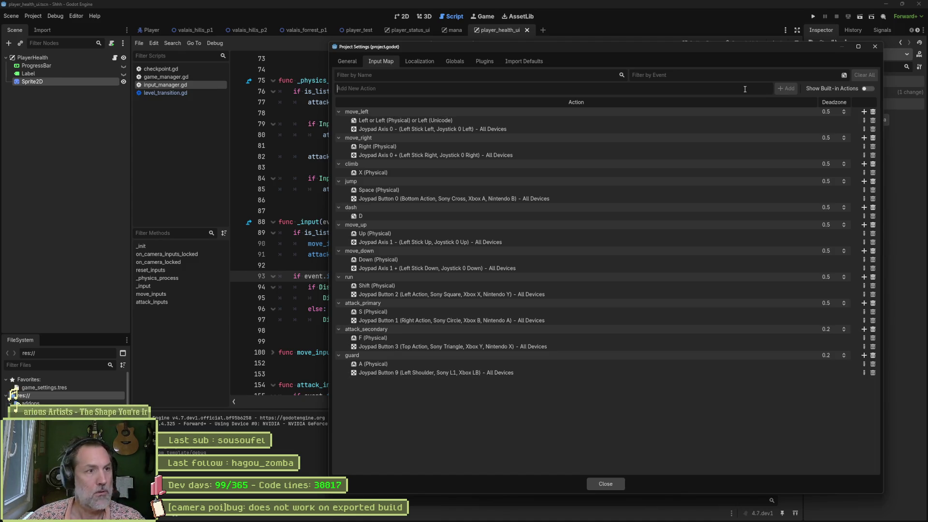
text(toggle_fullscreen)
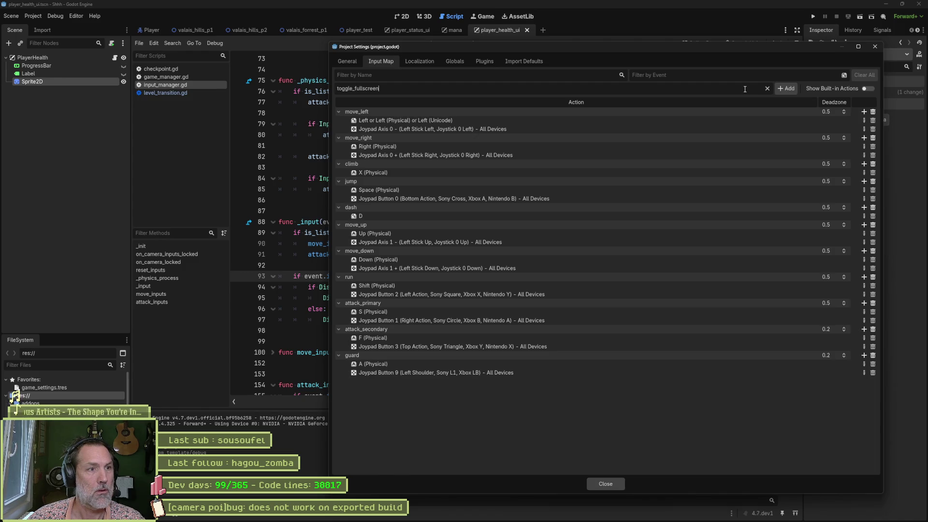
click(784, 89)
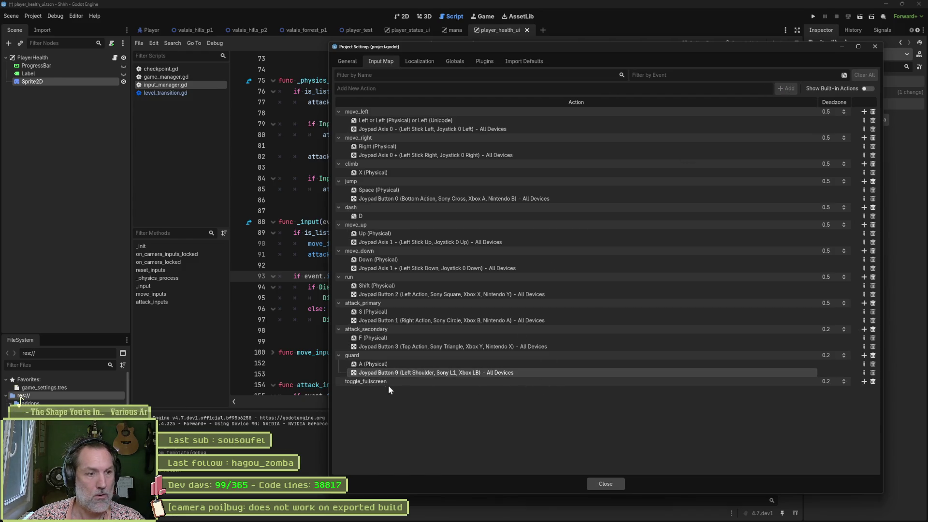
Bind the F11 key to the toggle_fullscreen action and close Project Settings.
double_click(376, 382)
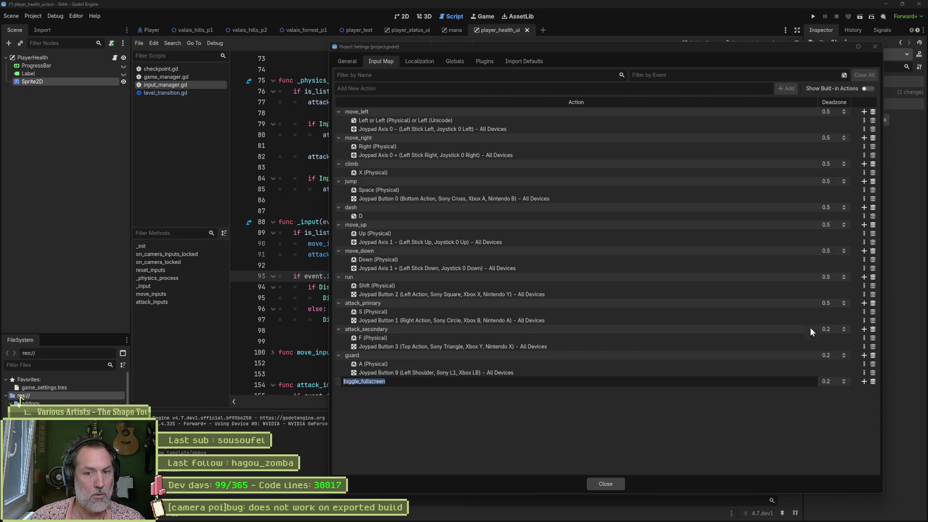
click(865, 382)
click(864, 382)
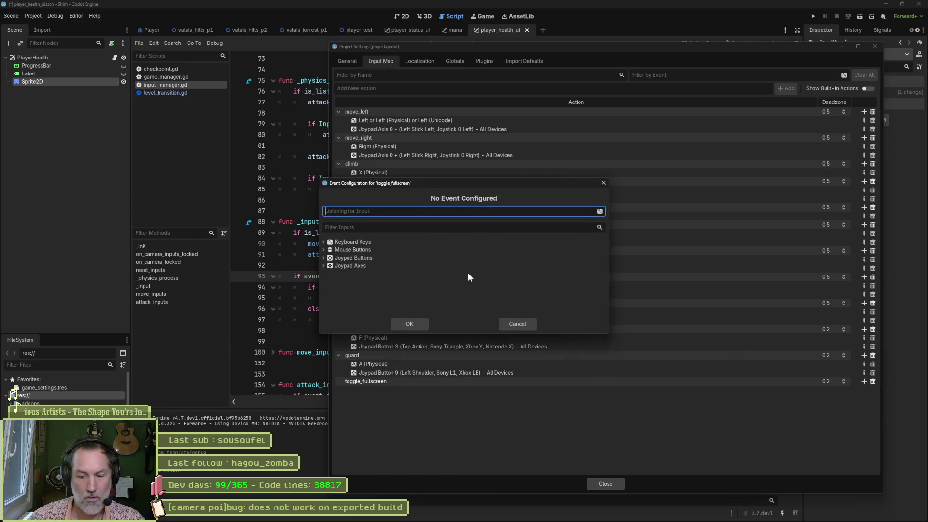
key(F11)
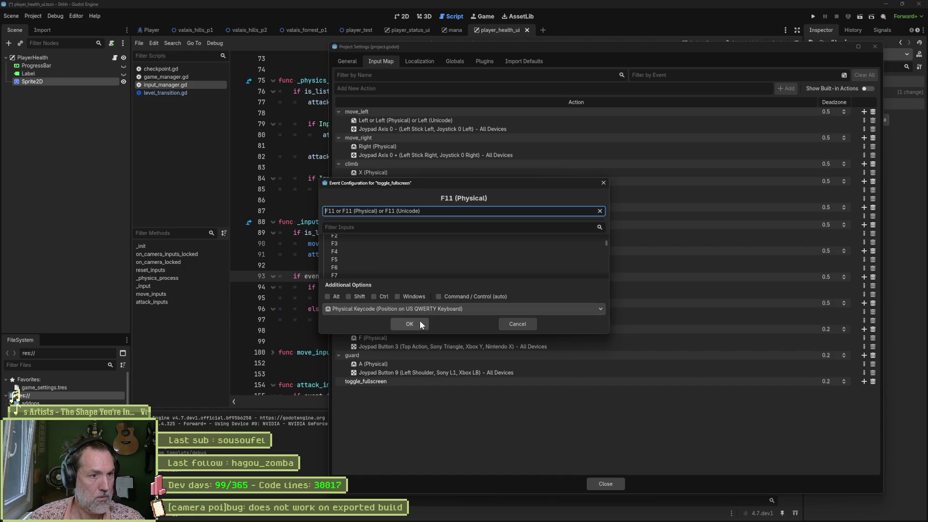
click(419, 322)
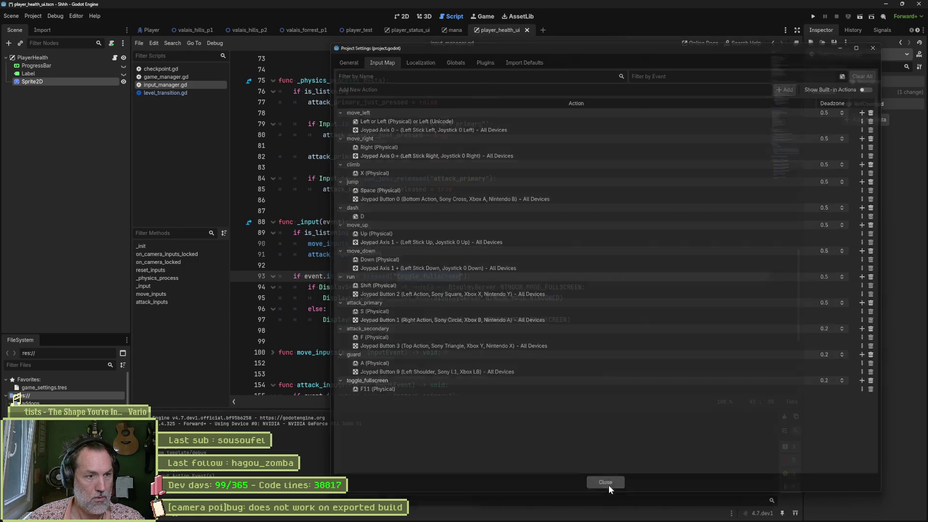
click(608, 485)
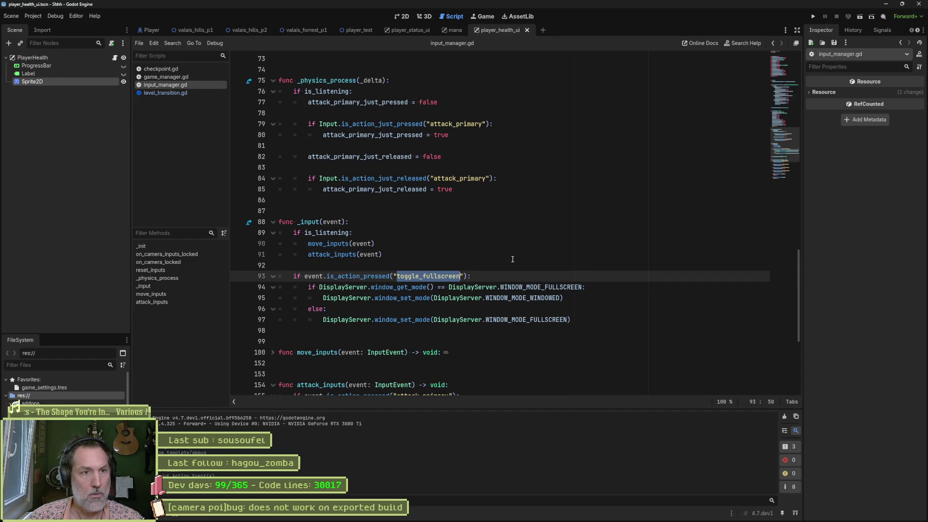
Test-run the game, play the valais_hills_p2 scene, quit, and return to input_manager.gd.
key(F6)
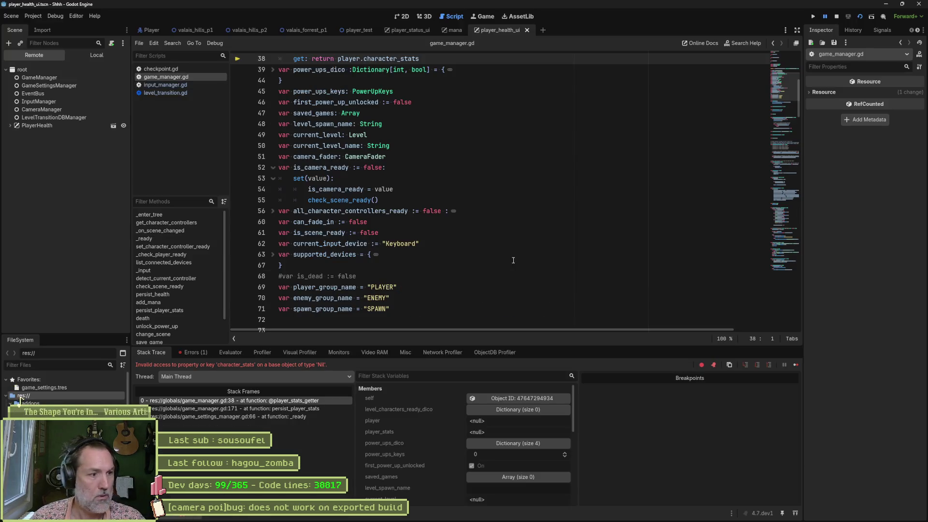
scroll(427, 225, up, 3)
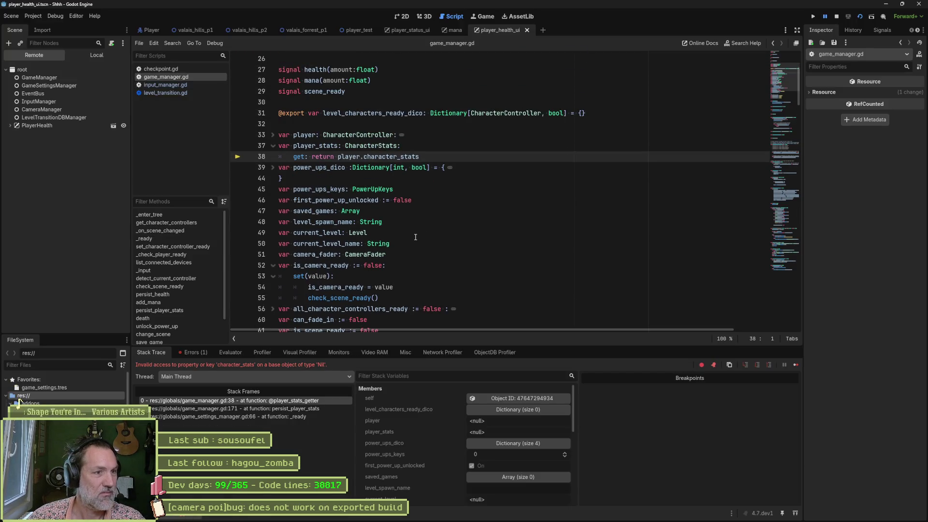
key(F8)
click(240, 29)
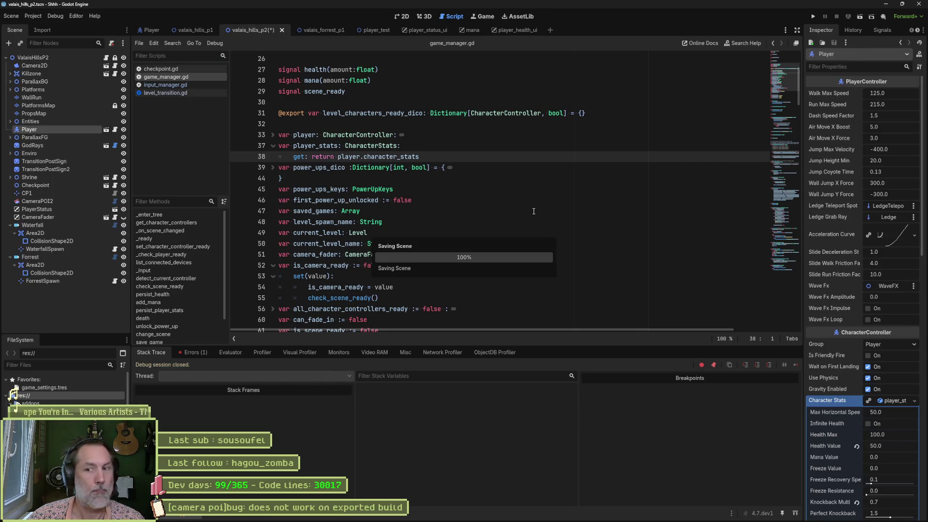
key(F6)
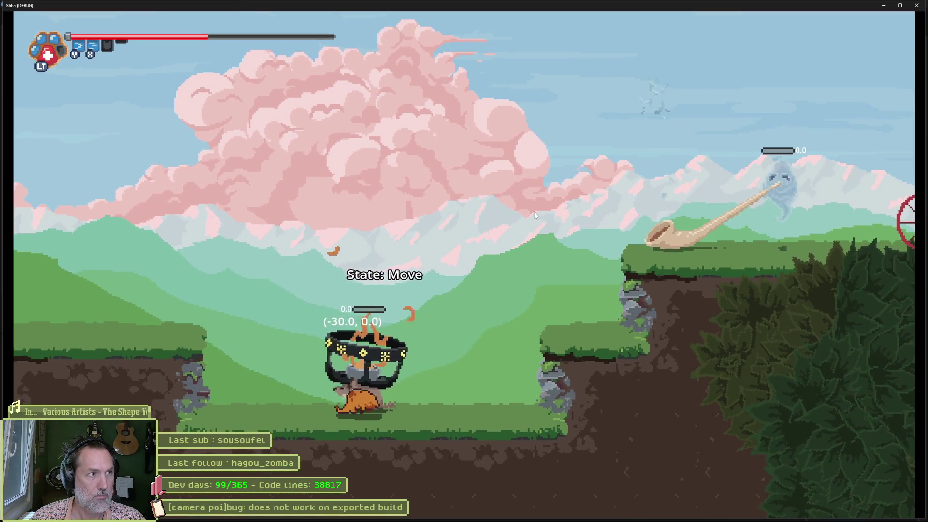
key(F8)
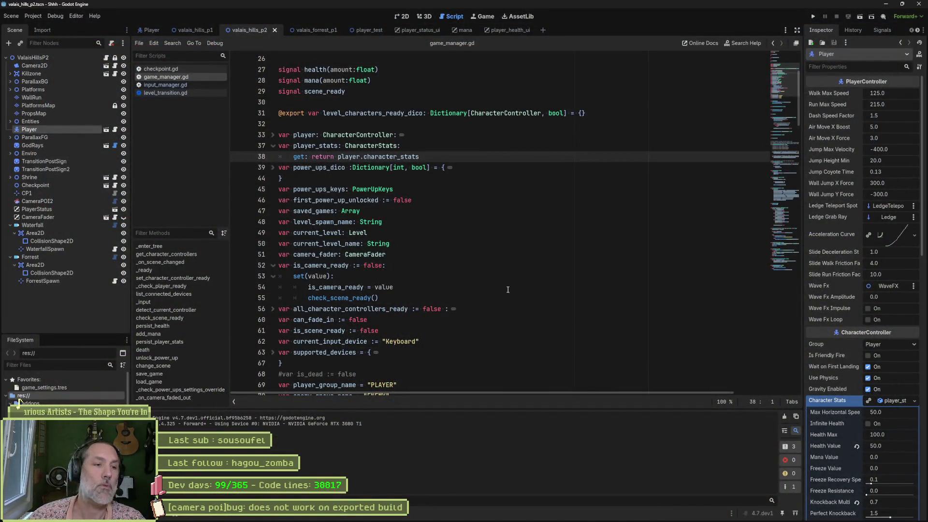
click(167, 85)
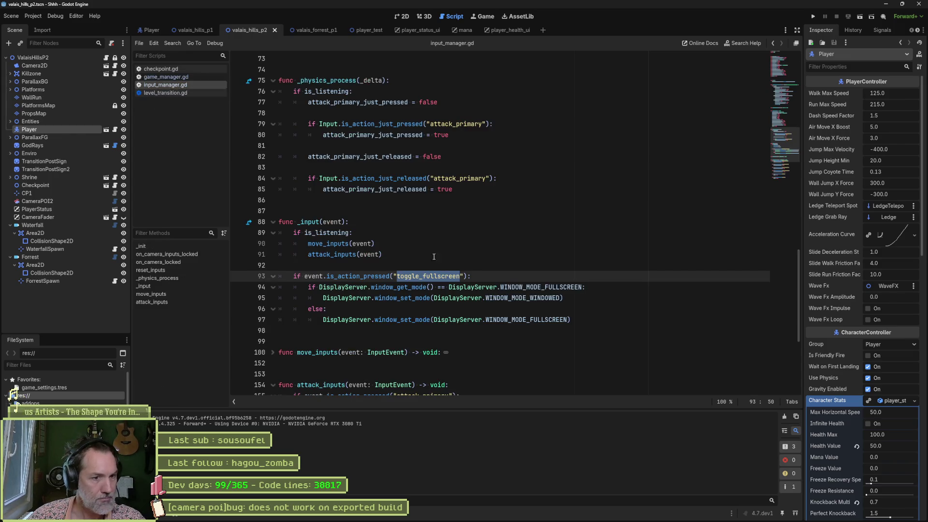
click(577, 275)
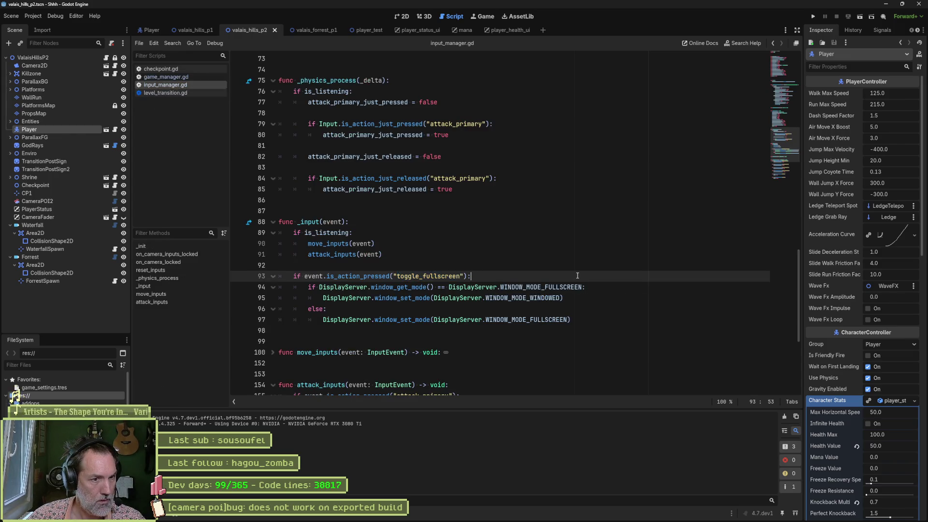
double_click(547, 297)
key(BackSpace)
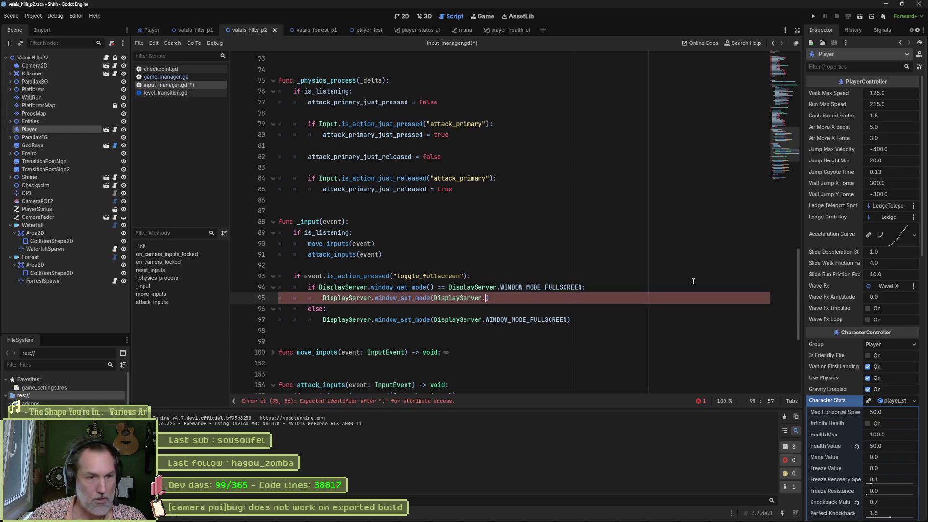
text(win)
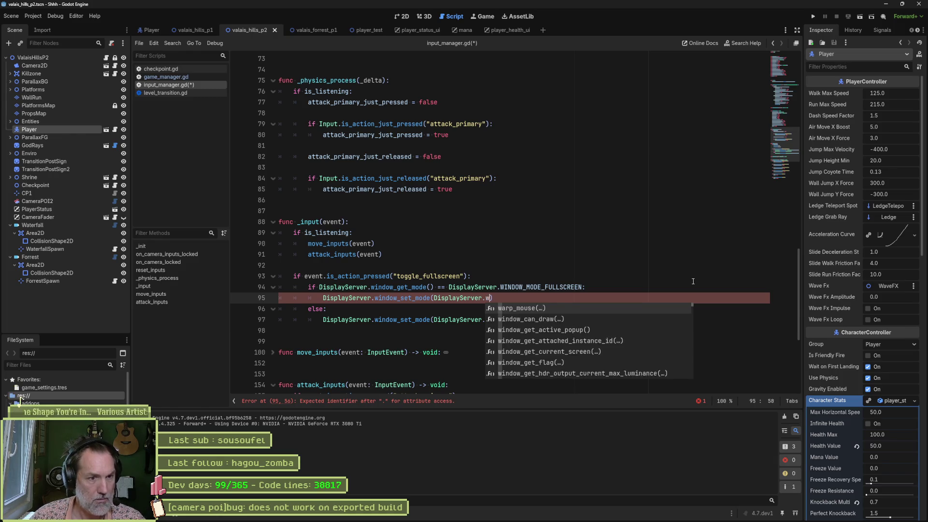
key(BackSpace)
key(BackSpace)
key(BackSpace)
text(WIN)
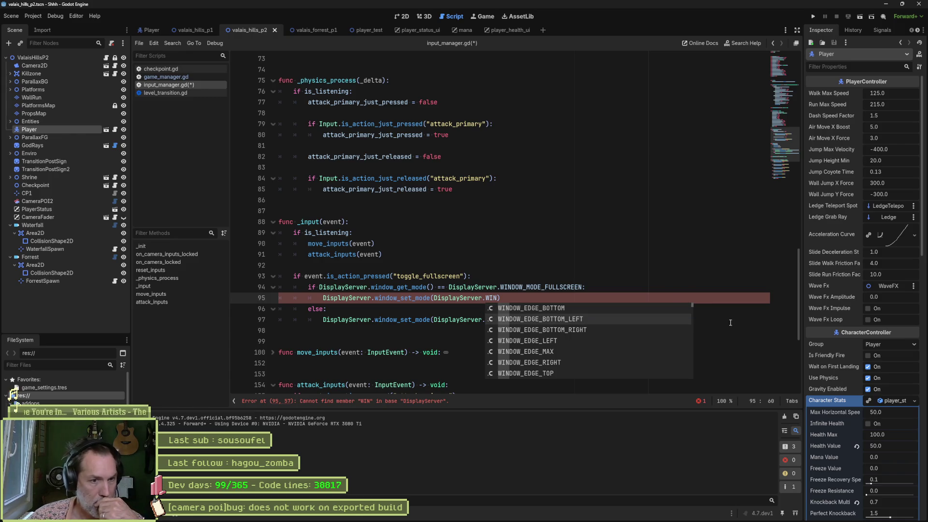
scroll(594, 329, down, 2)
scroll(593, 327, down, 3)
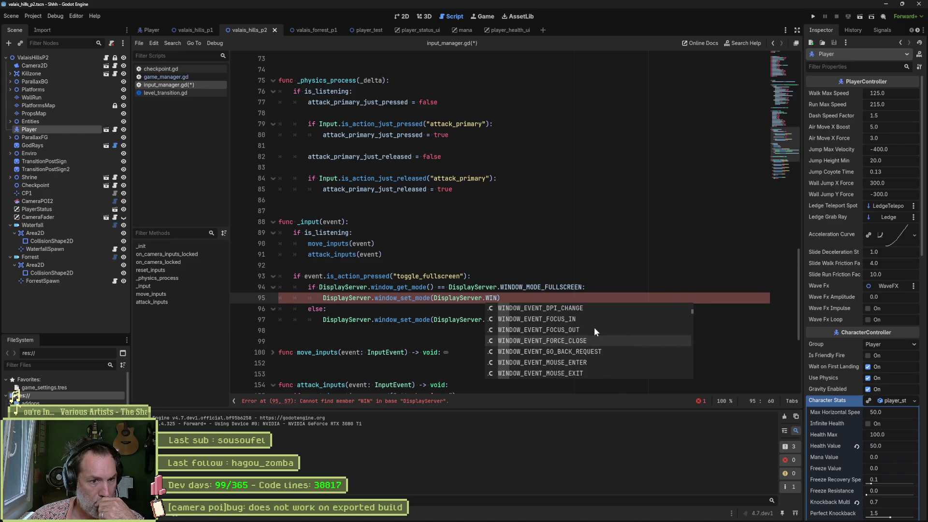
scroll(593, 326, down, 2)
scroll(595, 328, down, 4)
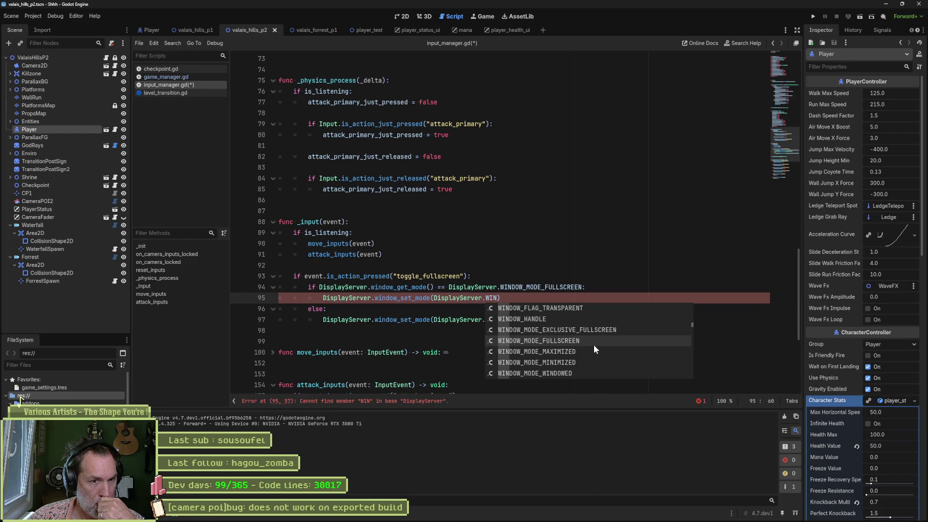
scroll(594, 346, down, 1)
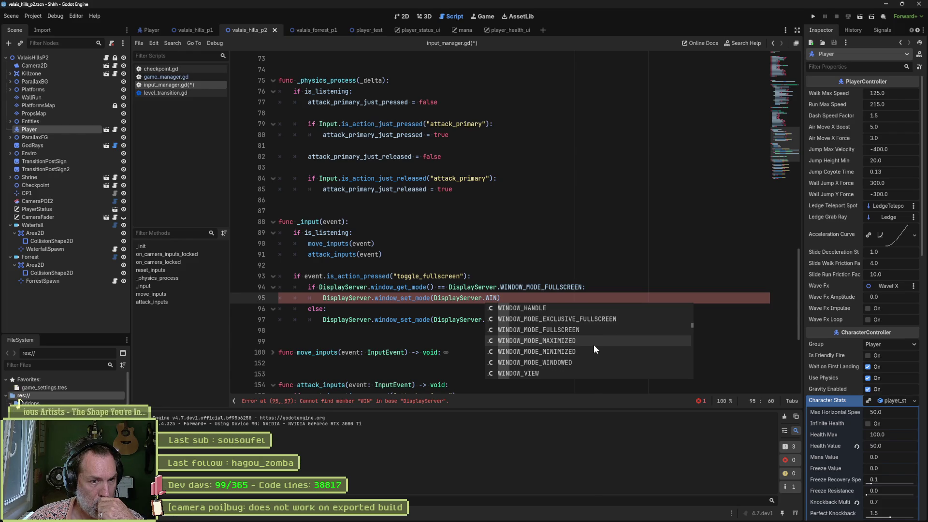
scroll(594, 344, down, 2)
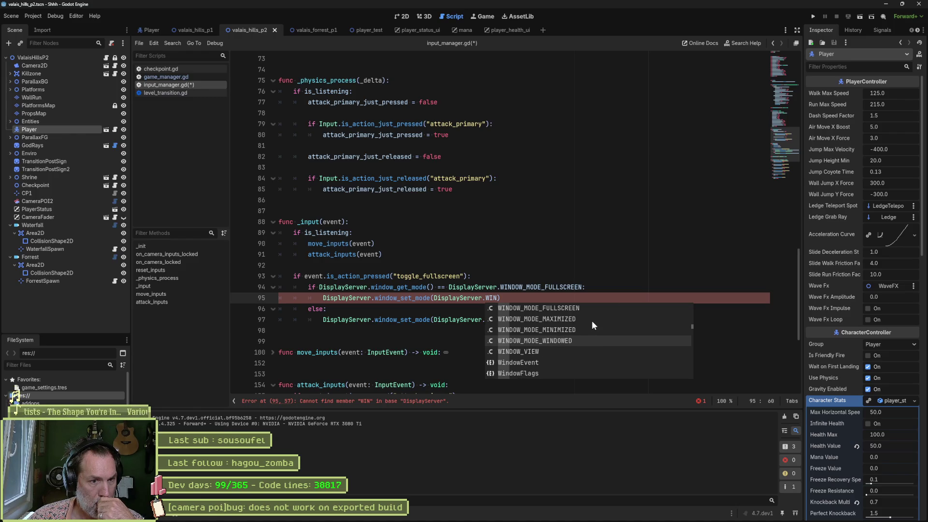
click(543, 349)
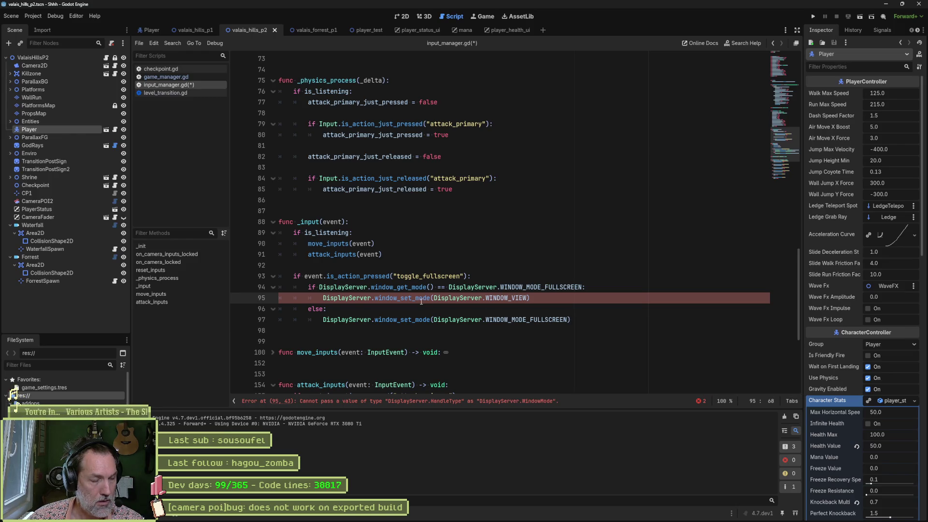
mouse_move(421, 301)
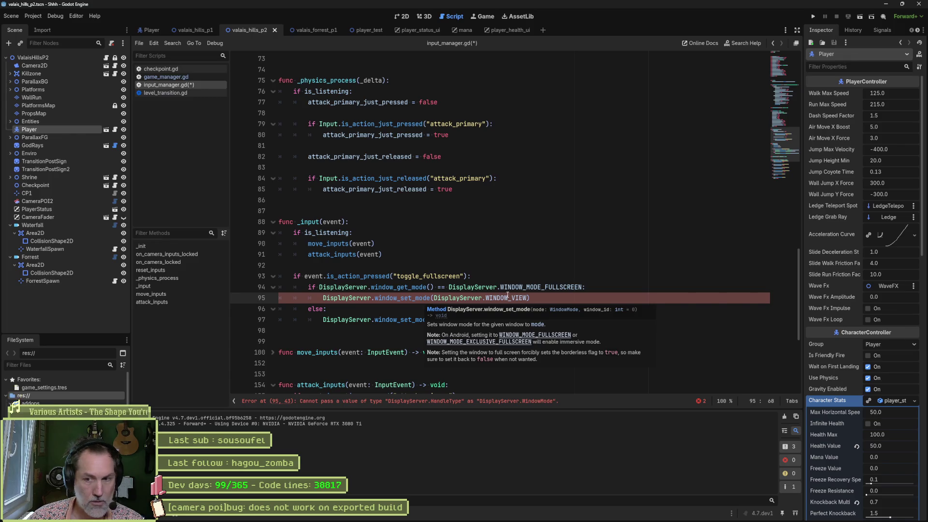
key(BackSpace)
key(BackSpace)
key(BackSpace)
text(wind)
key(Return)
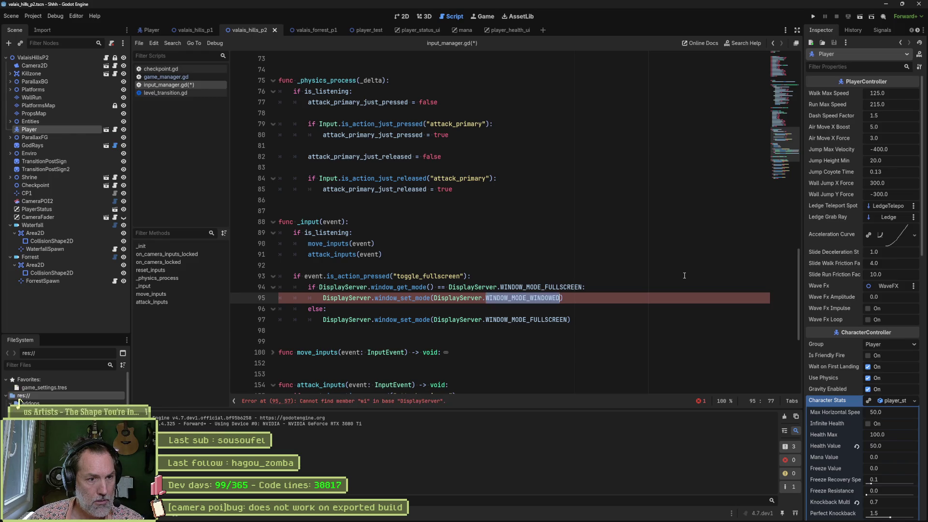
key(ctrl+s)
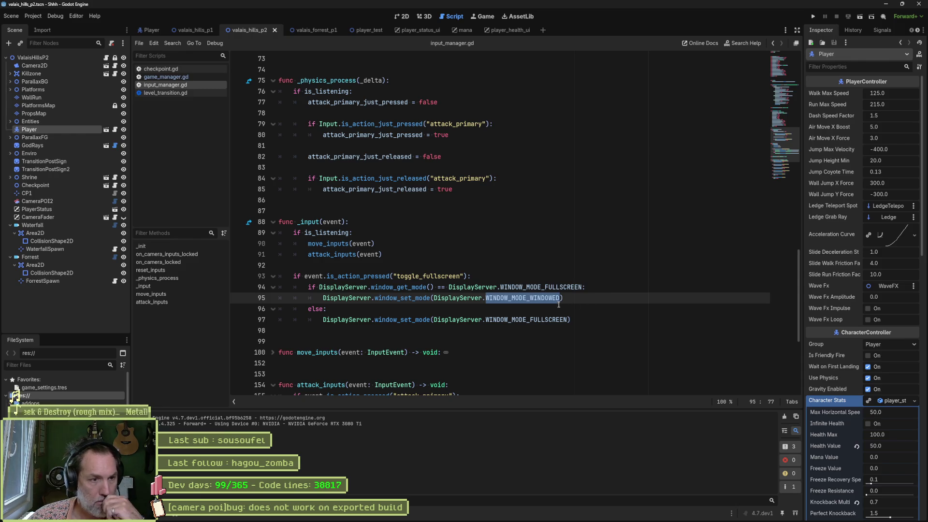
mouse_move(544, 516)
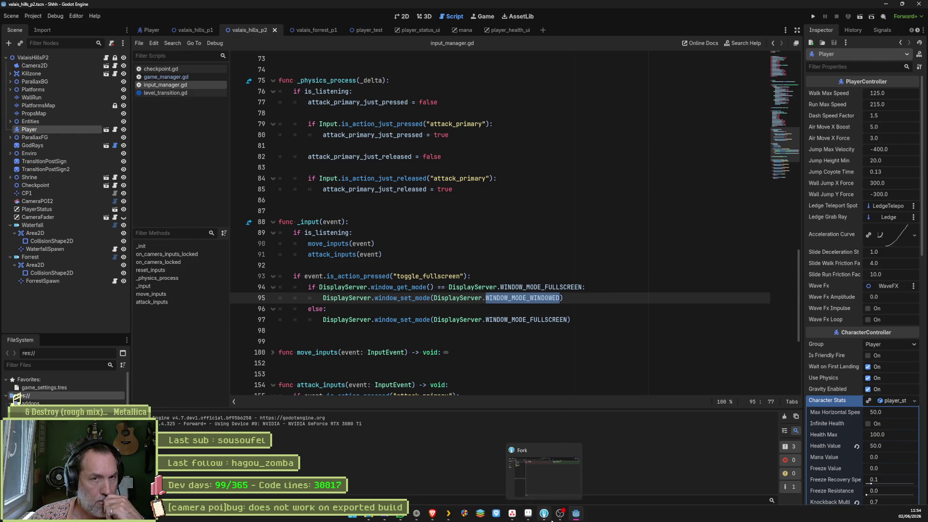
mouse_move(416, 514)
click(436, 471)
Ask ChatGPT 'il passe de plein ecran a embeded dans l-' and start drafting a follow-up.
text(il passe de plein ecran a embe)
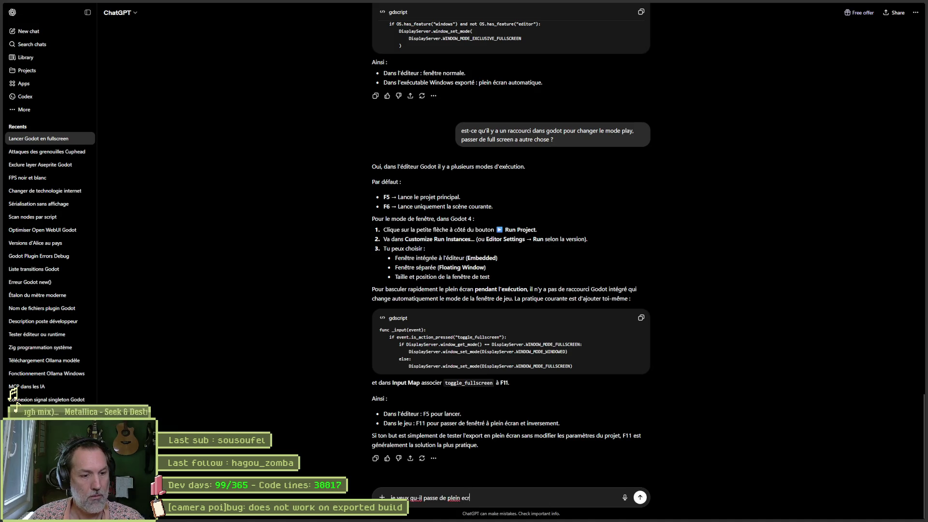
text(ded dans l-editeur)
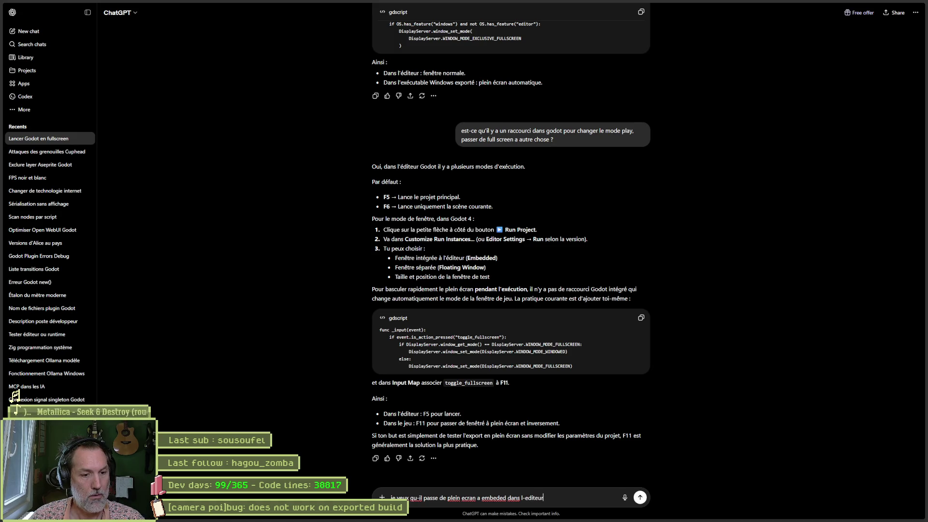
key(Return)
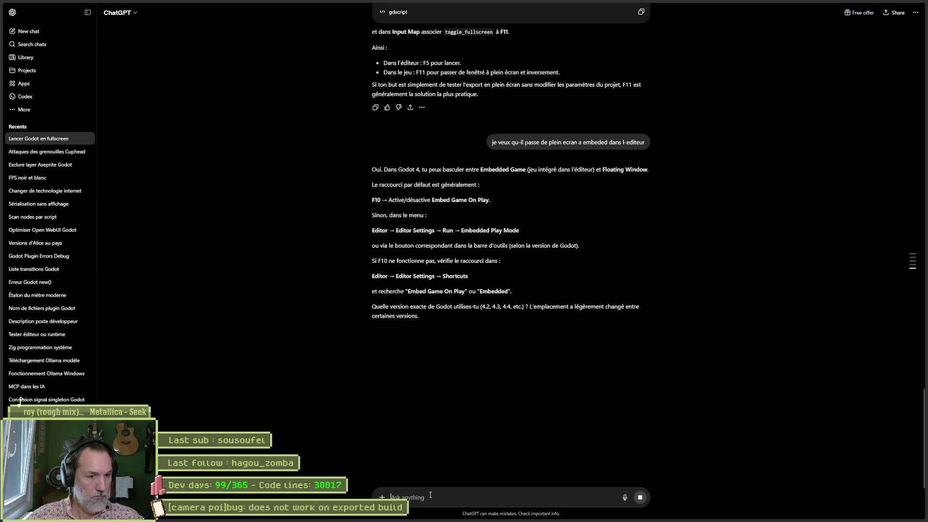
text(mais j'ai rajoute le)
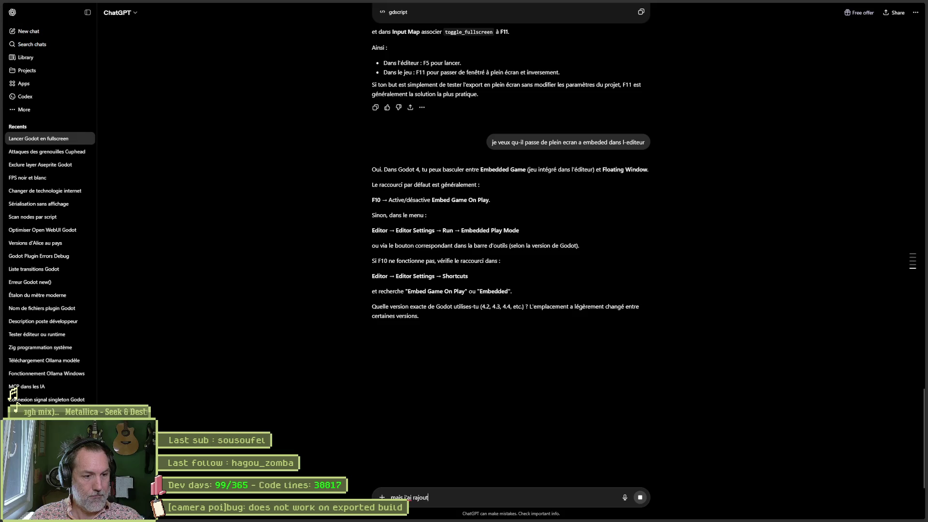
text( script que tu m'as donne)
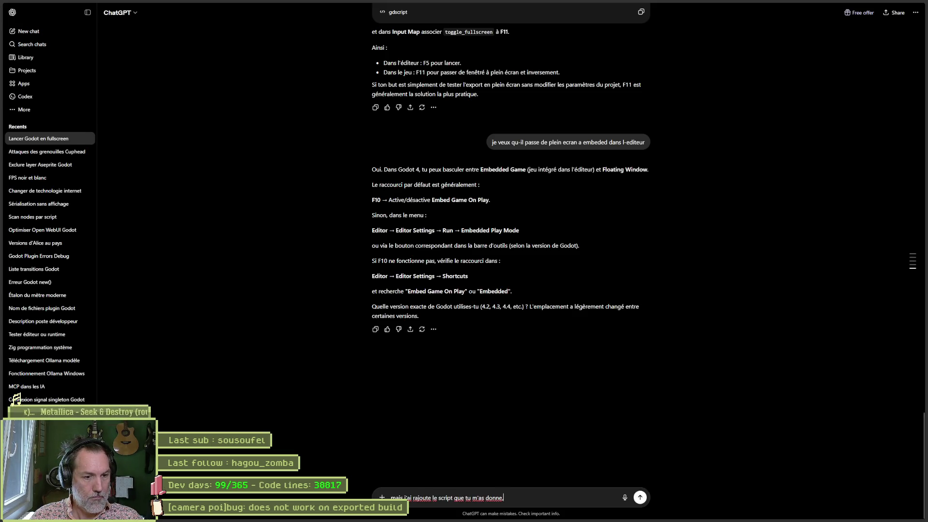
key(alt+Tab)
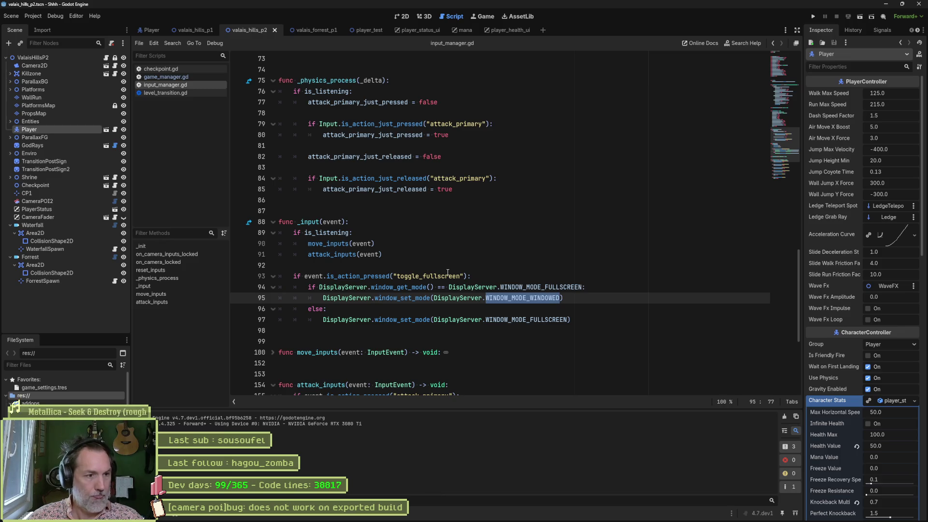
Send ChatGPT the _input function code from input_manager.gd, prefixed with 'Map Input:'.
click(447, 273)
drag(571, 320, 279, 221)
key(ctrl+c)
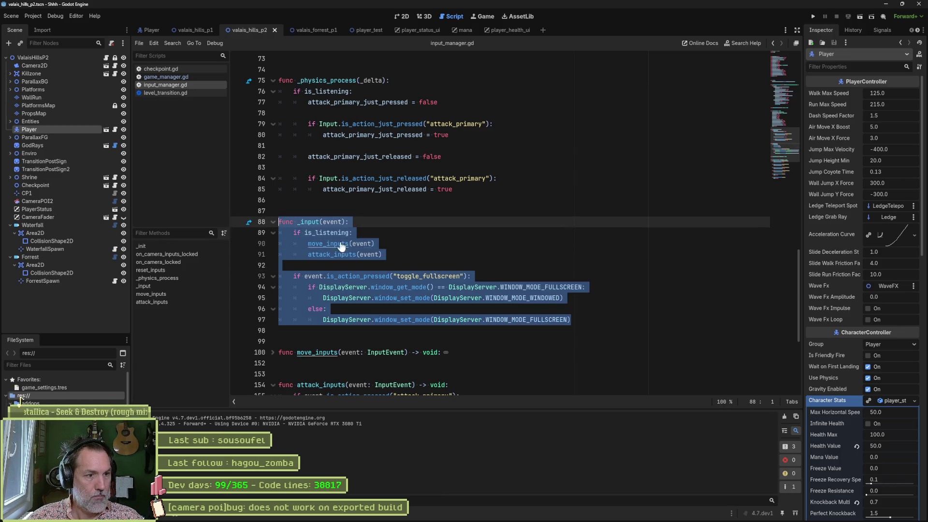
key(alt+Tab)
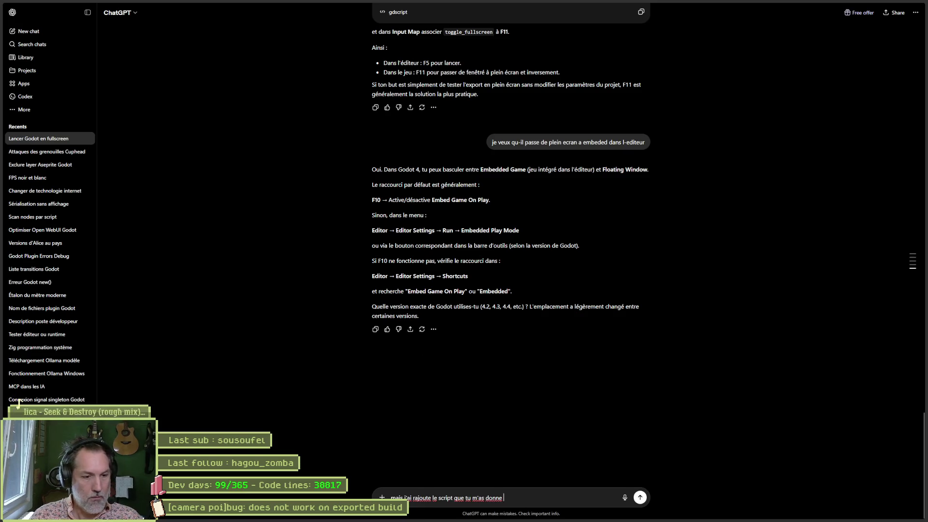
text(Map Input)
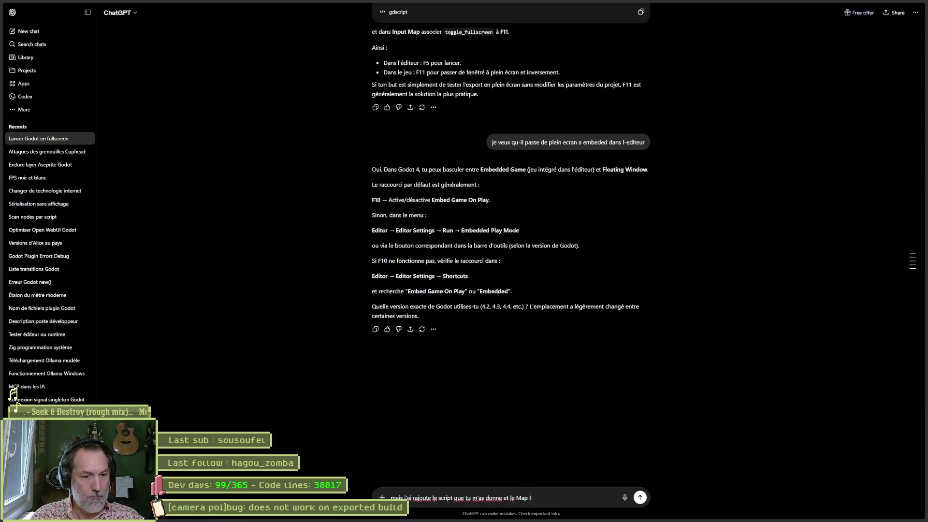
text(:)
key(shift+Return)
key(ctrl+v)
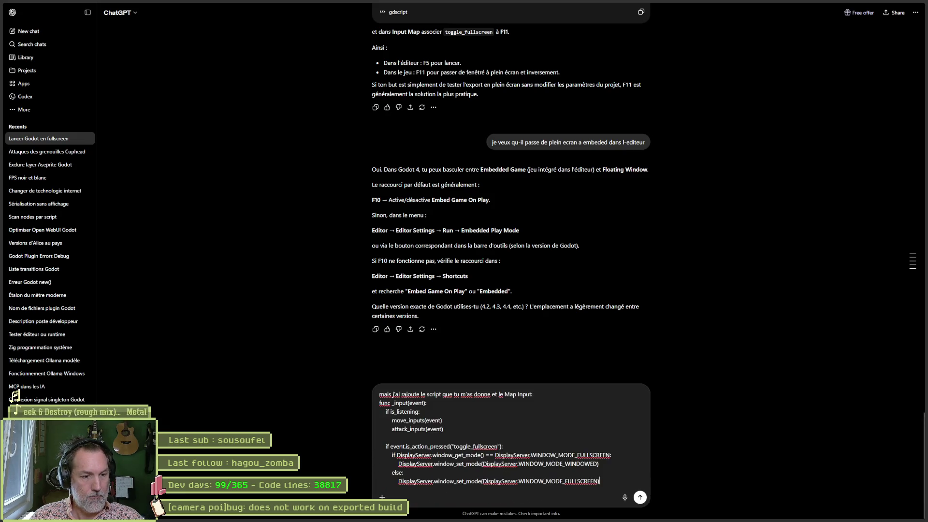
key(Return)
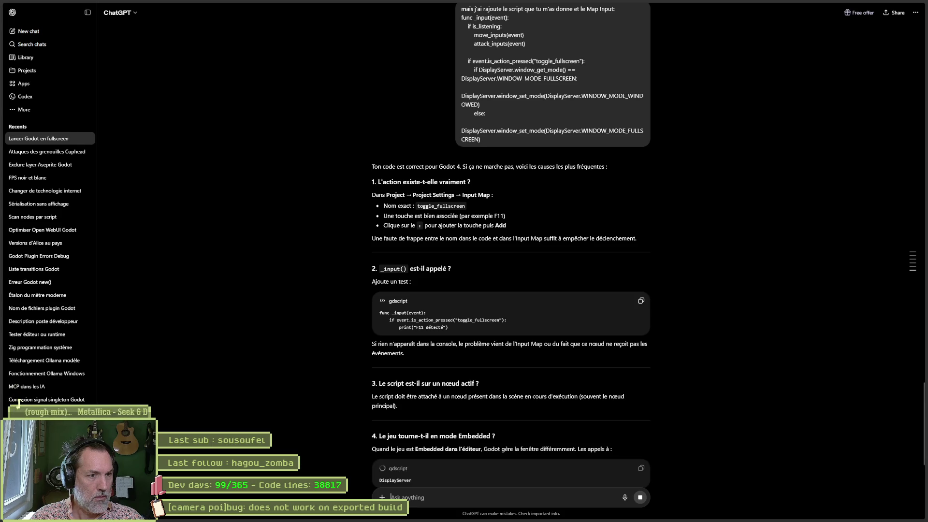
Report that the toggle goes fullscreen to windowed, not embedded, and select the suggested EMBEDDED line.
text(ca fonctieonn)
key(BackSpace)
text(onne mais s)
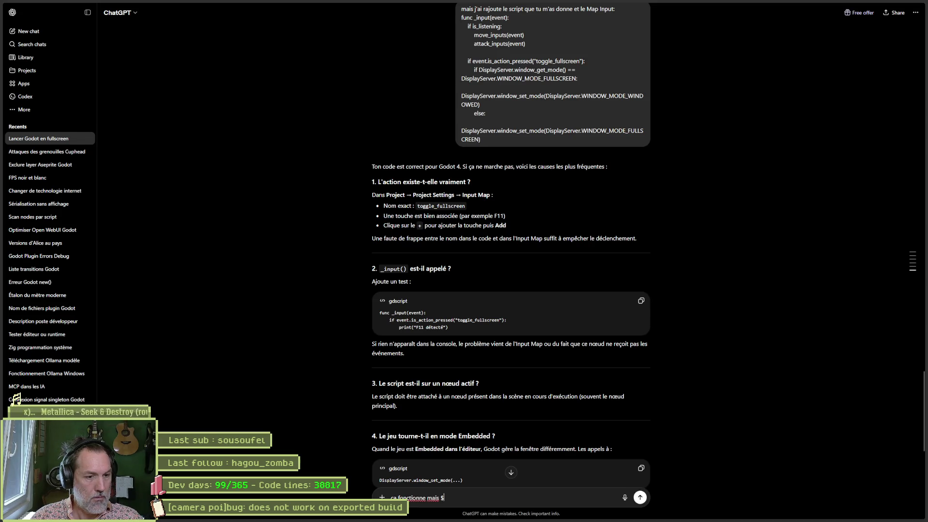
text(e pas)
key(BackSpace)
text(pas de full )
text(scre)
text(reen a embede)
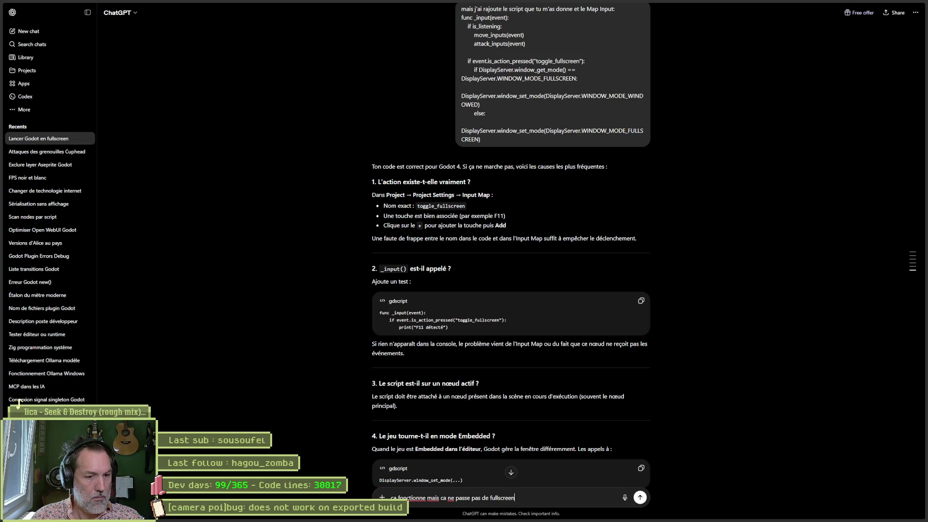
text(d,)
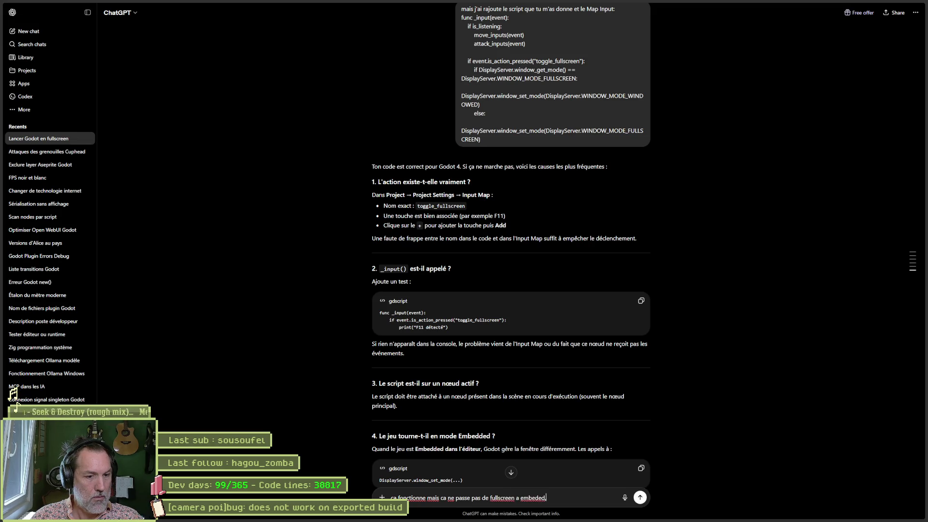
key(BackSpace)
key(BackSpace)
text(ca passe de fu)
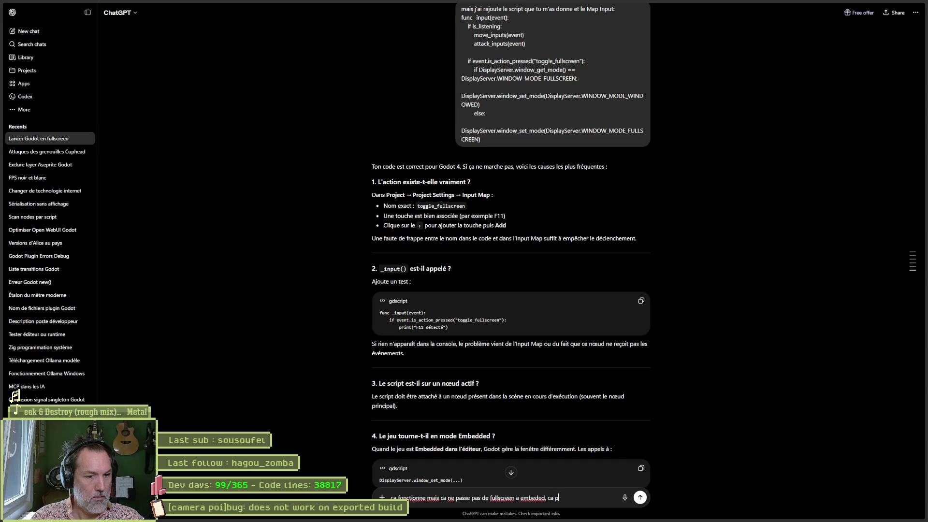
text(llscreen )
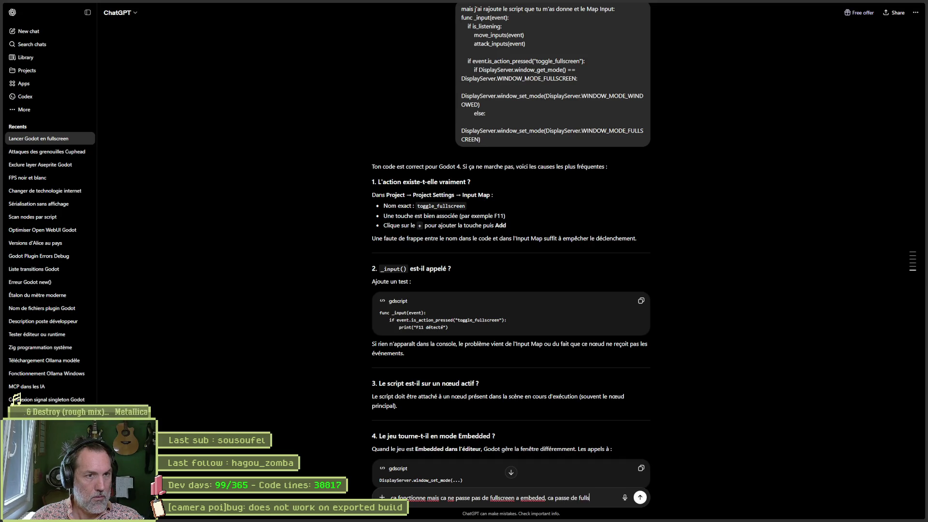
text( w)
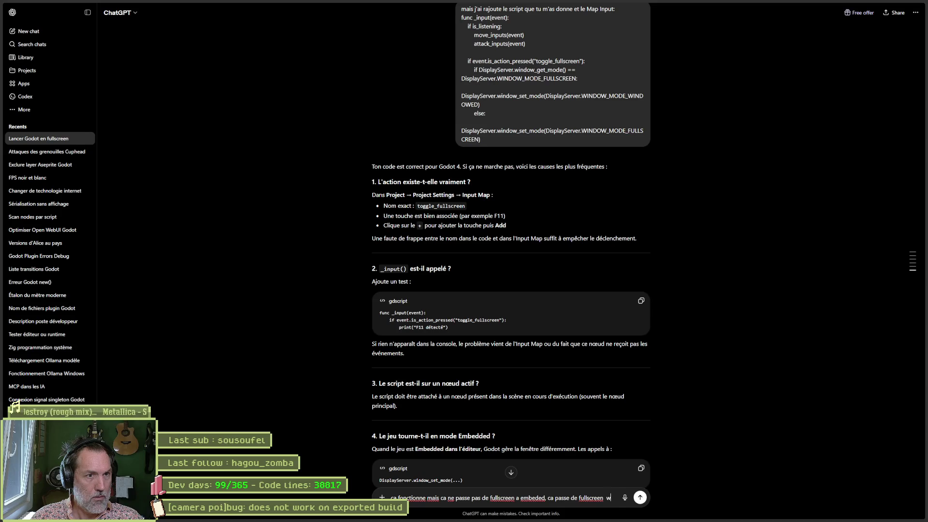
text(indow)
key(BackSpace)
text(ed)
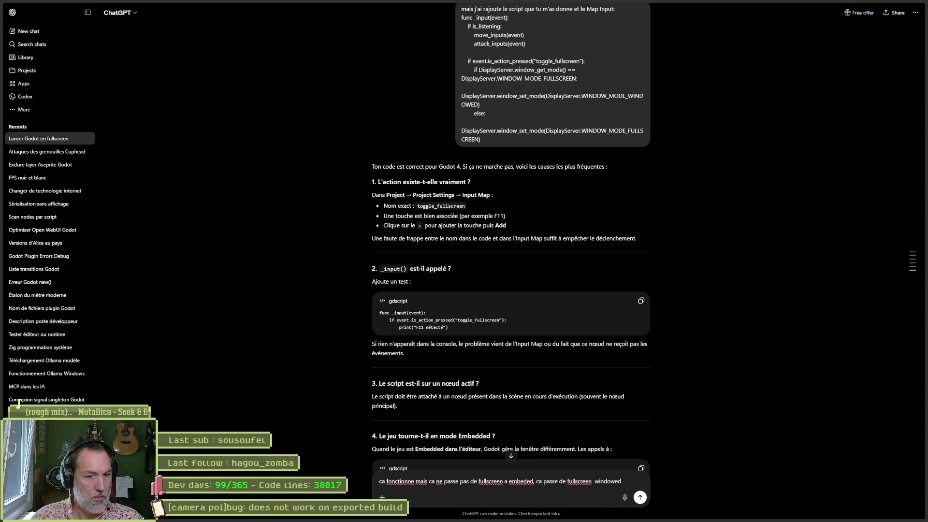
key(Return)
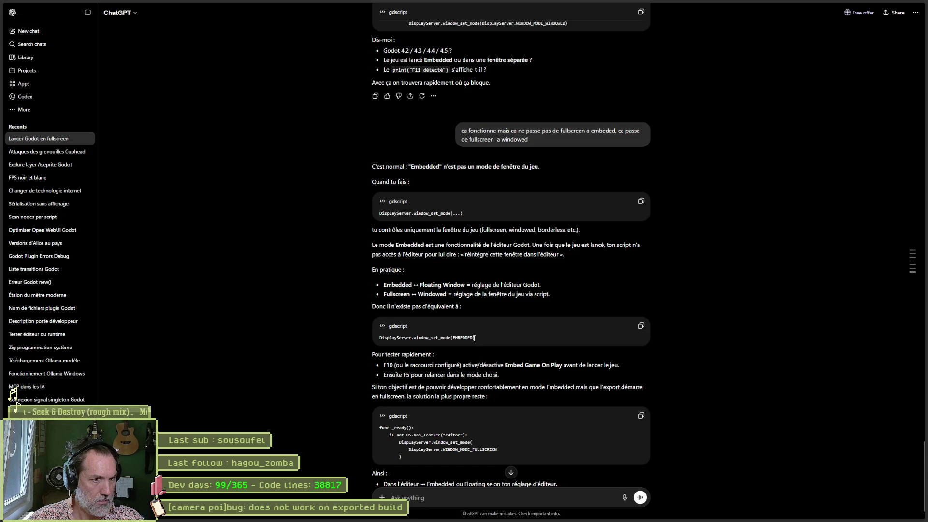
drag(474, 338, 386, 333)
key(ctrl+c)
key(alt+Tab)
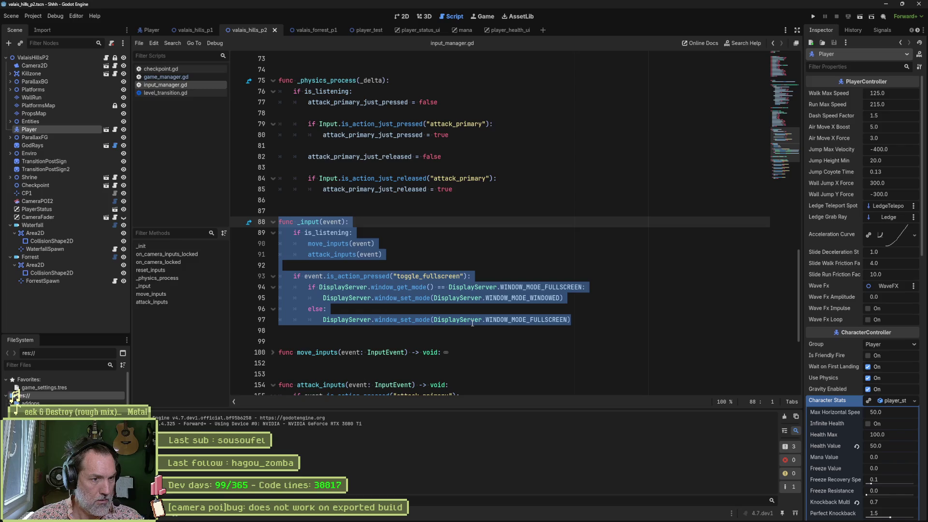
click(441, 276)
click(511, 287)
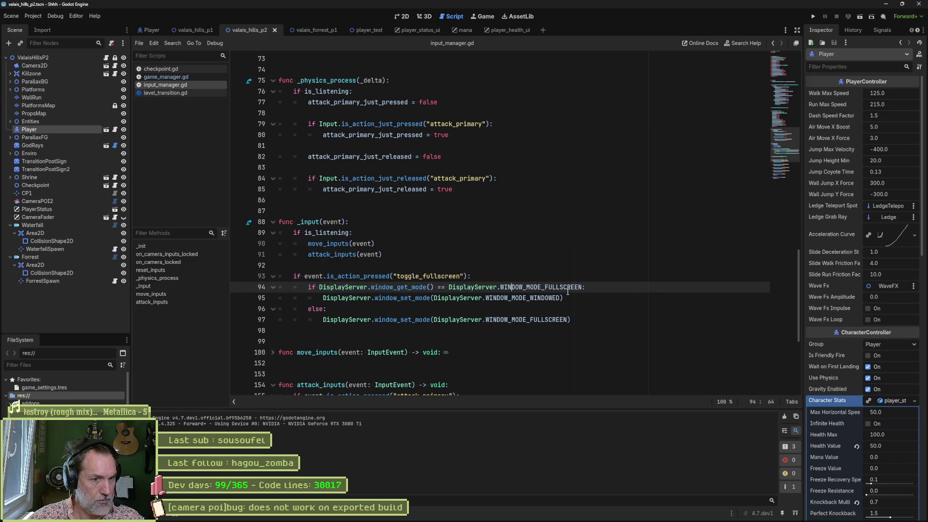
click(590, 287)
key(Return)
key(ctrl+v)
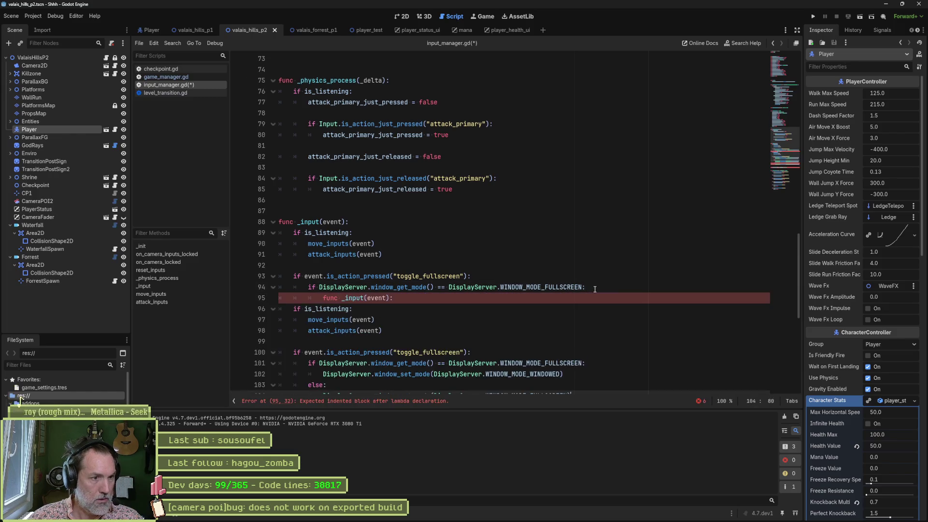
key(ctrl+z)
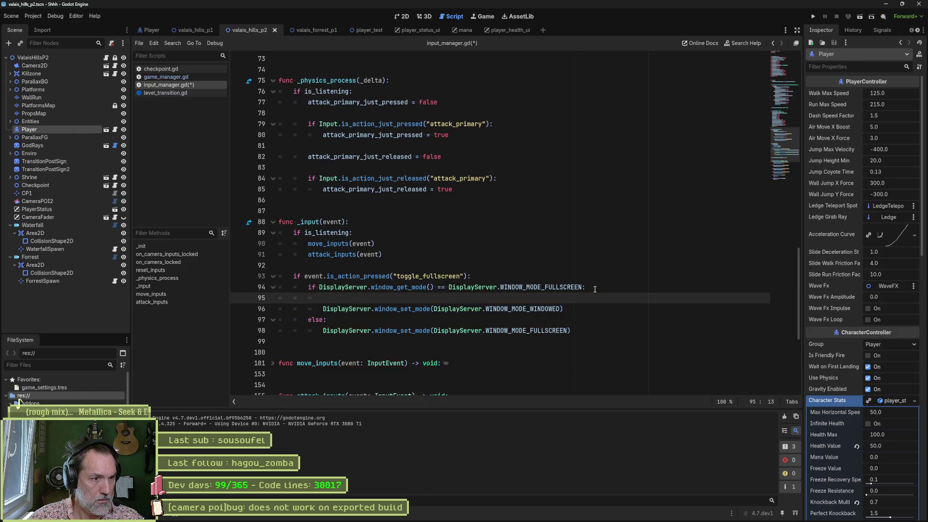
key(alt+Tab)
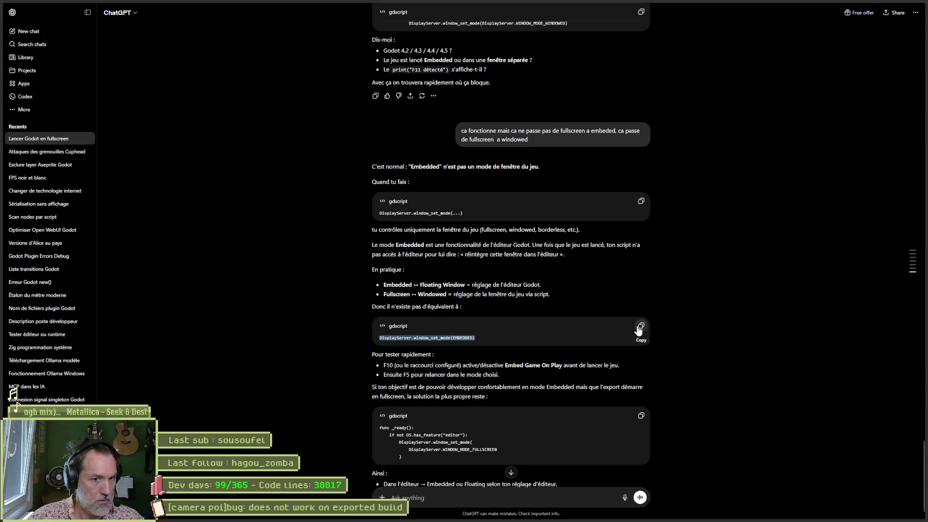
key(alt+Tab)
key(ctrl+v)
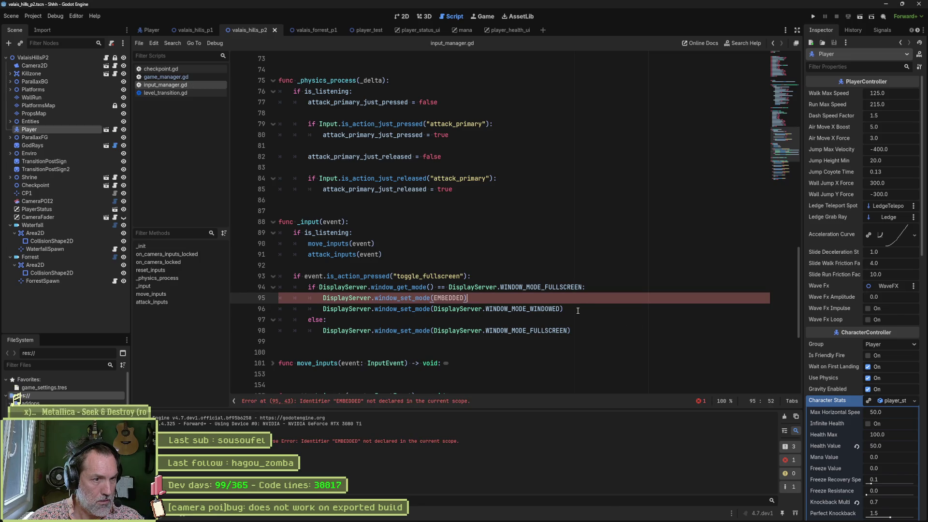
key(alt+Tab)
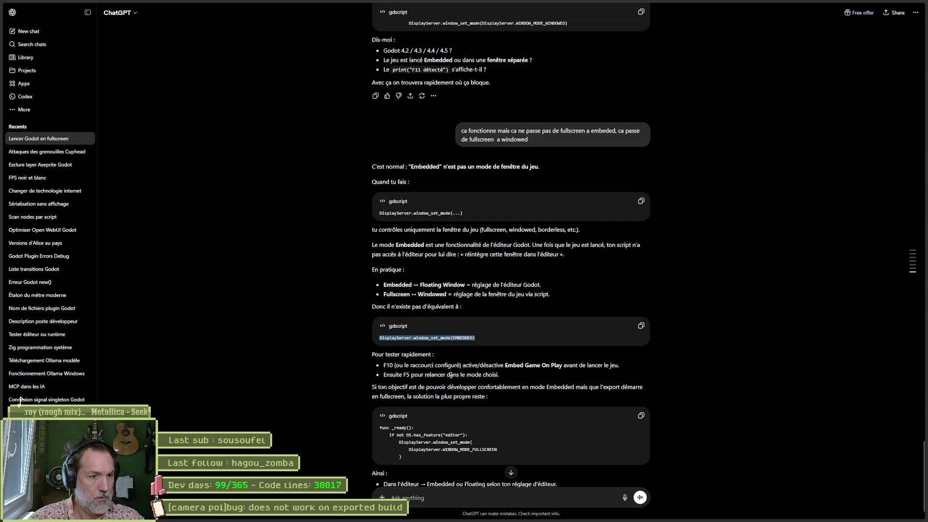
key(alt+Tab)
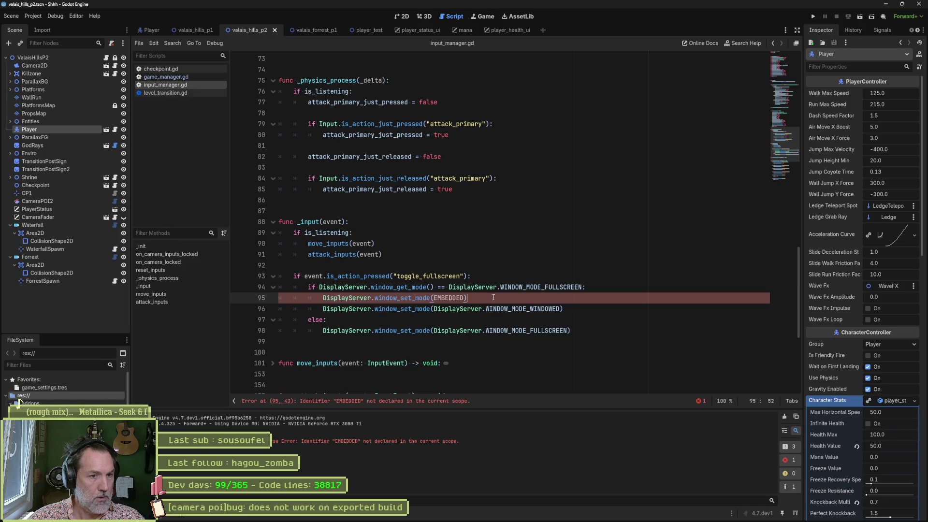
key(alt+Tab)
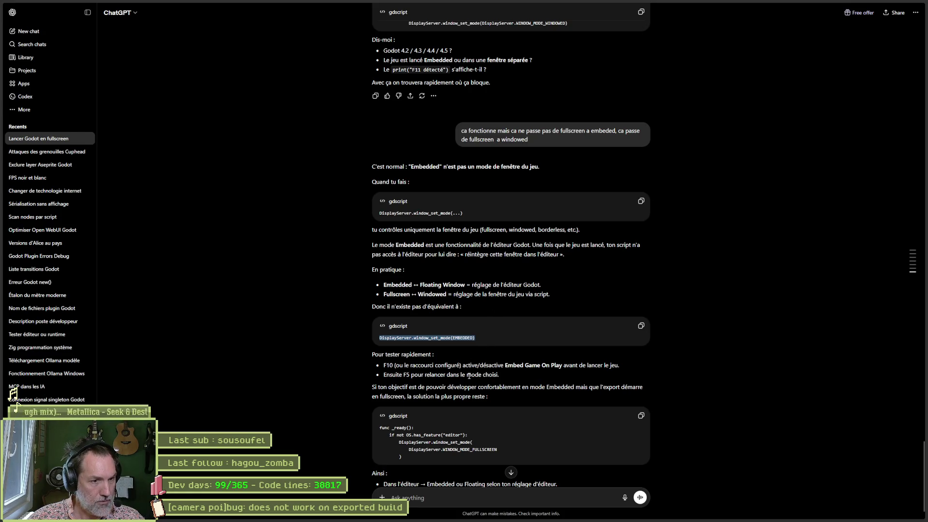
key(alt+Tab)
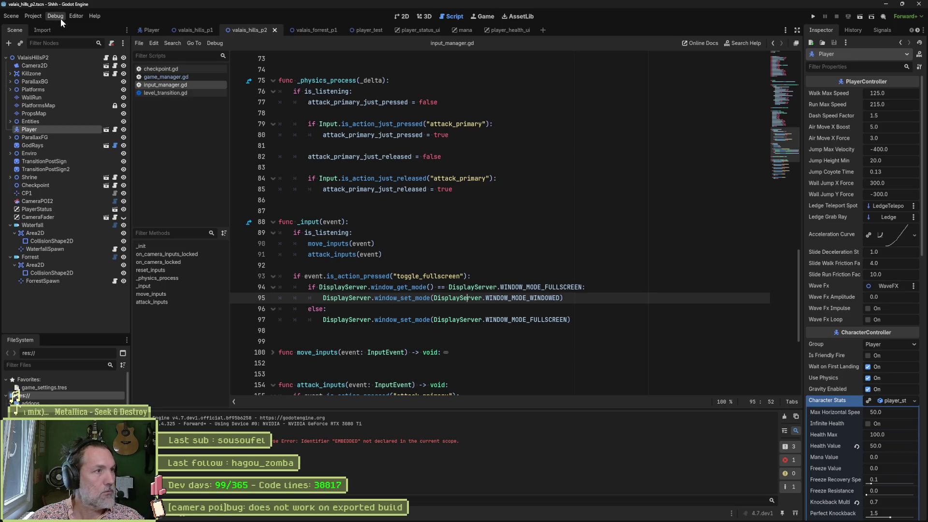
click(32, 18)
Filter the project's Input Map actions by the F10 and Alt keys.
click(46, 27)
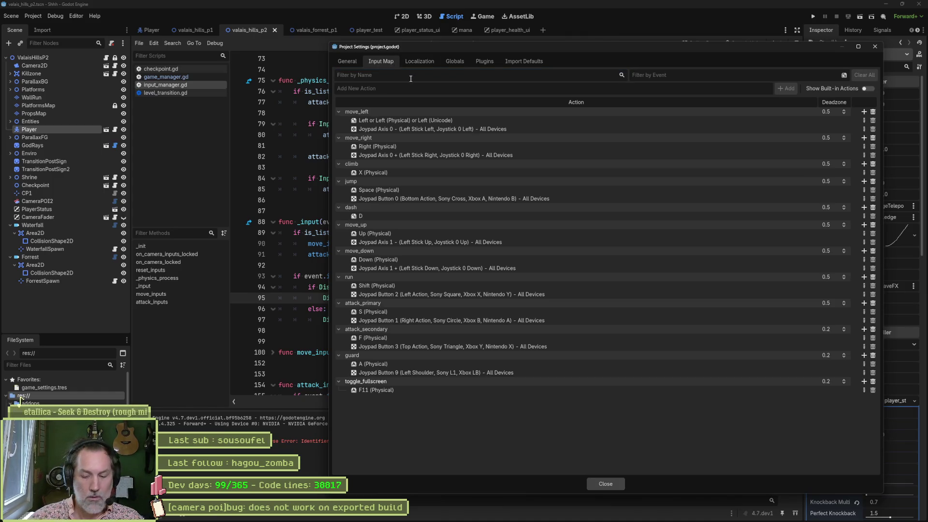
click(669, 79)
key(F10)
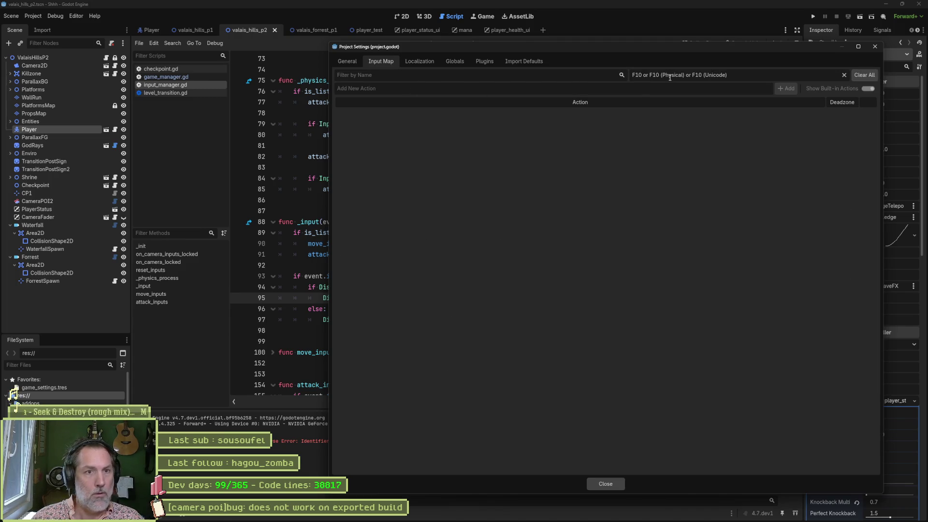
key(alt+Tab)
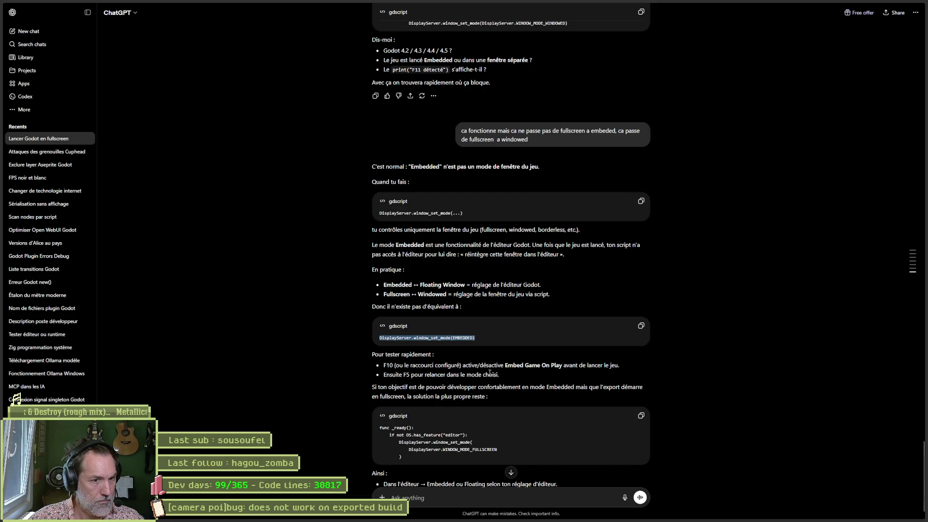
key(alt+Tab)
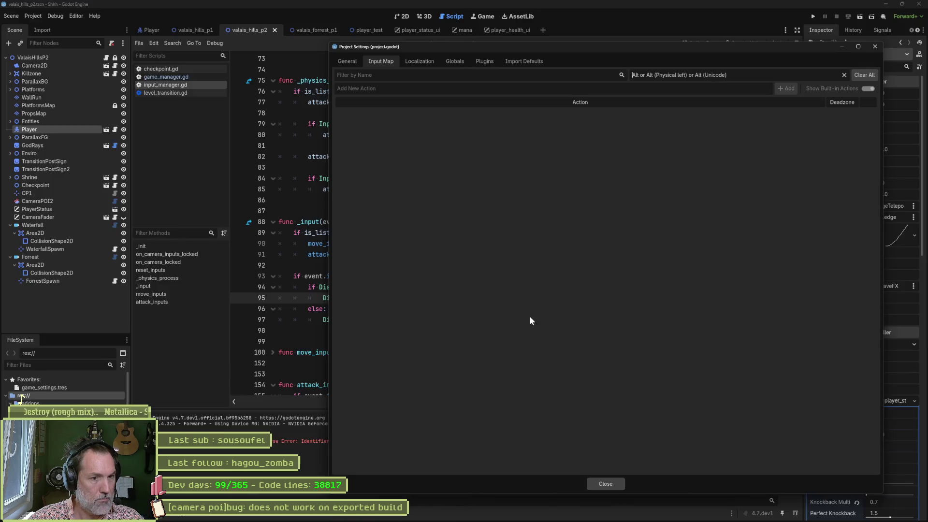
Clear the key filter, search action names for 'embed', then close Project Settings.
click(845, 75)
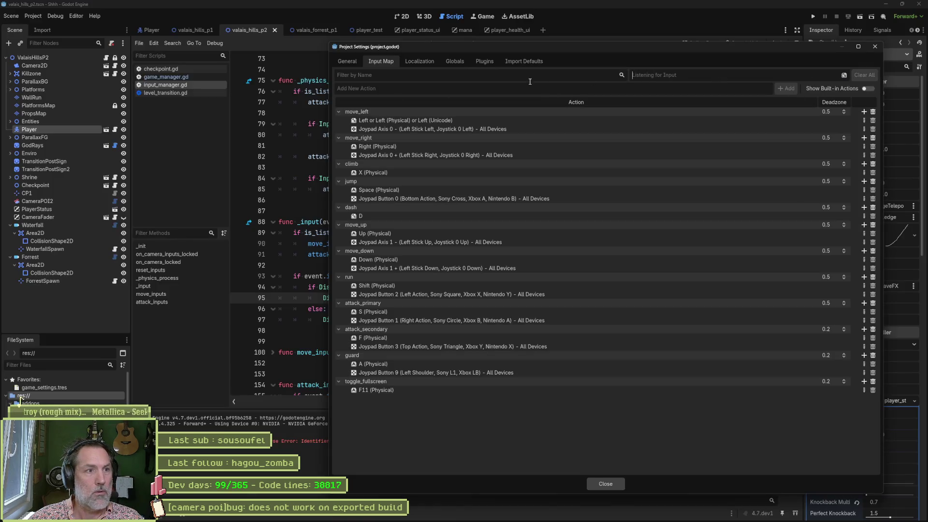
click(510, 76)
text(embed)
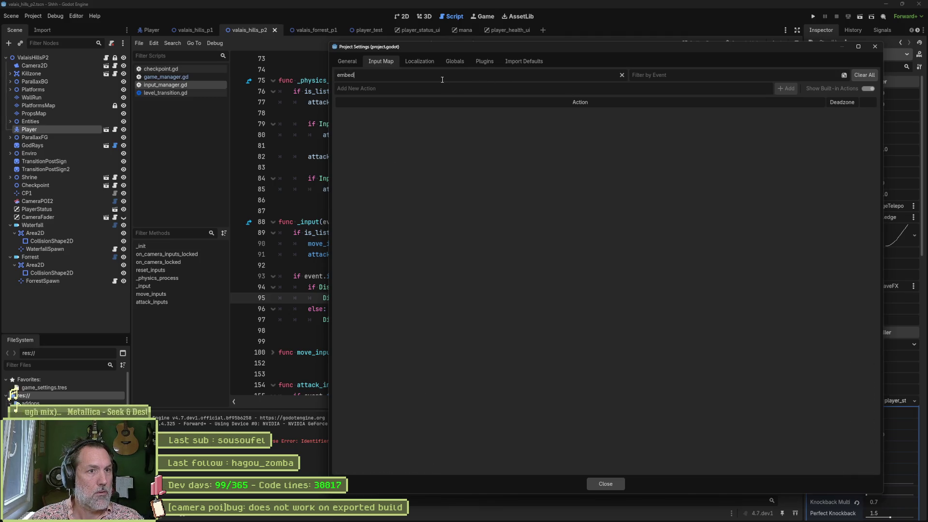
key(alt+Tab)
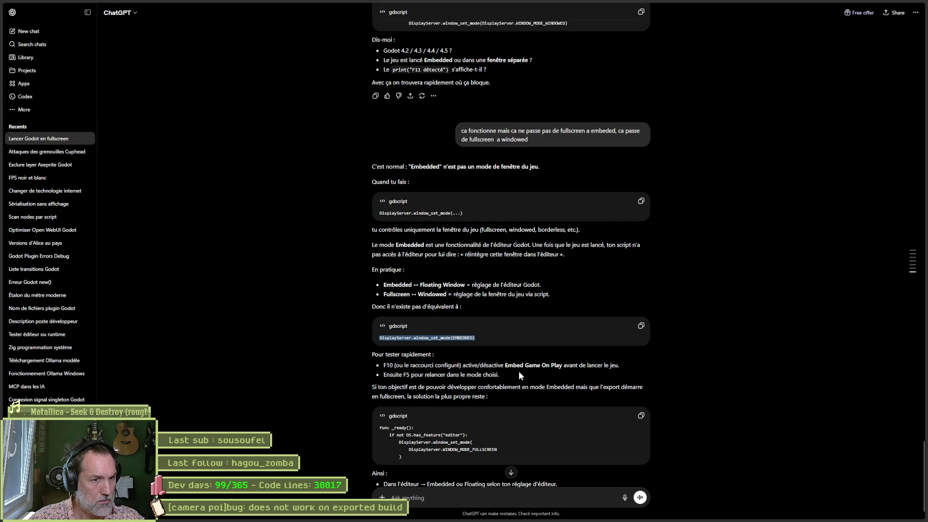
key(alt+Tab)
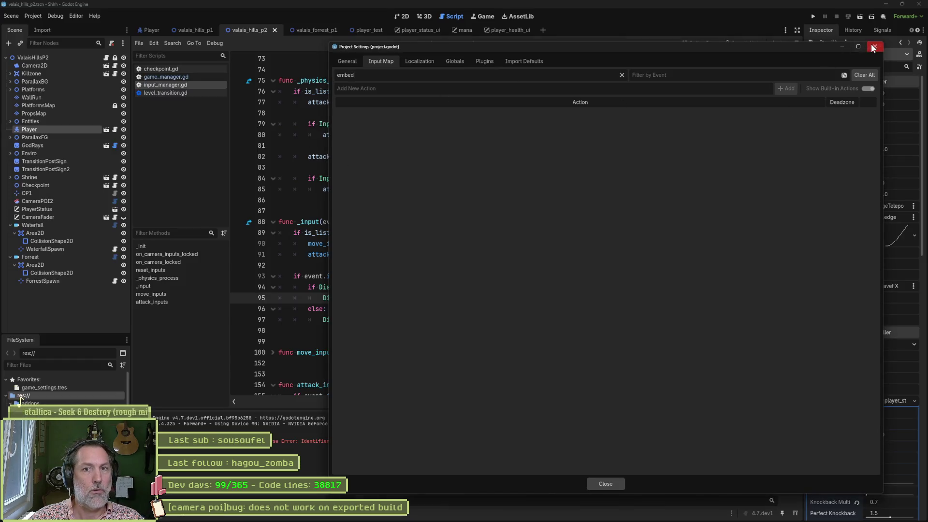
click(873, 47)
click(75, 15)
click(85, 26)
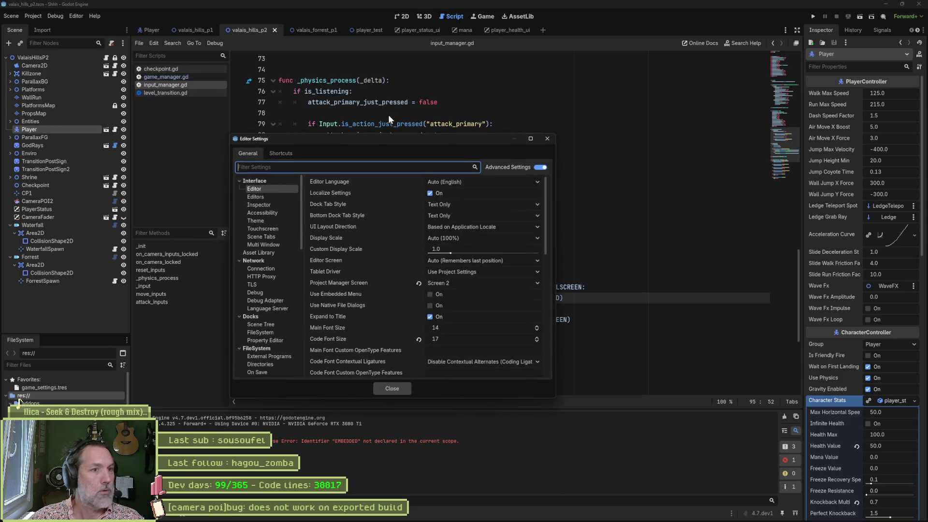
click(282, 153)
click(441, 167)
key(F10)
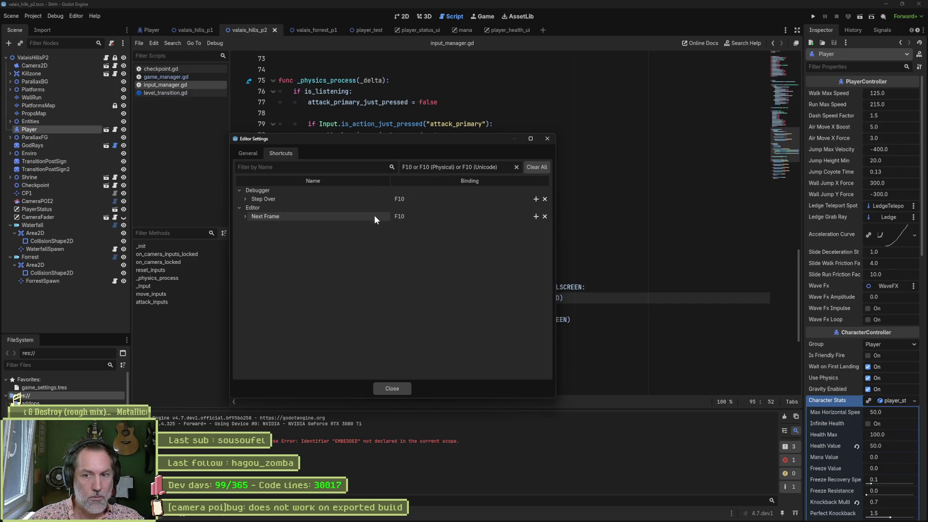
click(516, 167)
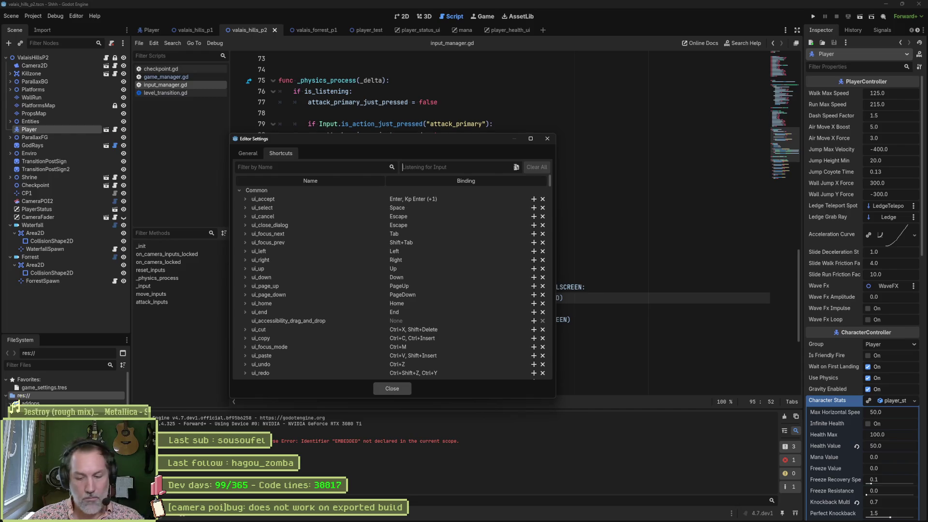
key(F9)
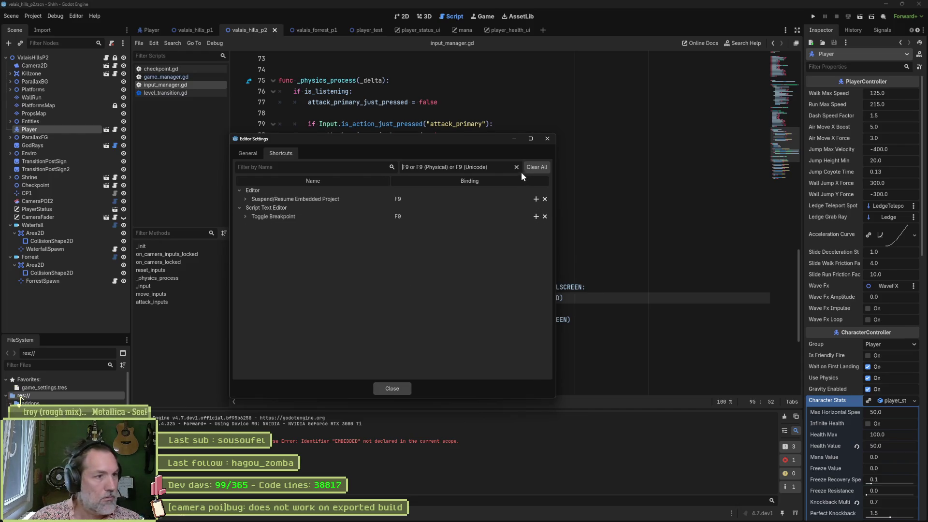
click(517, 166)
key(F11)
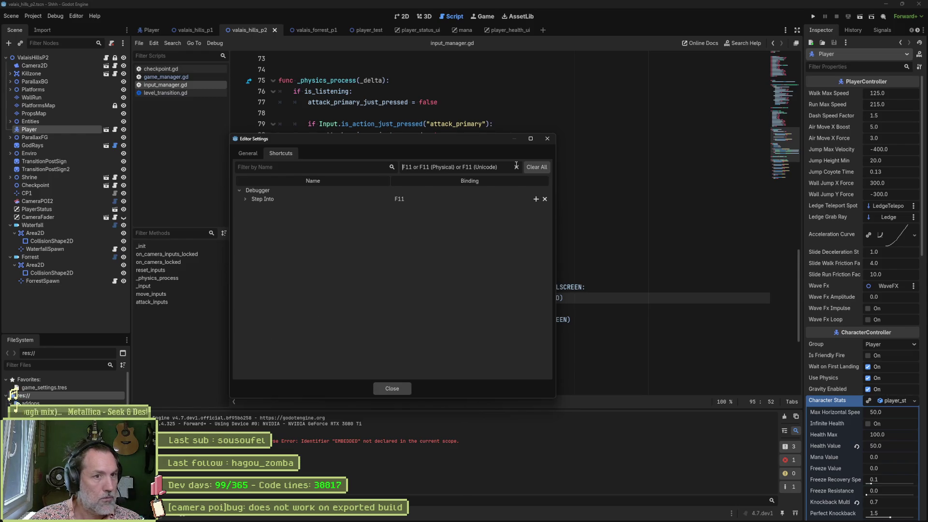
click(517, 167)
key(F12)
click(516, 166)
key(F8)
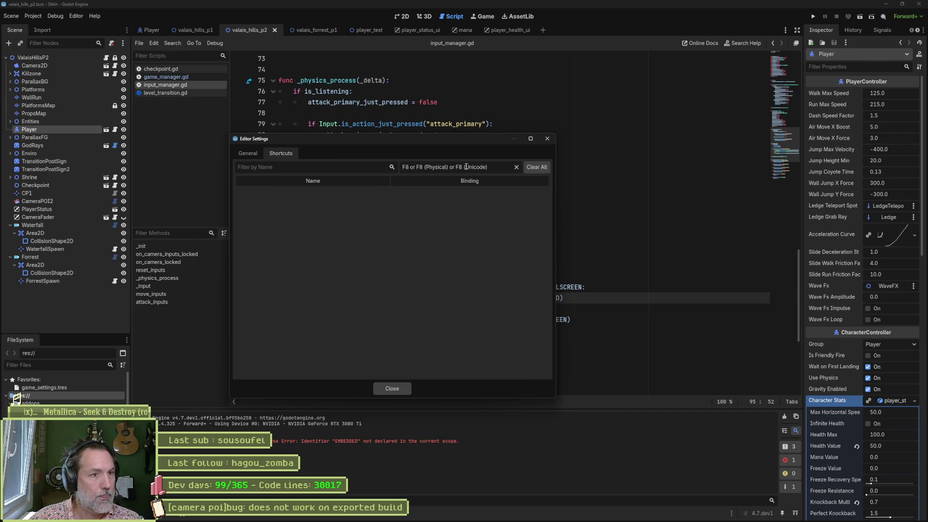
click(516, 166)
key(F8)
key(F7)
click(516, 166)
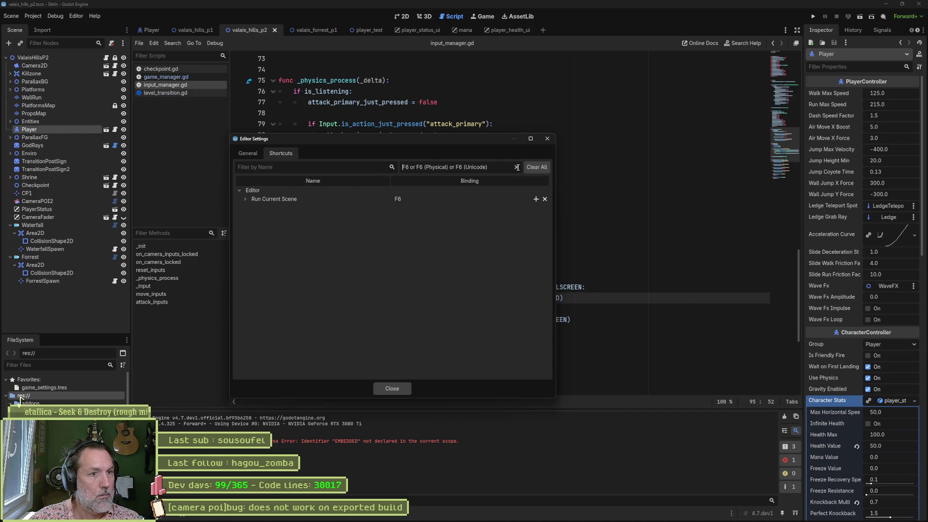
key(F5)
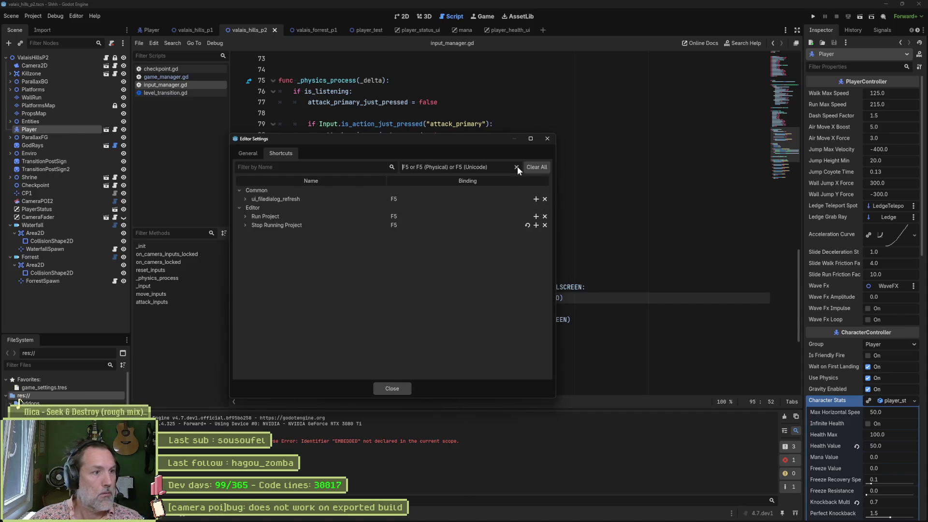
click(516, 167)
key(F4)
key(F3)
key(F2)
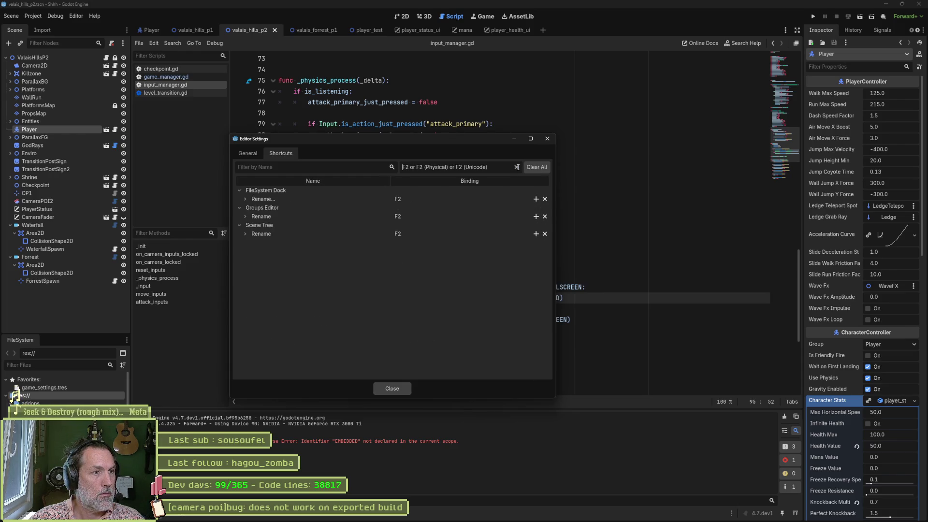
click(517, 167)
key(F1)
click(517, 167)
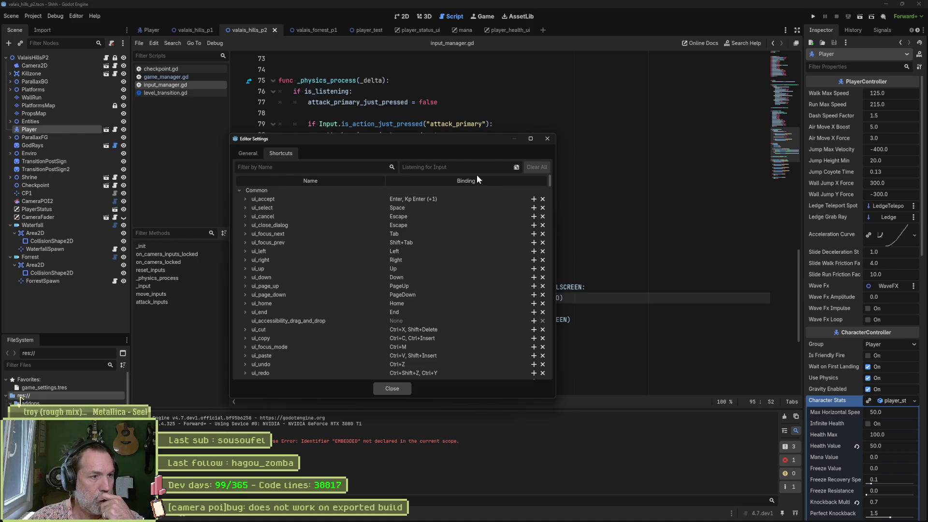
Close Editor Settings and review the full Input Map, confirming toggle_fullscreen uses F11.
click(547, 139)
click(33, 16)
click(38, 26)
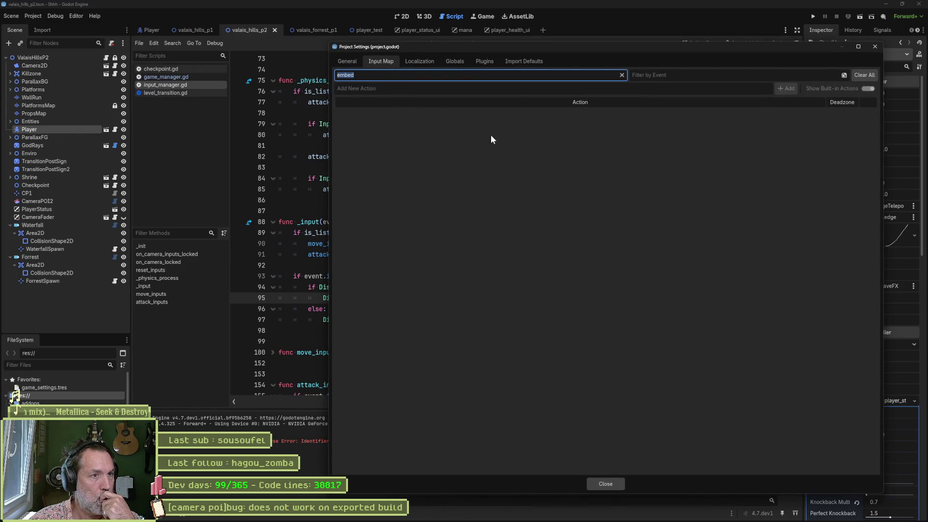
key(BackSpace)
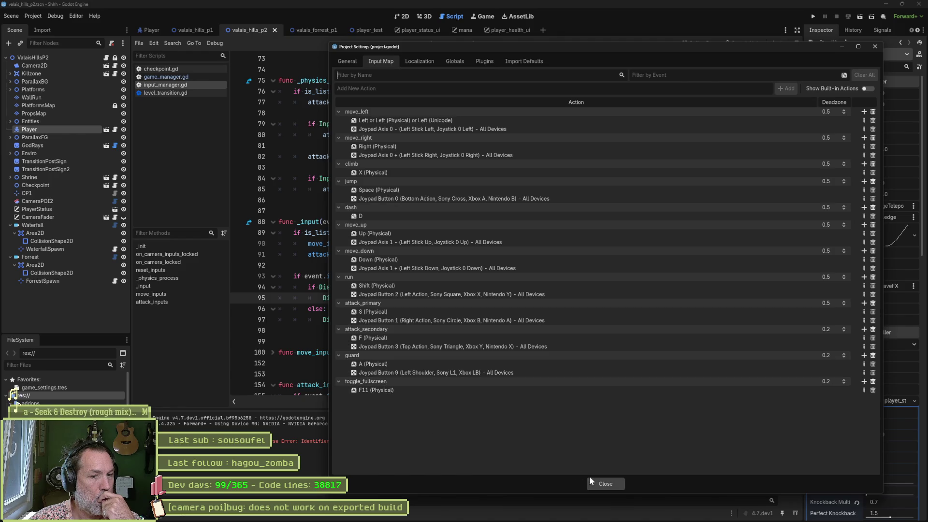
click(603, 483)
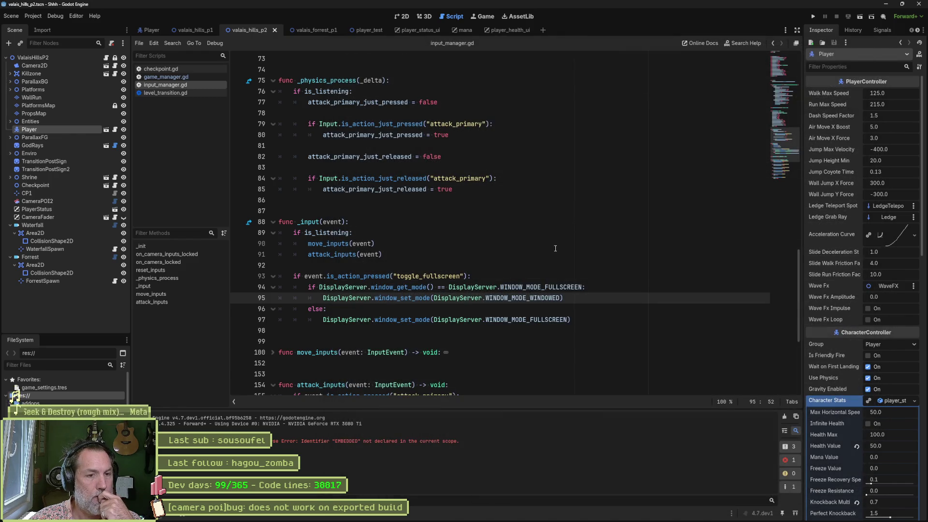
Export the Shhh debug build as 20260602_01_shhh.exe, overwriting the existing file.
click(556, 246)
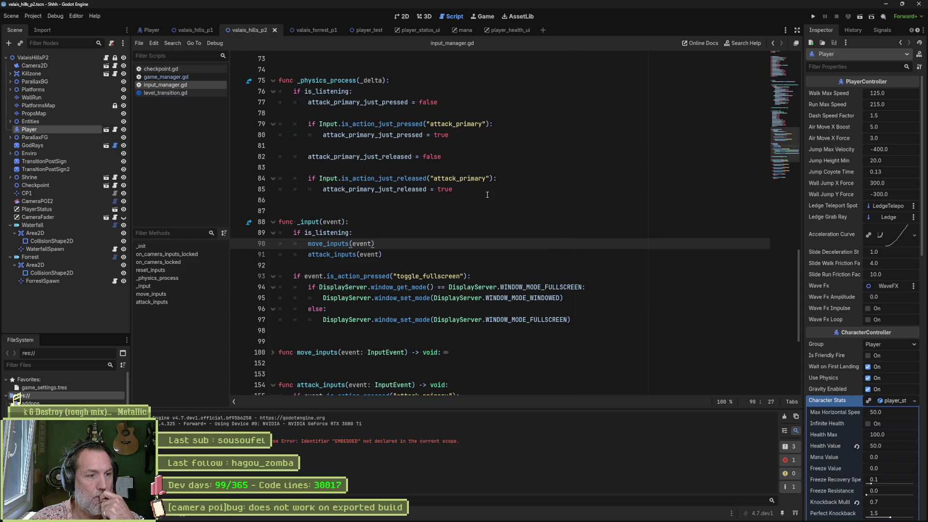
click(32, 16)
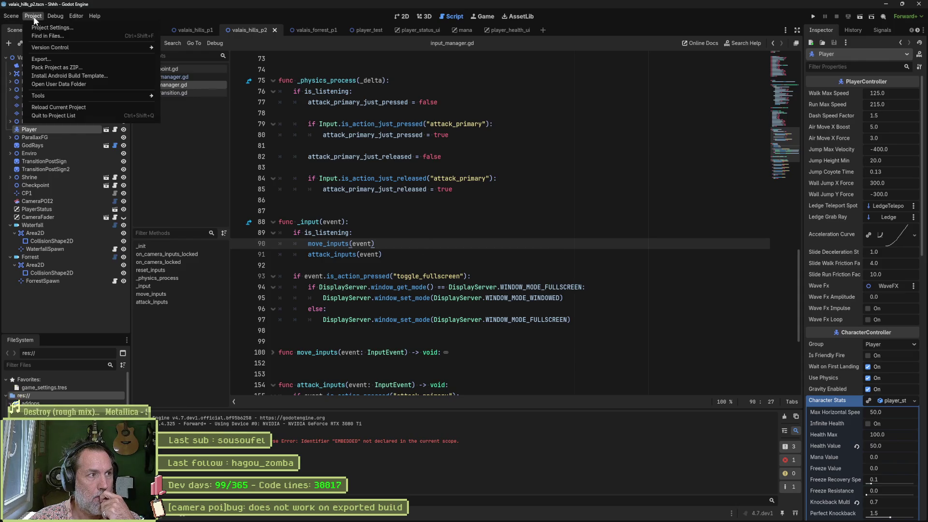
click(53, 59)
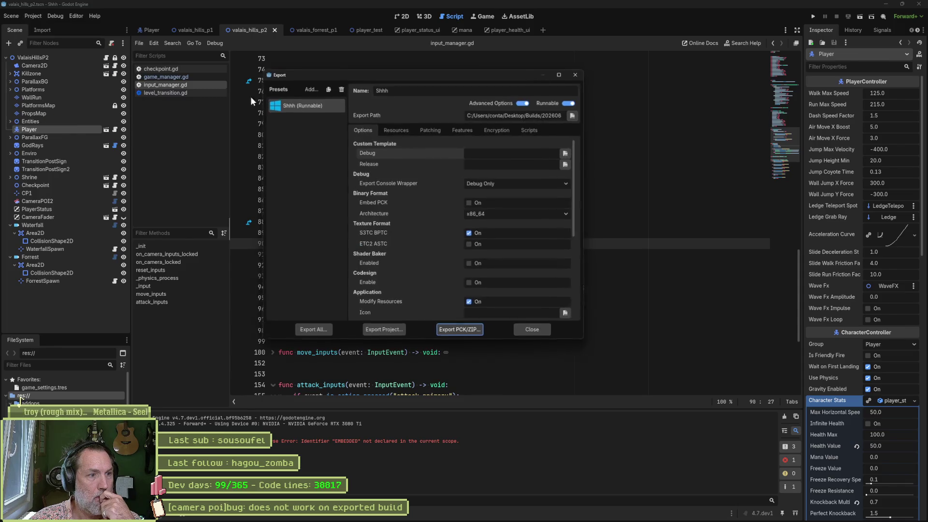
click(401, 332)
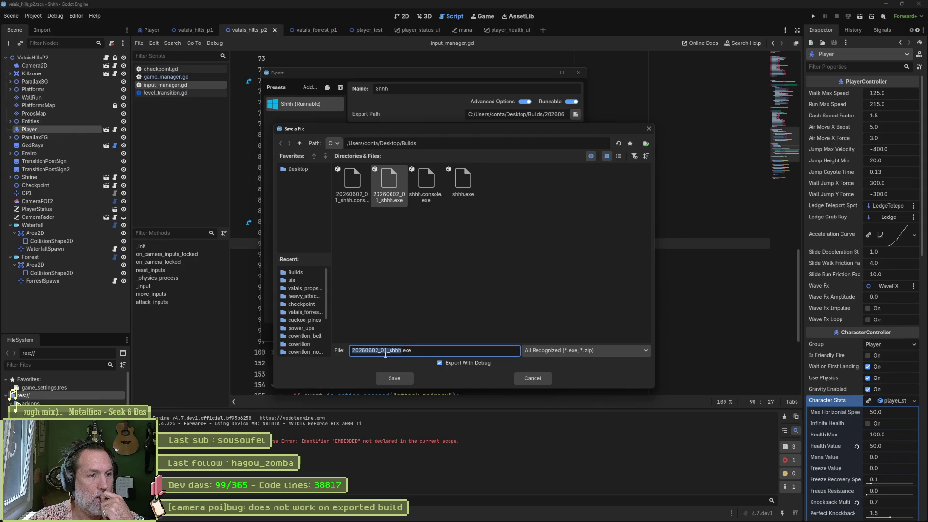
click(394, 379)
key(Return)
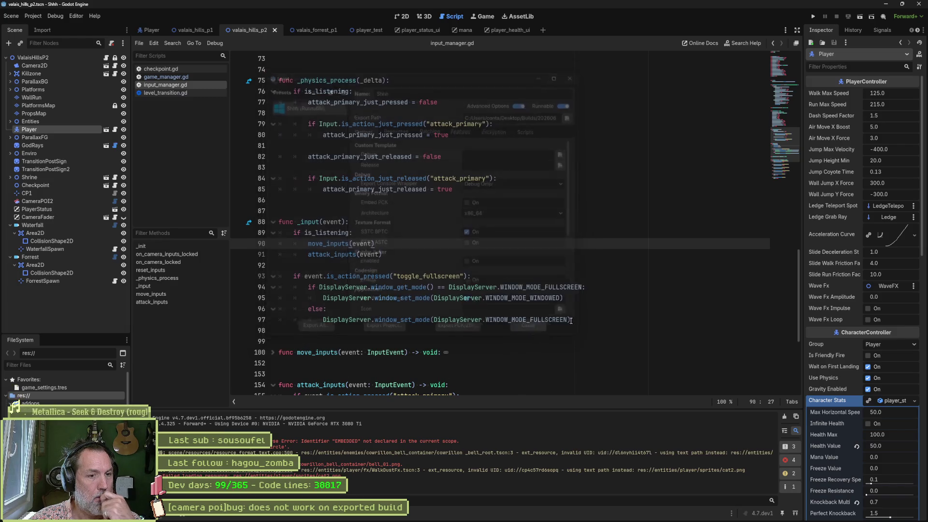
key(Escape)
click(592, 317)
key(F5)
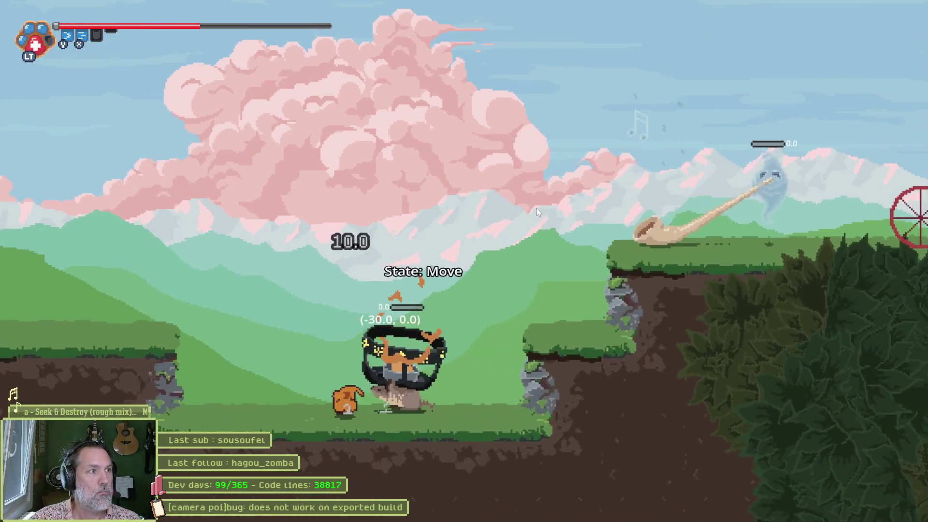
key(F11)
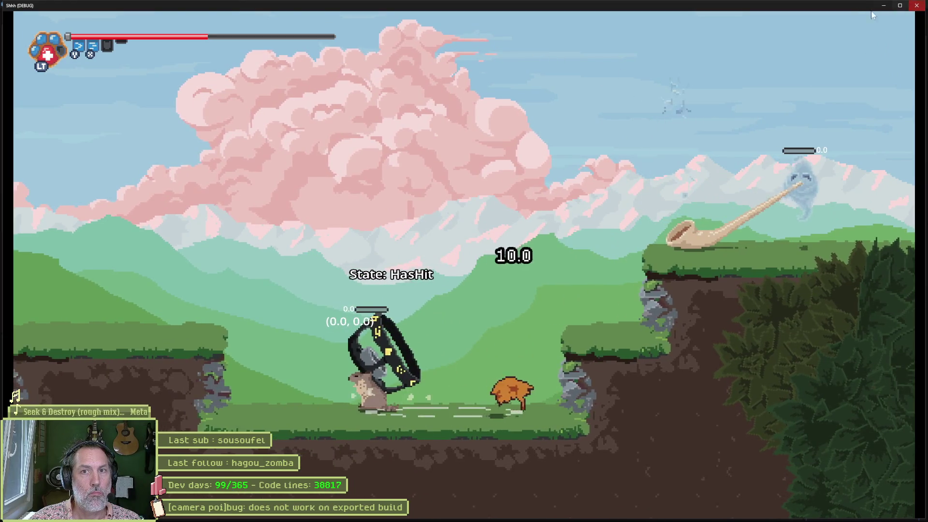
drag(853, 11, 697, 325)
double_click(696, 323)
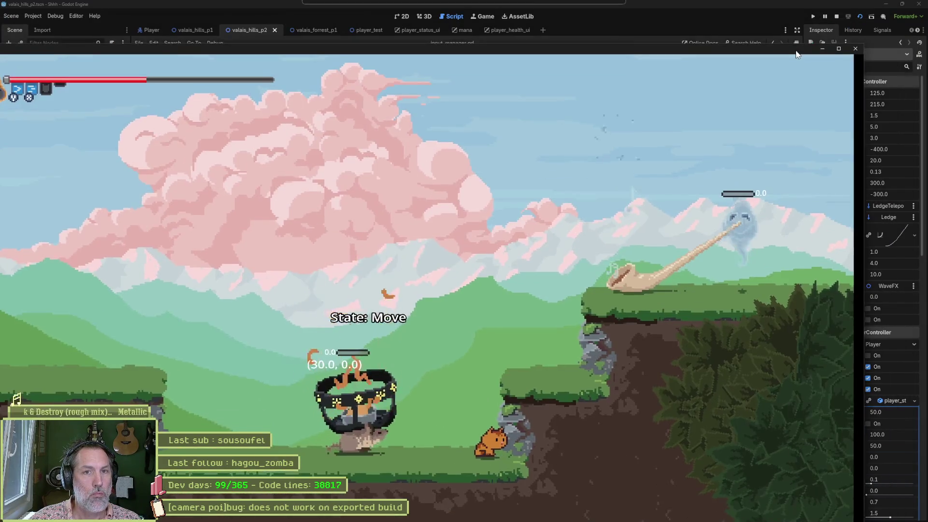
key(F11)
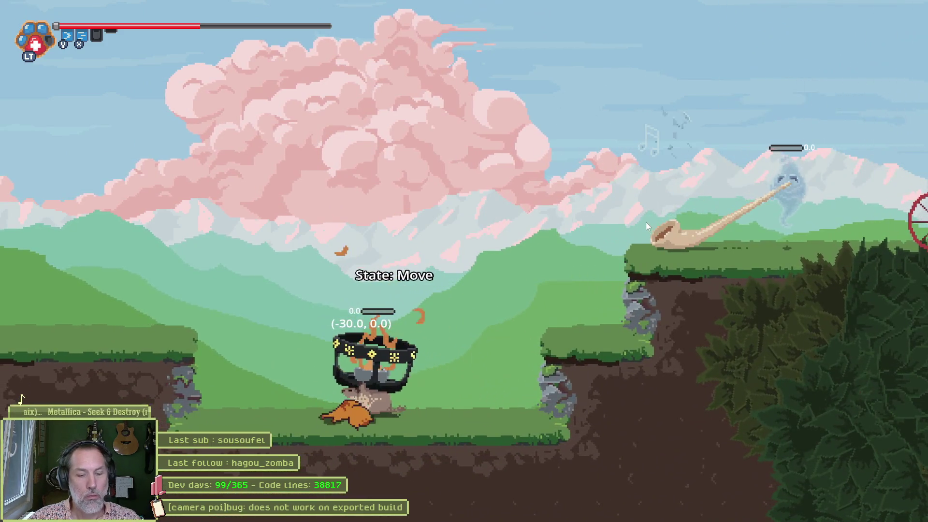
key(alt+Tab)
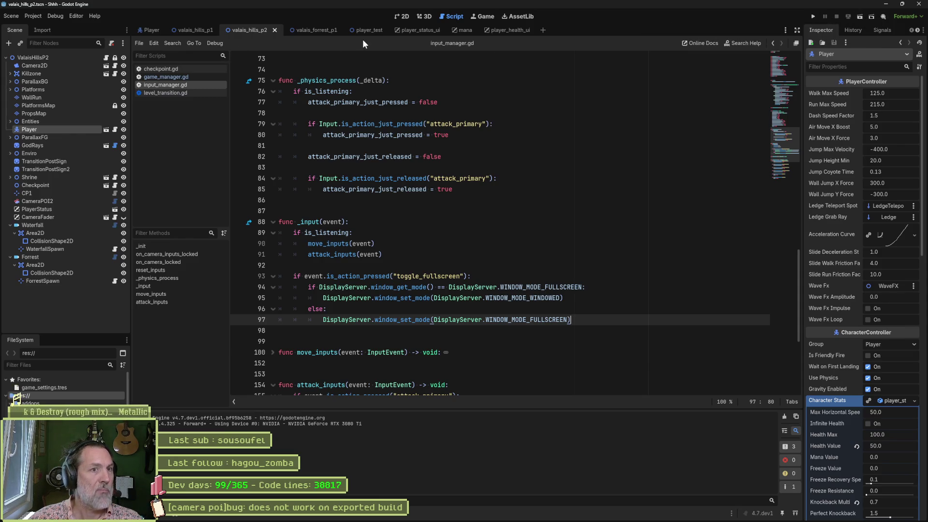
Switch to the Game workspace, check the embedding options, and test-run the game.
click(484, 18)
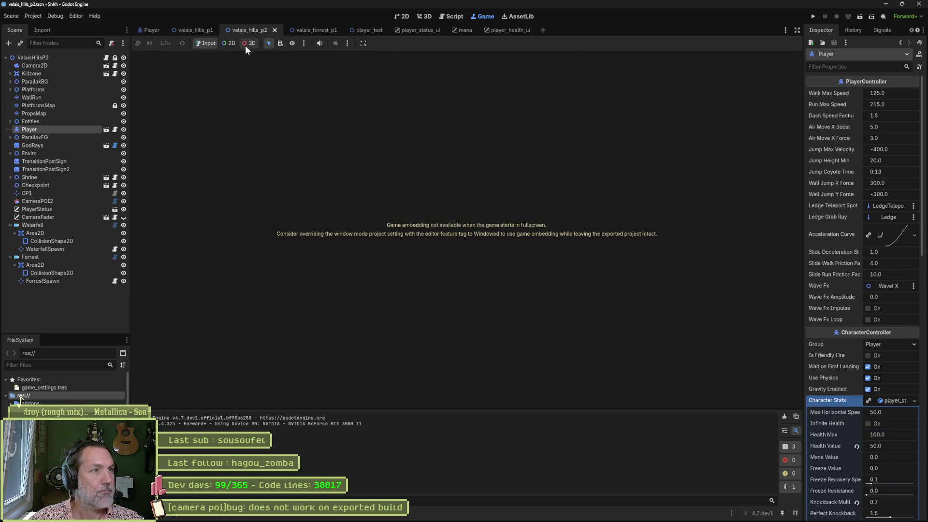
click(363, 43)
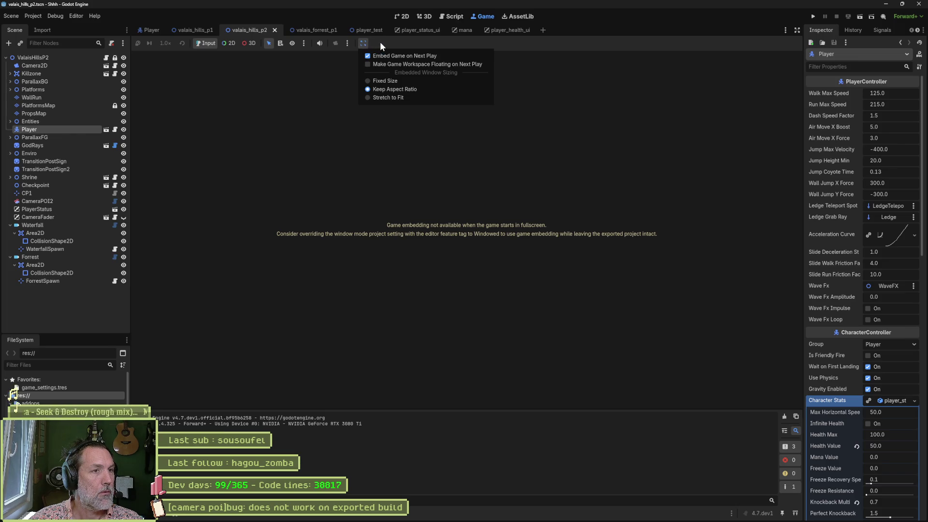
click(380, 42)
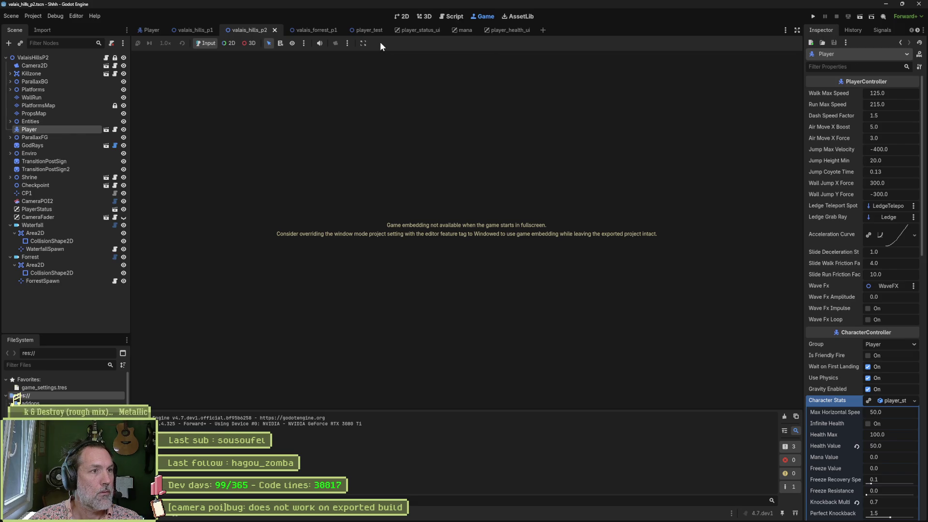
key(F5)
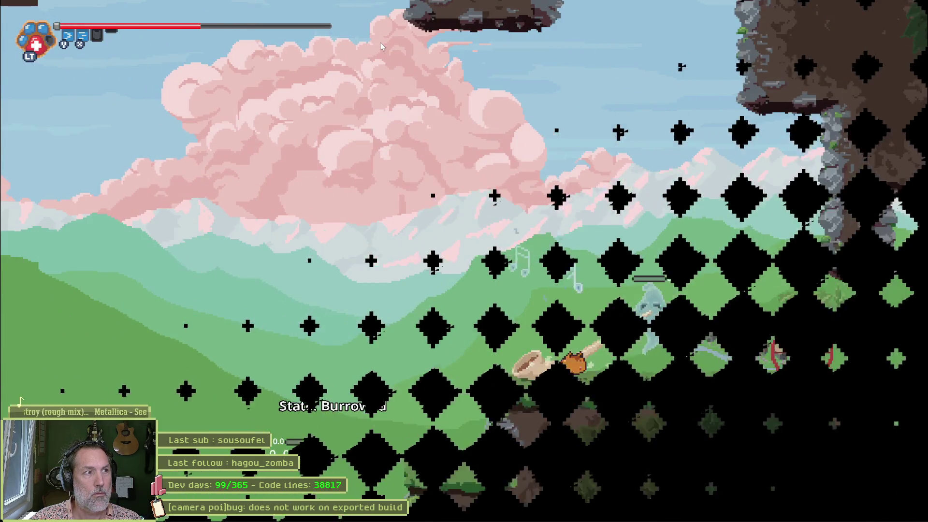
key(Escape)
Enable Make Game Workspace Floating on Next Play and test-run the game twice more.
click(365, 44)
click(369, 60)
key(F5)
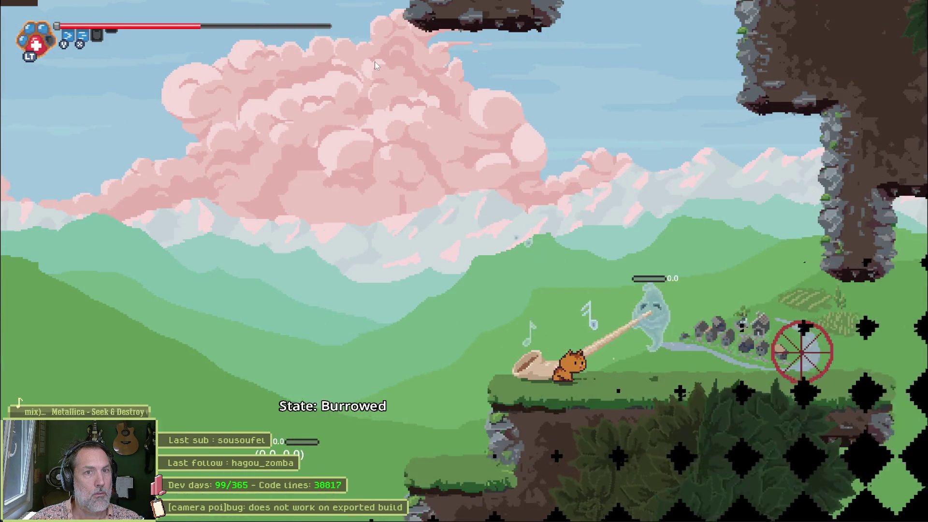
key(F8)
click(364, 43)
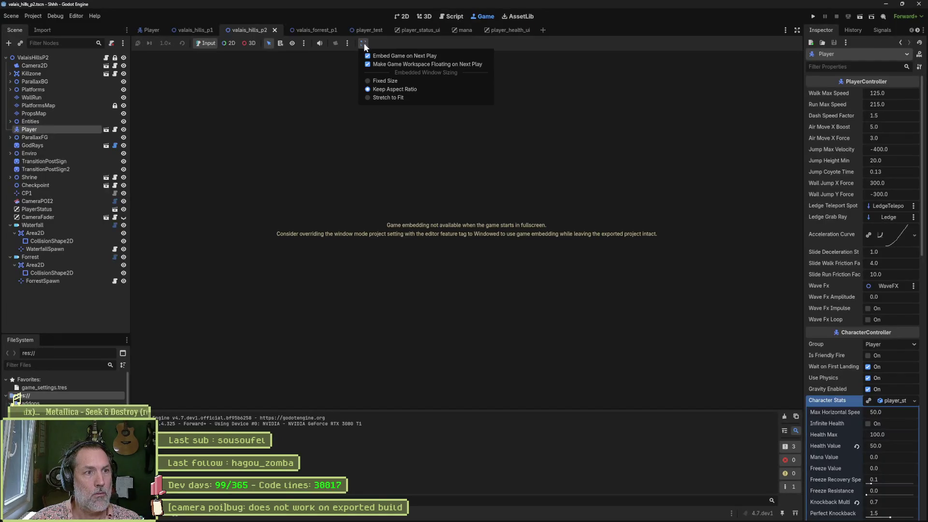
key(F5)
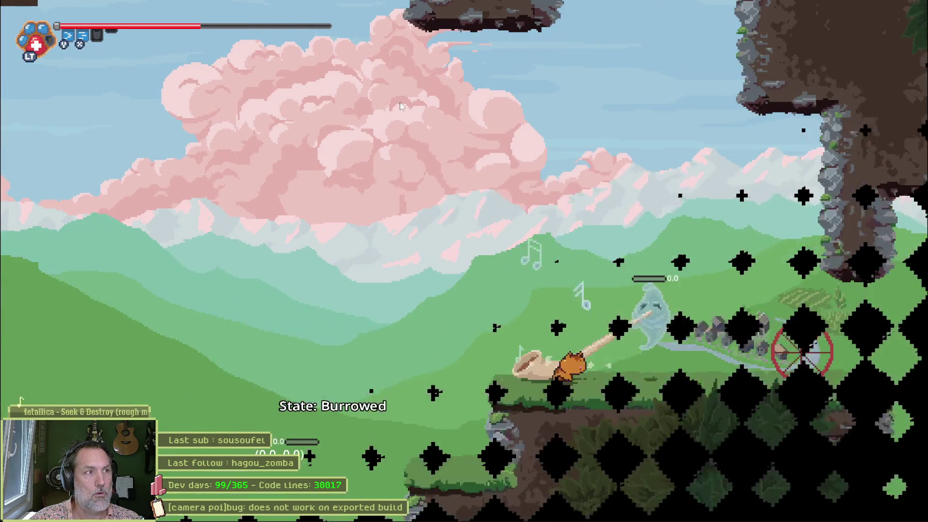
key(F8)
click(362, 43)
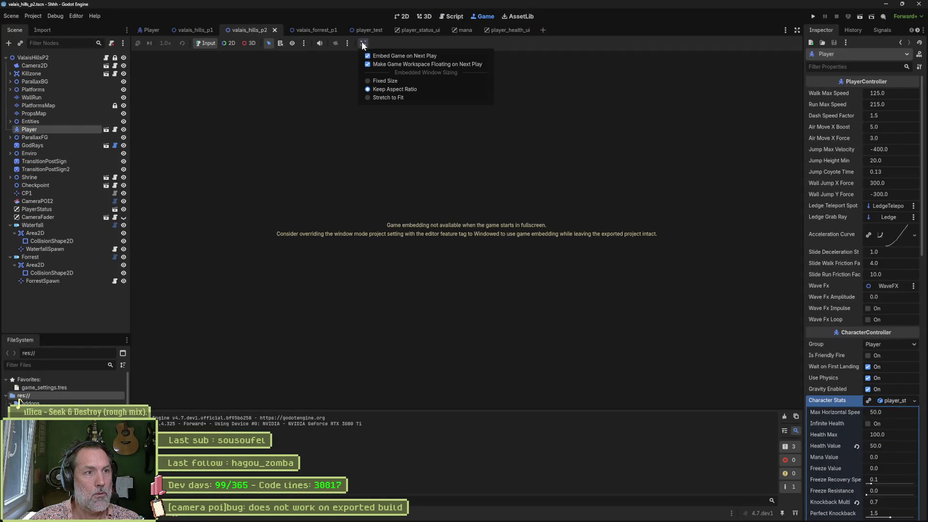
click(370, 115)
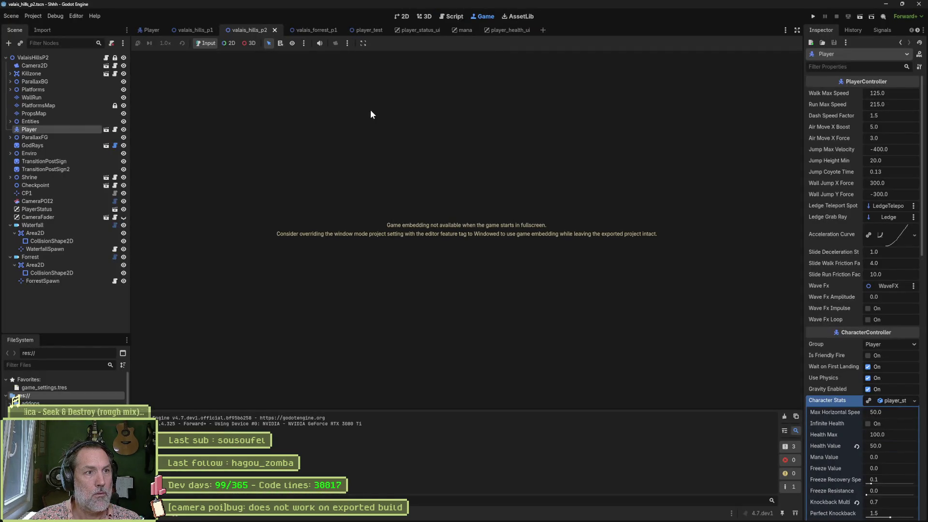
click(453, 17)
mouse_move(572, 320)
mouse_down()
mouse_move(569, 258)
mouse_move(554, 275)
mouse_up()
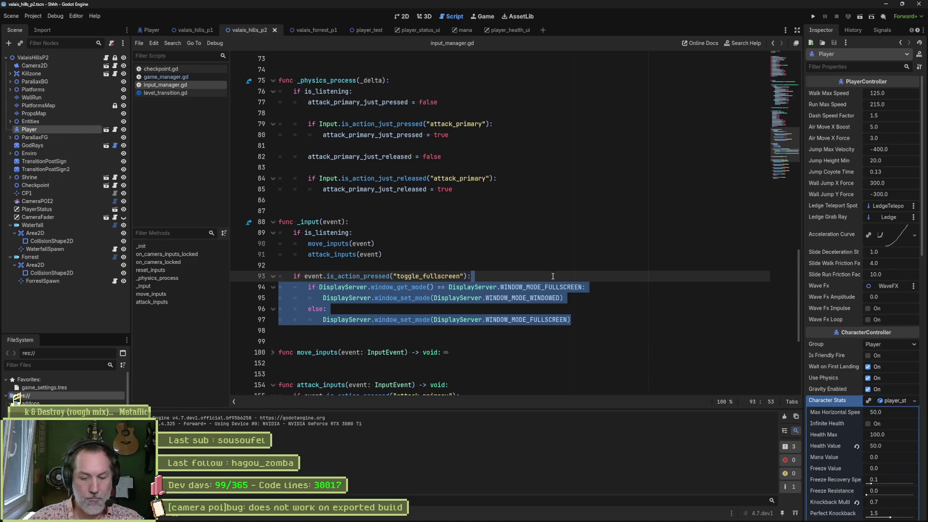
Set Display > Window Mode to Windowed in Project Settings and run the current scene.
key(F5)
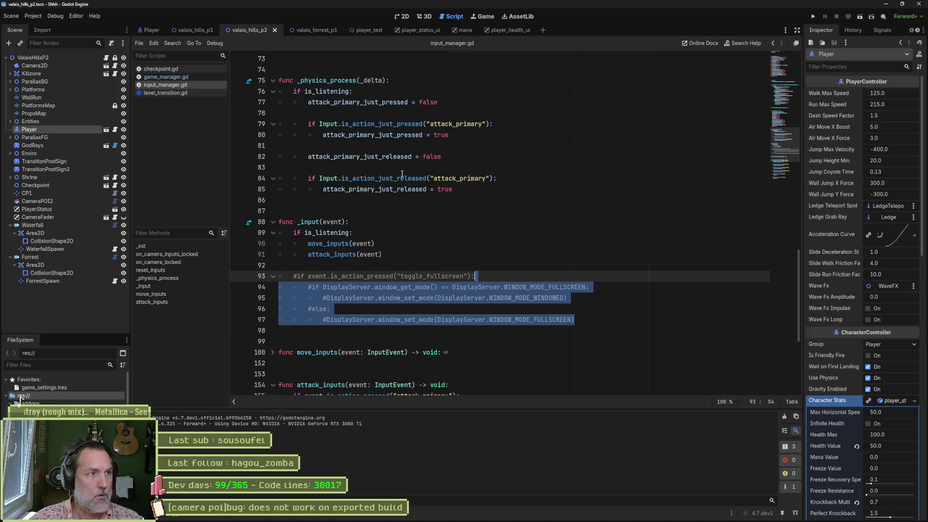
click(33, 16)
click(48, 27)
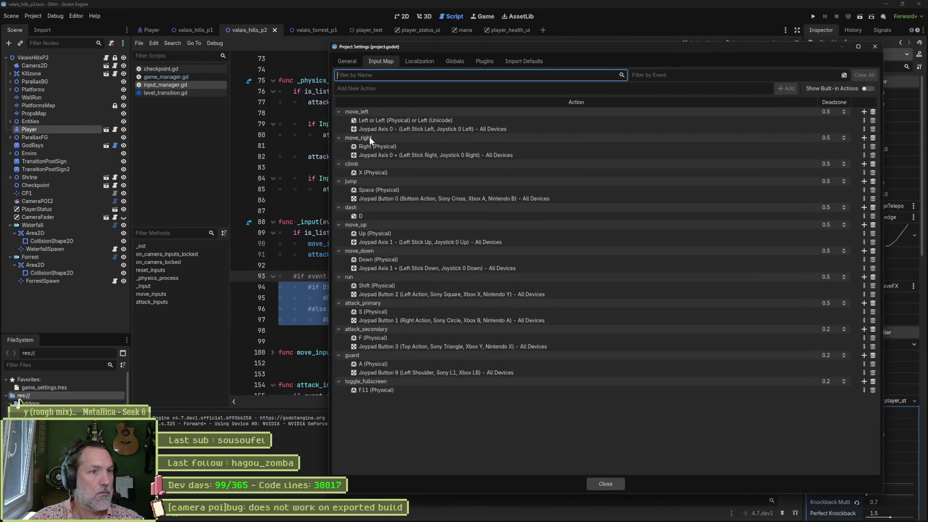
click(347, 61)
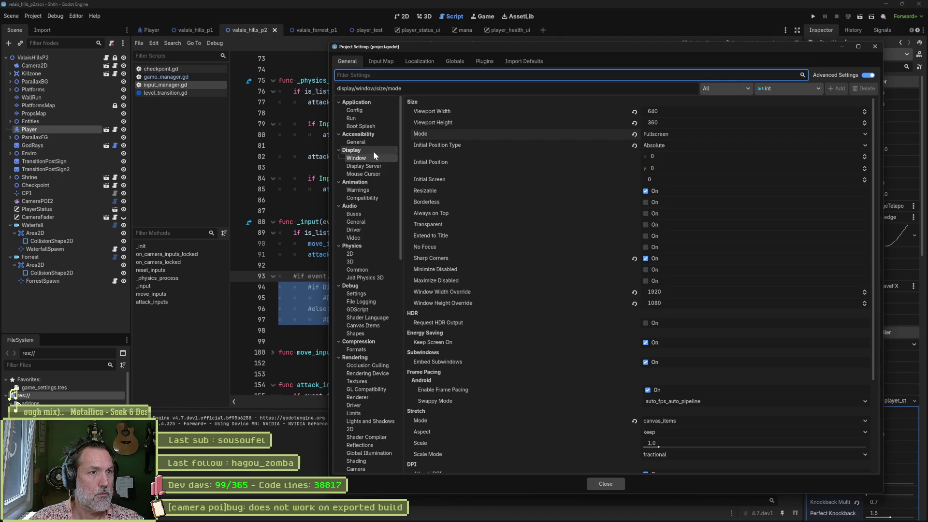
click(658, 135)
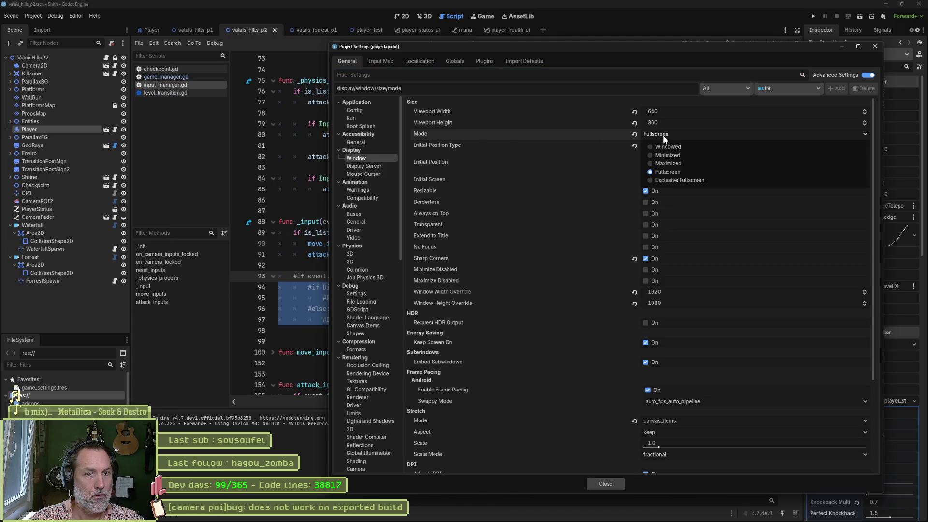
click(689, 147)
click(605, 484)
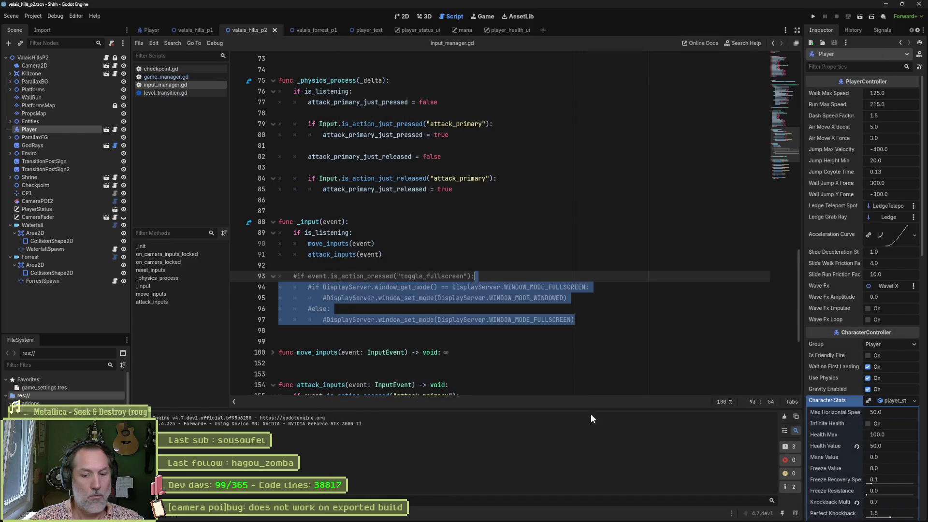
key(F6)
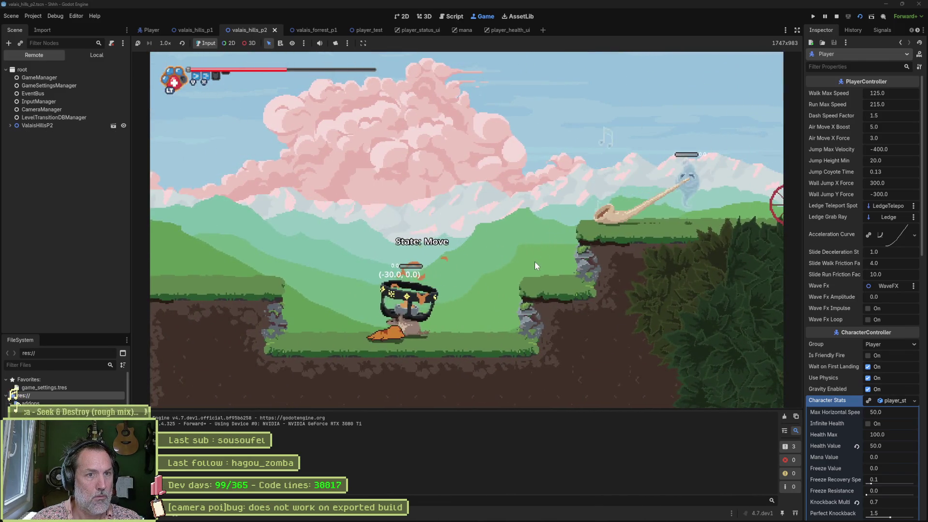
Uncomment lines 93–97 of the toggle_fullscreen block with Ctrl+K and test-run the game.
key(F8)
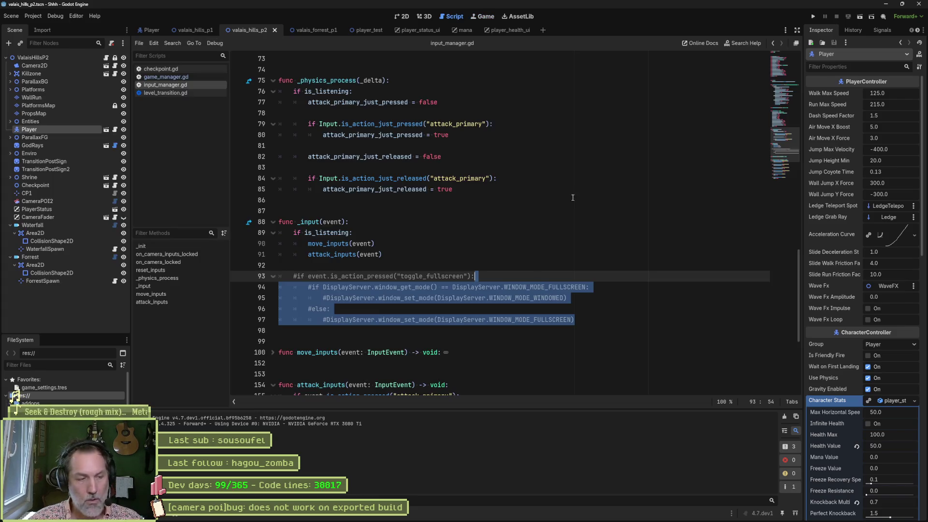
click(516, 244)
mouse_move(478, 277)
mouse_down()
mouse_move(508, 290)
mouse_move(498, 314)
mouse_up()
key(ctrl+k)
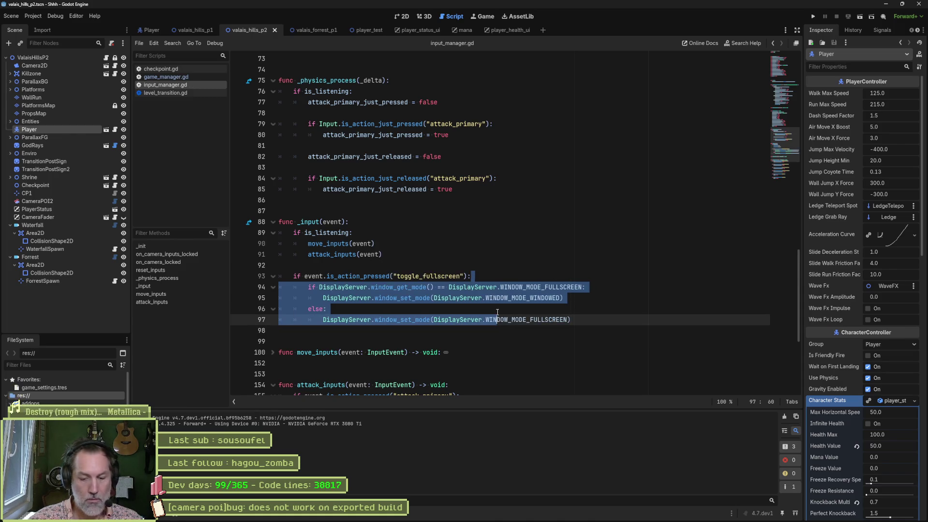
key(F5)
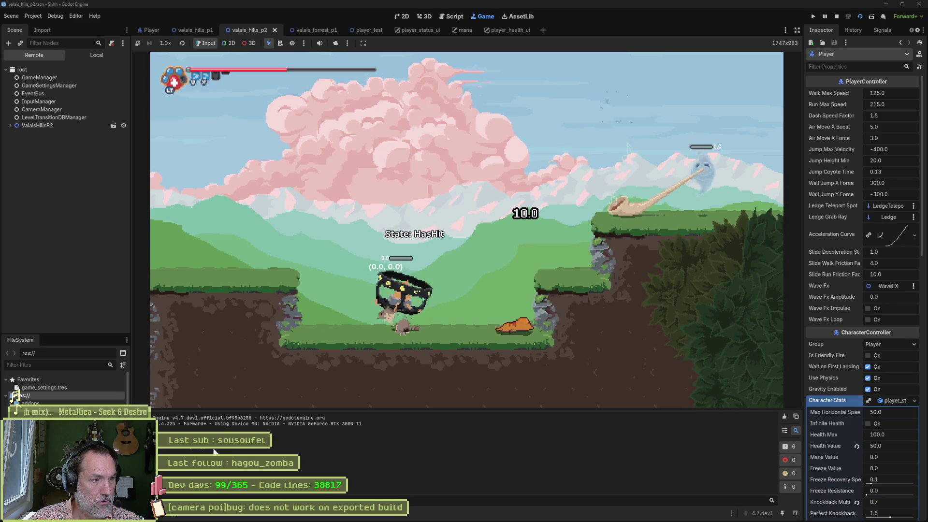
key(F8)
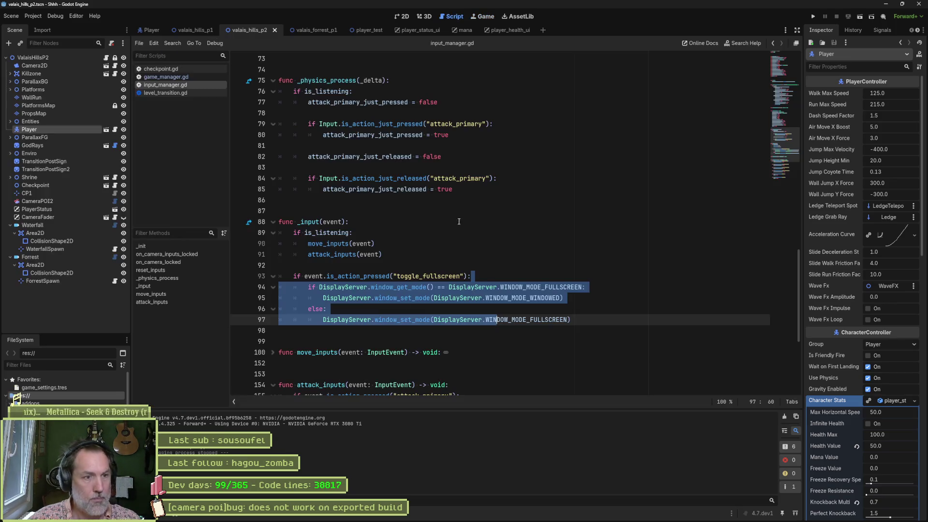
key(End)
key(shift+Up)
key(shift+Up)
key(shift+Up)
shift+click(570, 299)
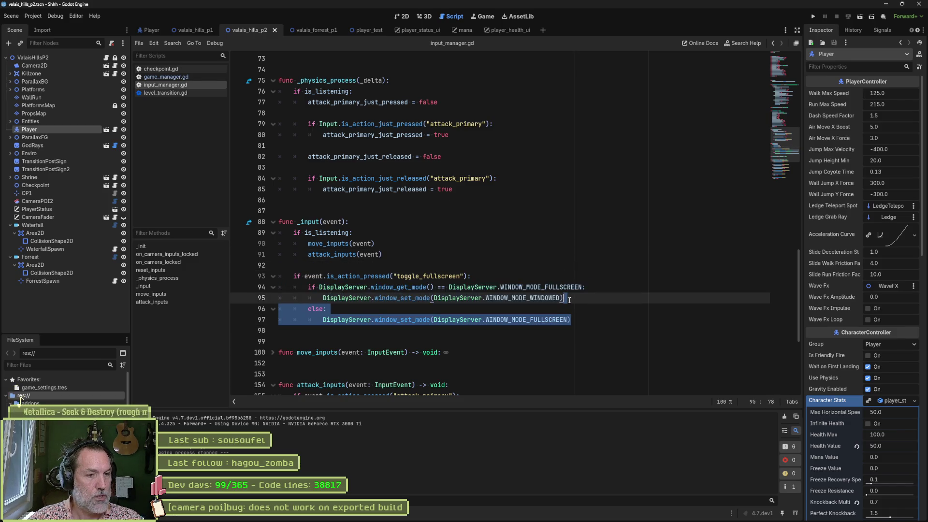
Check the window mode setting in Project Settings.
click(536, 287)
click(23, 16)
click(39, 27)
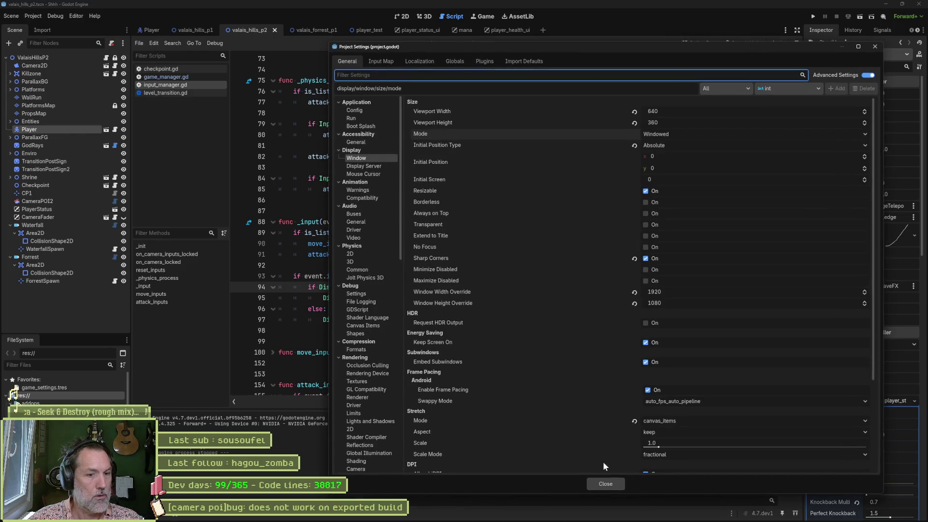
click(874, 47)
Export the debug Windows build as 20260602_01_shhh.exe, overwriting the earlier build.
click(33, 16)
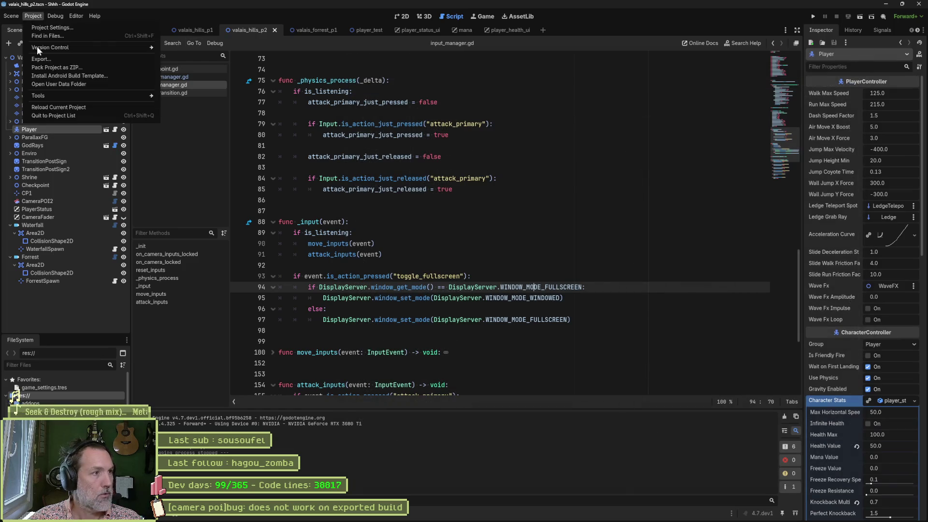
click(83, 65)
click(384, 330)
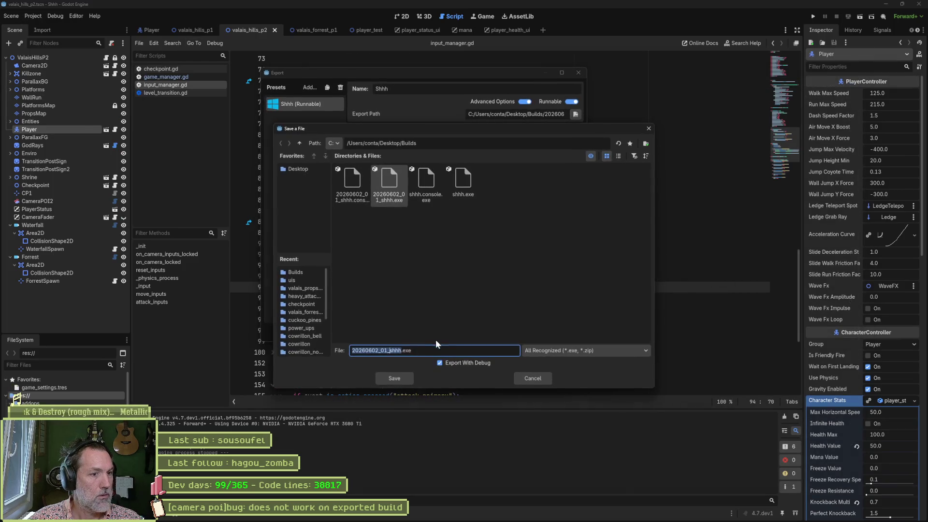
click(394, 378)
click(431, 273)
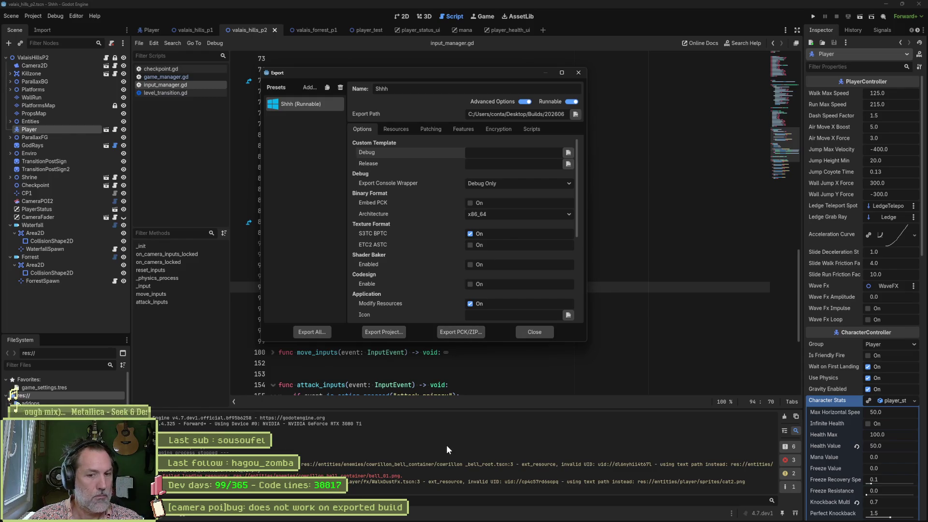
click(518, 334)
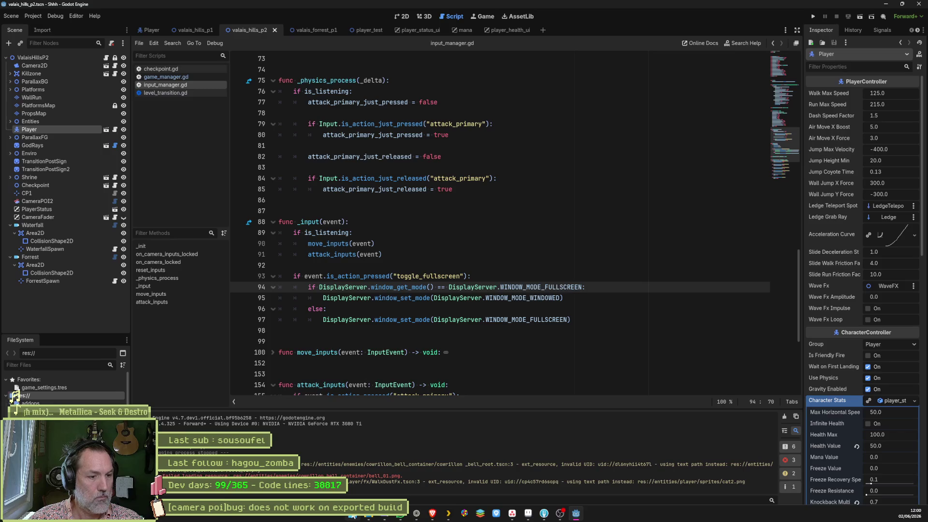
Launch 20260602_01_shhh.exe from the Builds folder, toggle fullscreen off with F11, and quit it.
click(368, 518)
click(213, 159)
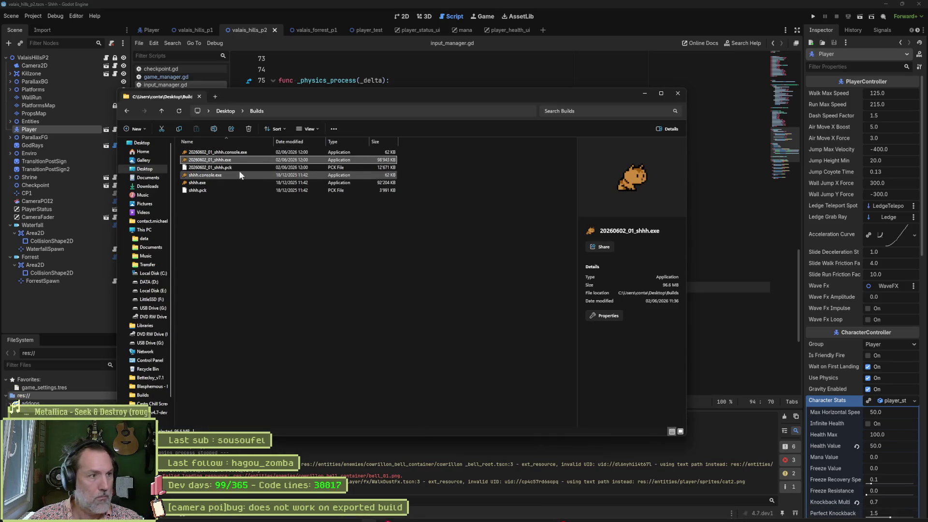
key(Return)
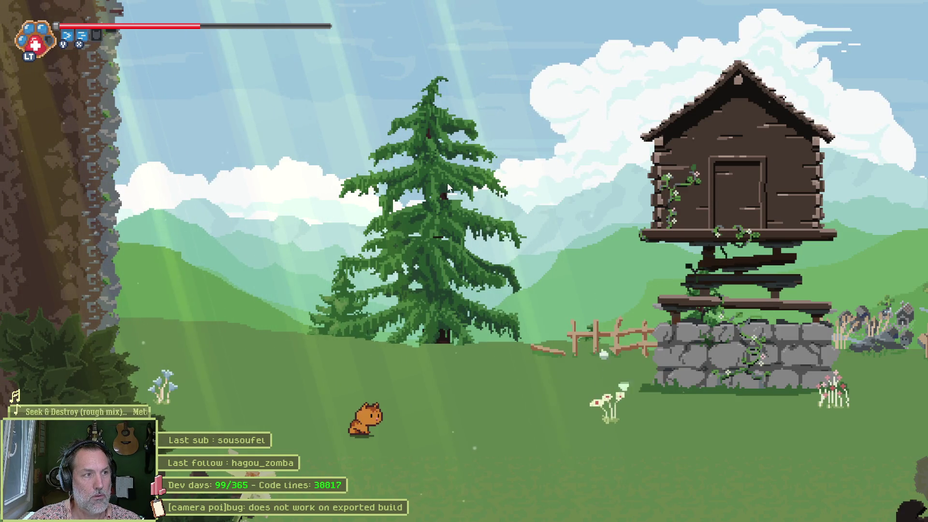
key(F11)
key(alt+F4)
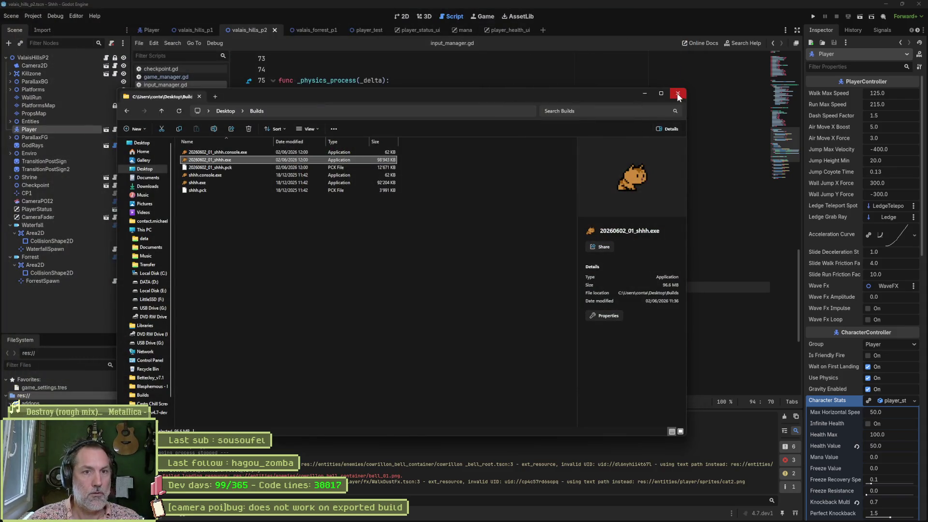
Close the Builds folder window and clear Godot's output log.
click(678, 93)
click(505, 220)
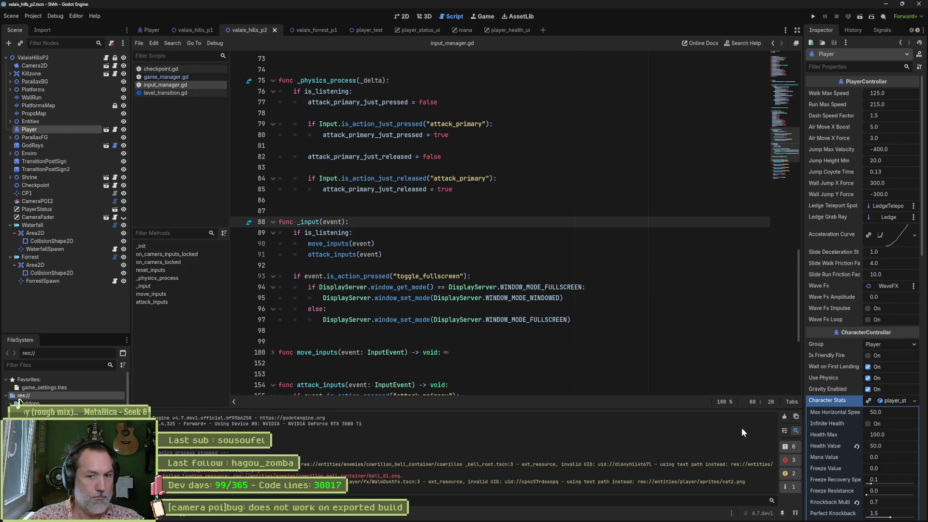
click(785, 416)
click(607, 331)
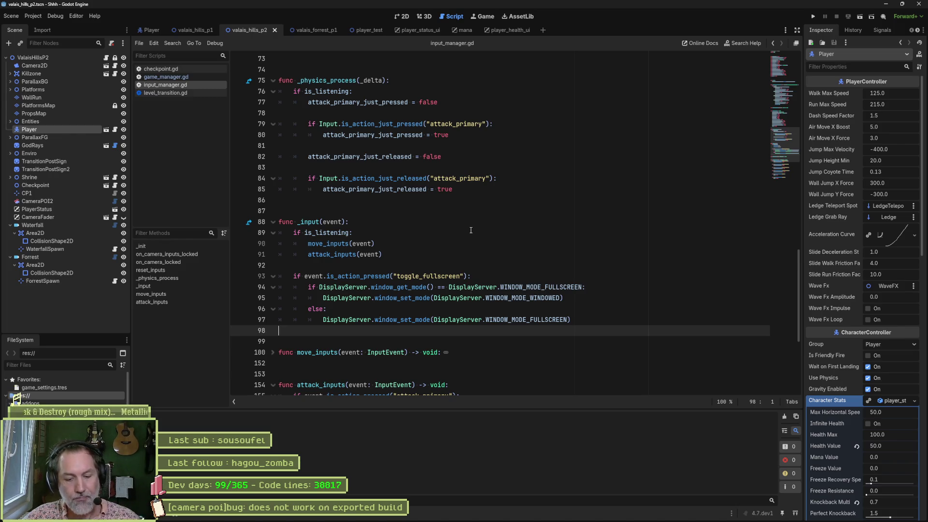
Show the player_health_ui scene's health bar in the 2D view.
click(470, 212)
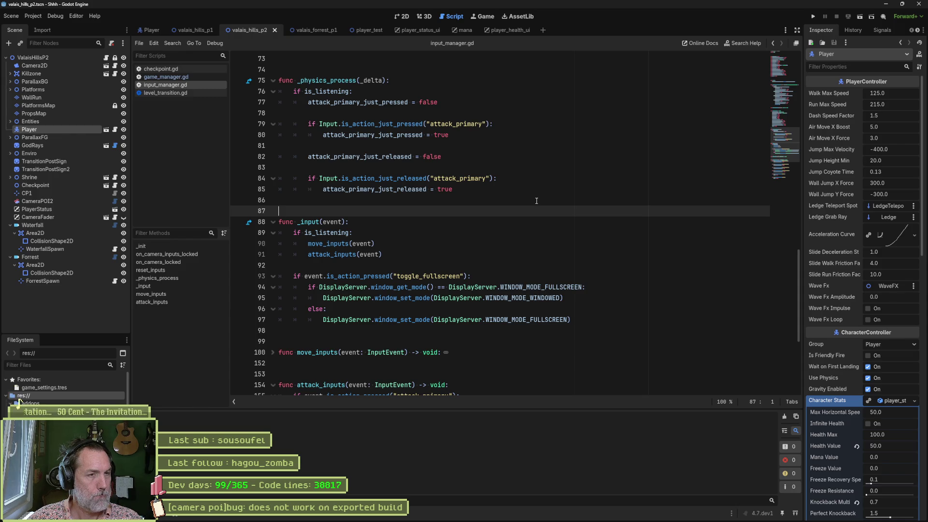
click(504, 30)
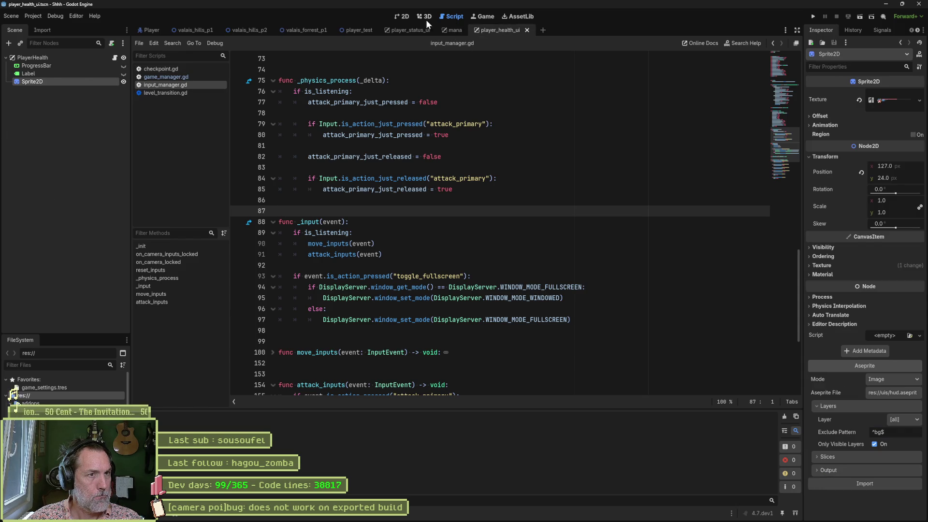
click(408, 16)
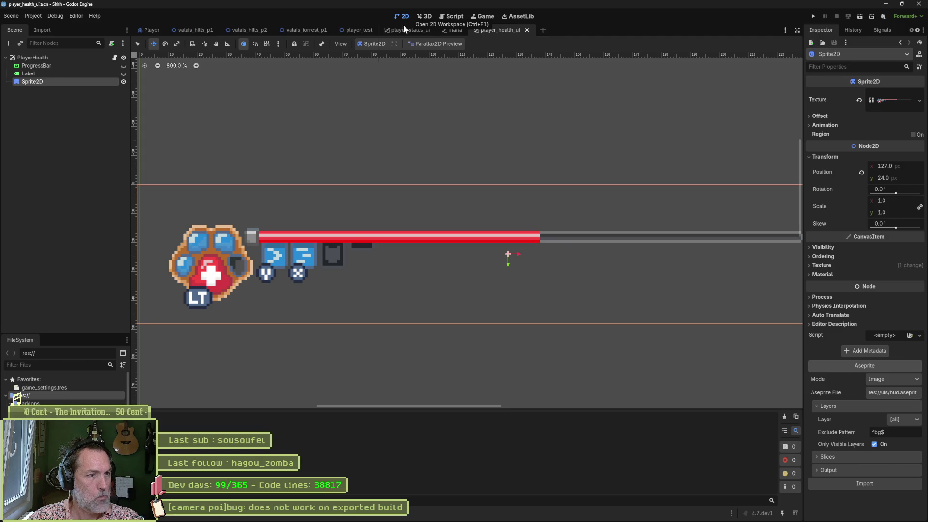
Switch to hud.aseprite in Aseprite to view the paw-icon health bar art.
key(alt+Tab)
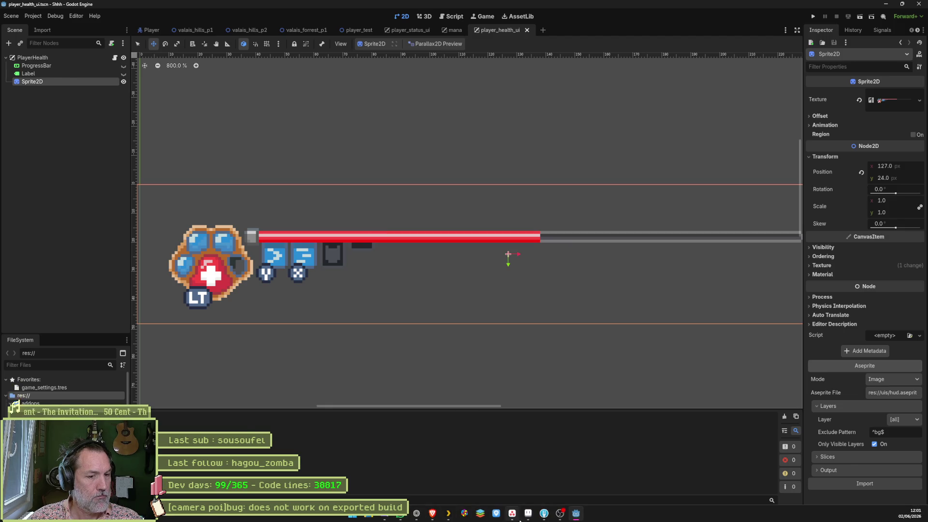
scroll(553, 226, down, 2)
scroll(700, 186, up, 1)
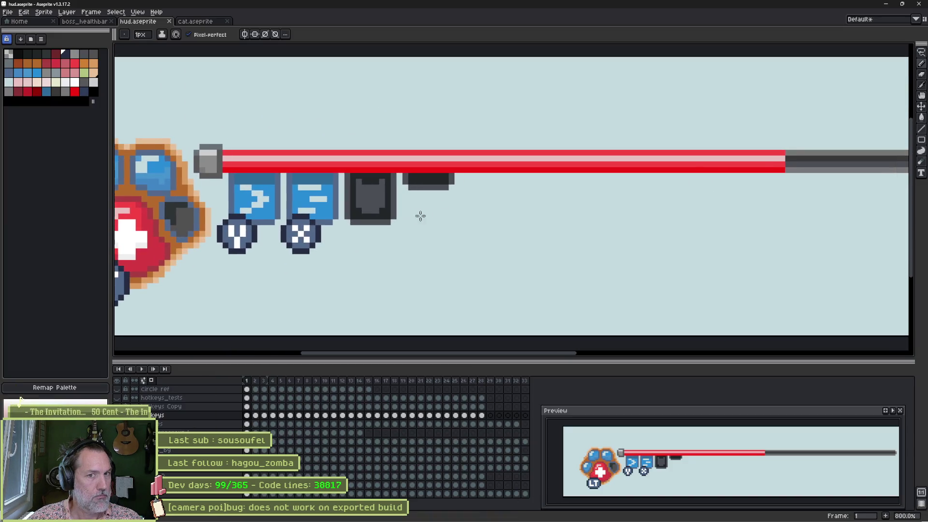
Select the health bar layer, try a transform resize, then undo it.
ctrl+click(804, 167)
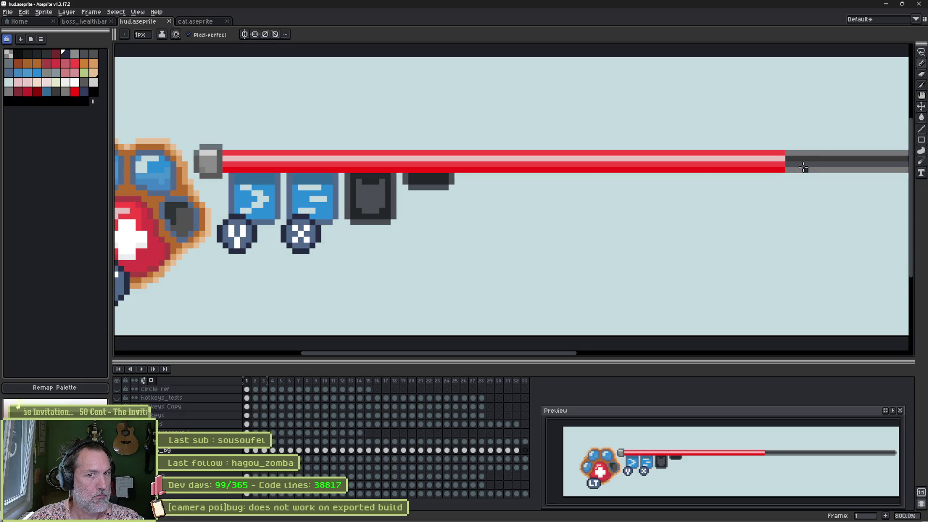
key(ctrl+t)
key(i)
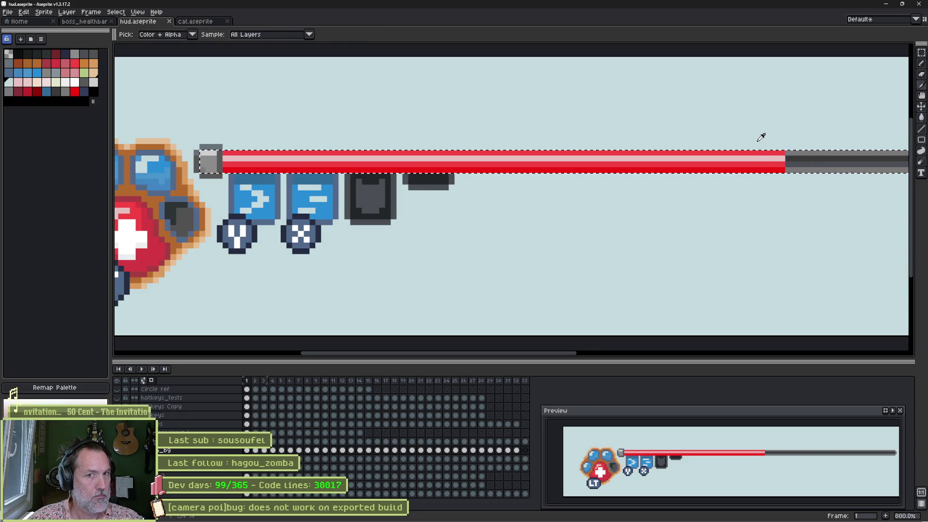
key(m)
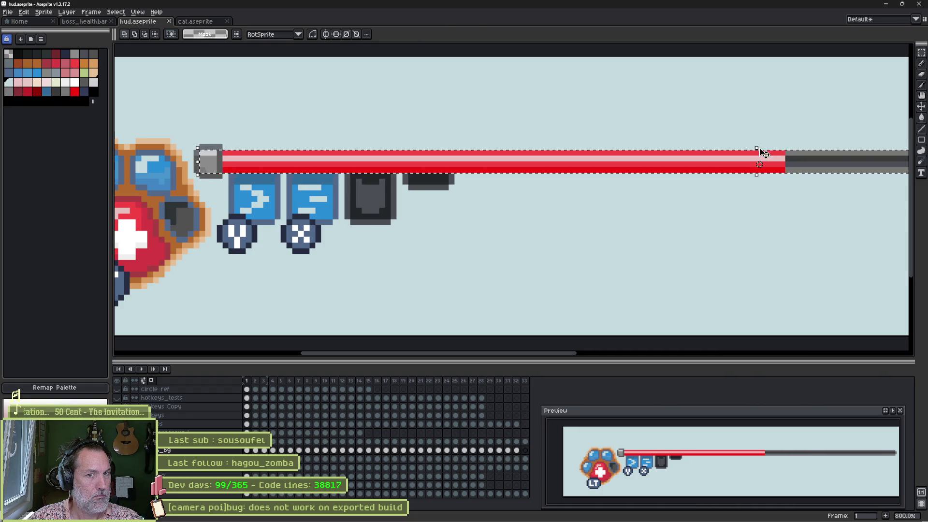
click(764, 154)
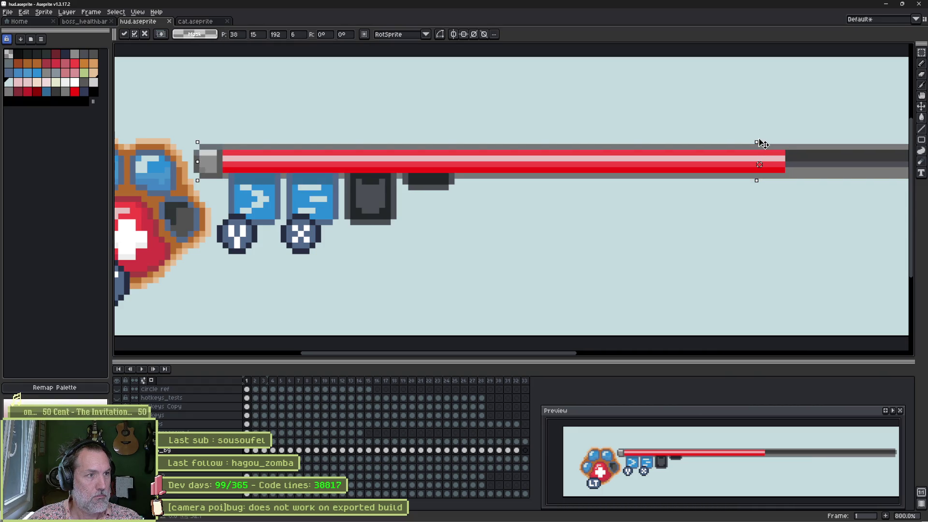
scroll(636, 174, down, 1)
drag(637, 174, 415, 190)
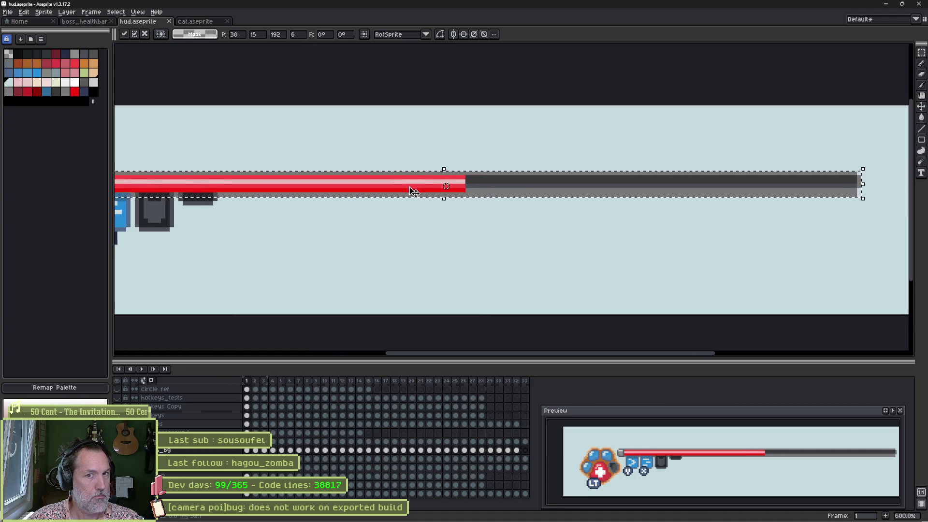
key(Return)
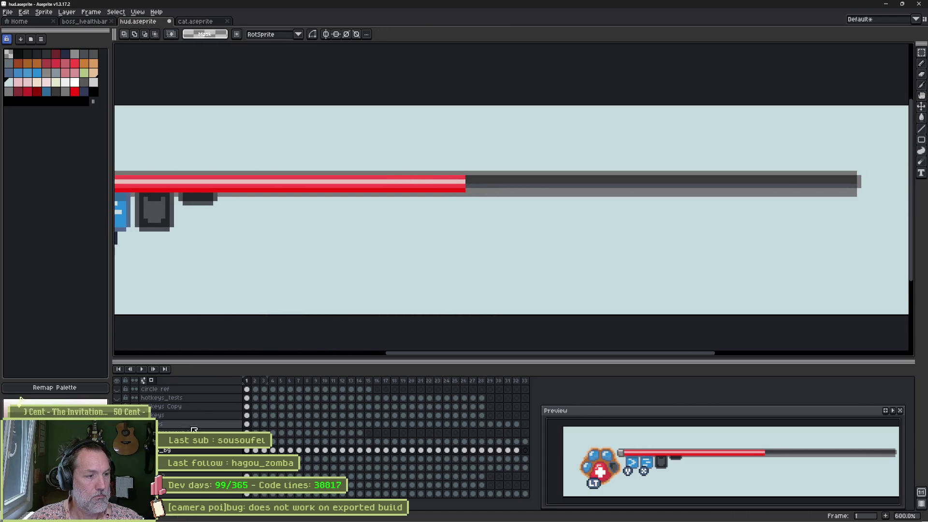
key(Delete)
key(ctrl+z)
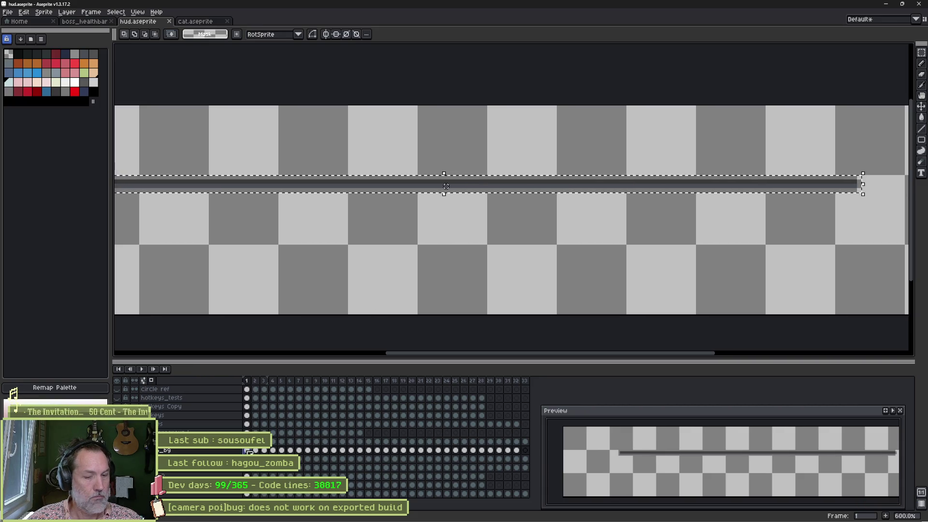
Stretch the grey bar frame one pixel taller to 192 × 6 px and deselect.
key(alt+n)
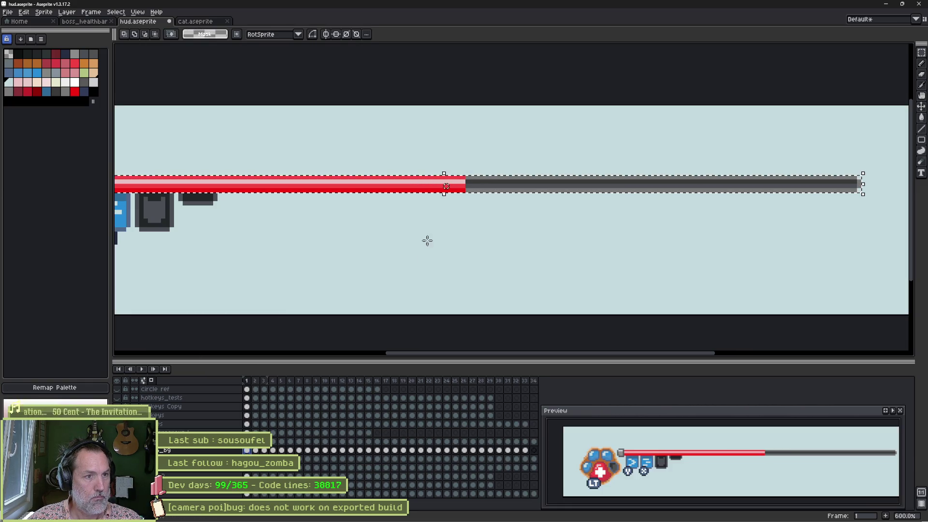
drag(445, 197, 448, 199)
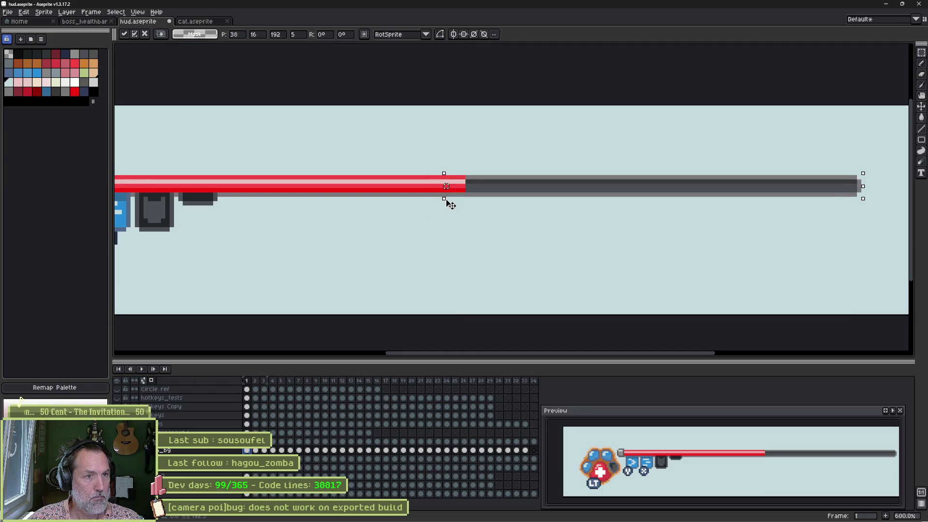
drag(449, 204, 449, 203)
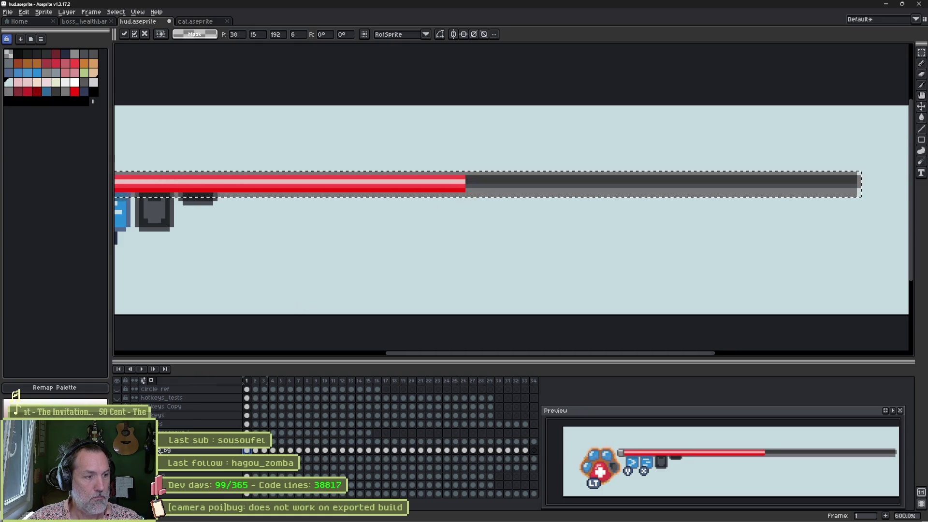
key(Return)
alt+click(849, 184)
scroll(431, 165, down, 1)
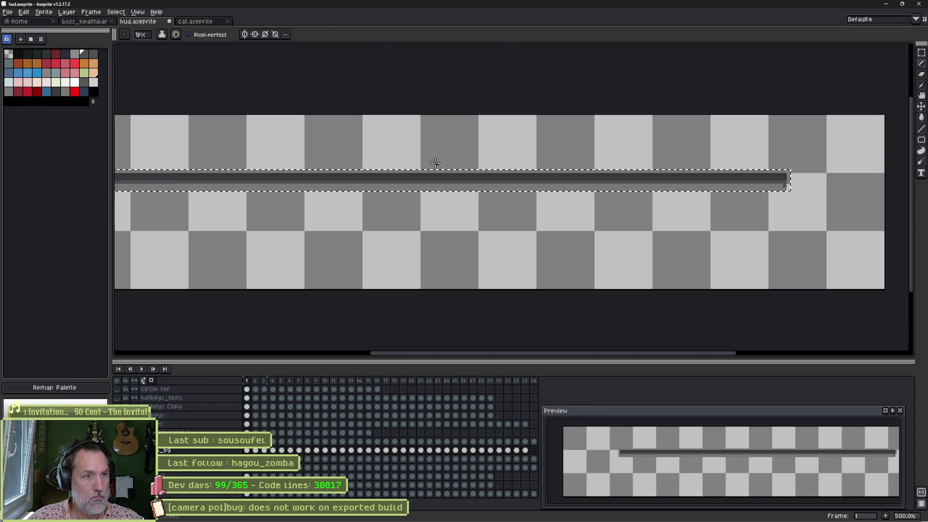
drag(430, 165, 735, 187)
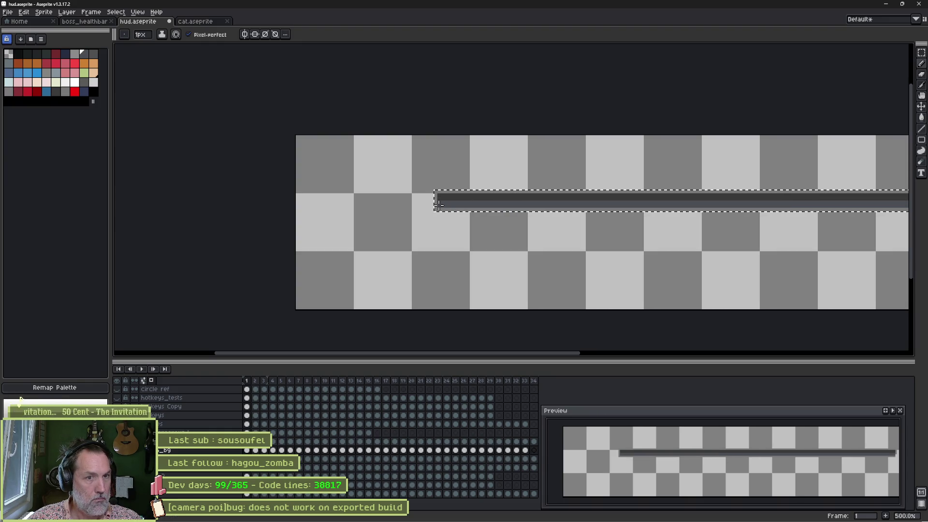
scroll(439, 207, down, 1)
drag(523, 242, 285, 245)
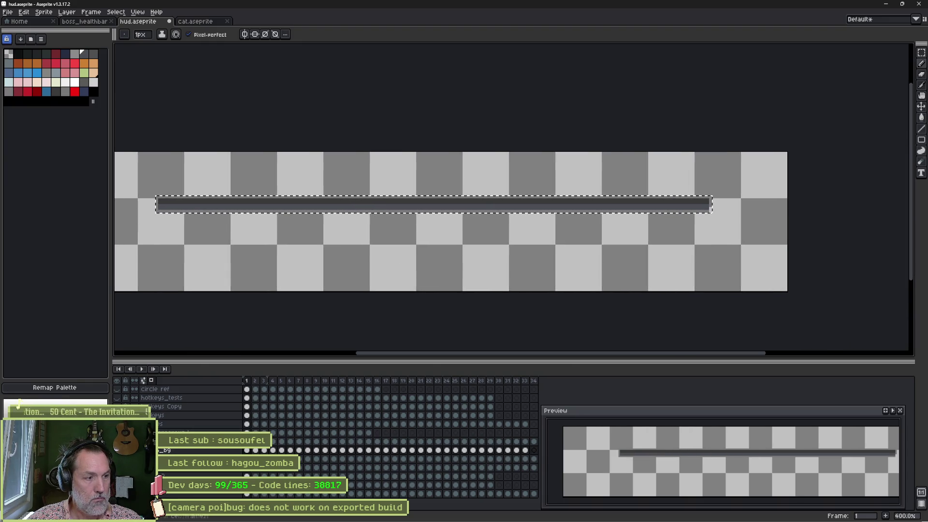
key(ctrl+d)
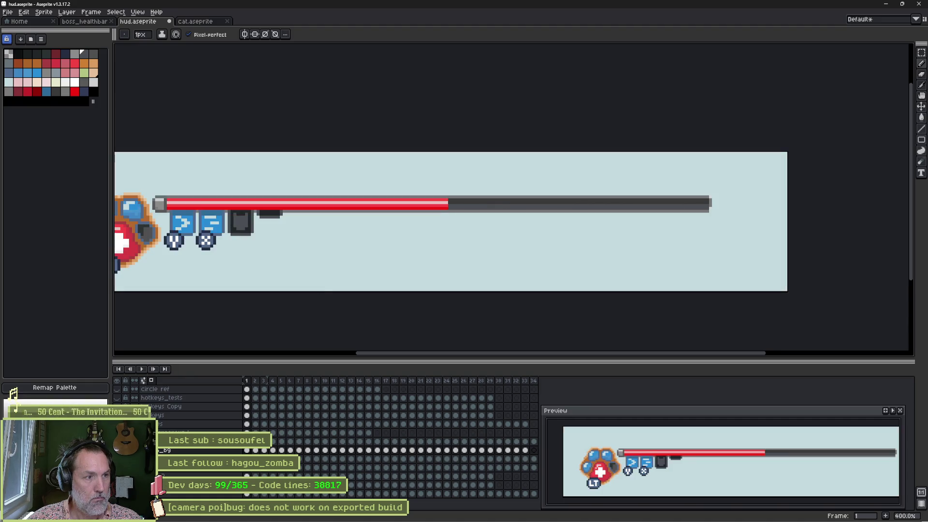
Reimport the updated HUD sprite in Godot and run the game.
scroll(390, 243, left, 3)
key(v)
key(b)
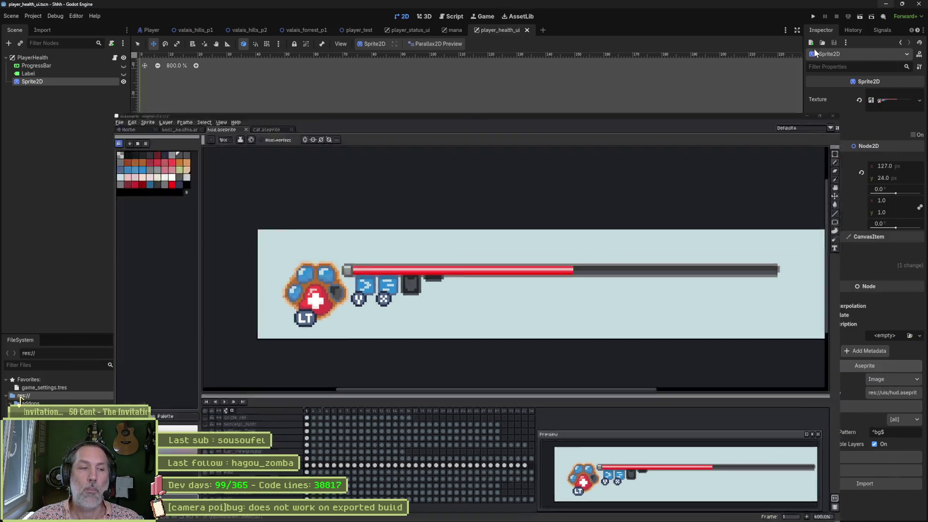
key(alt+Tab)
click(865, 484)
key(F5)
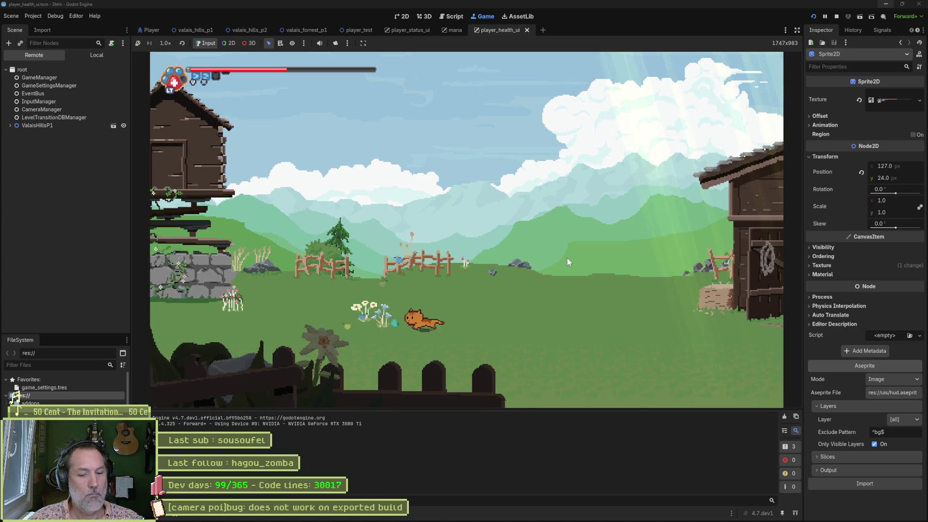
Stop the running game and switch to the Asana board.
key(F8)
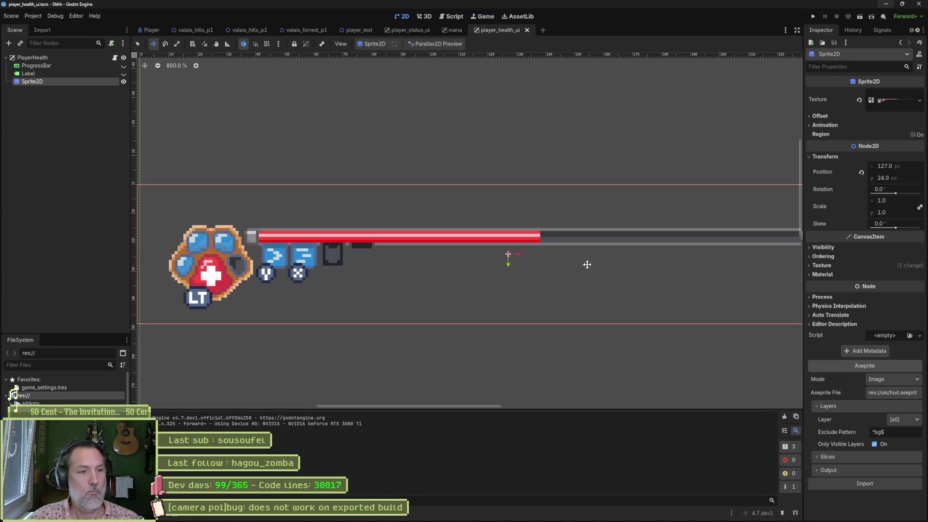
key(alt+Tab)
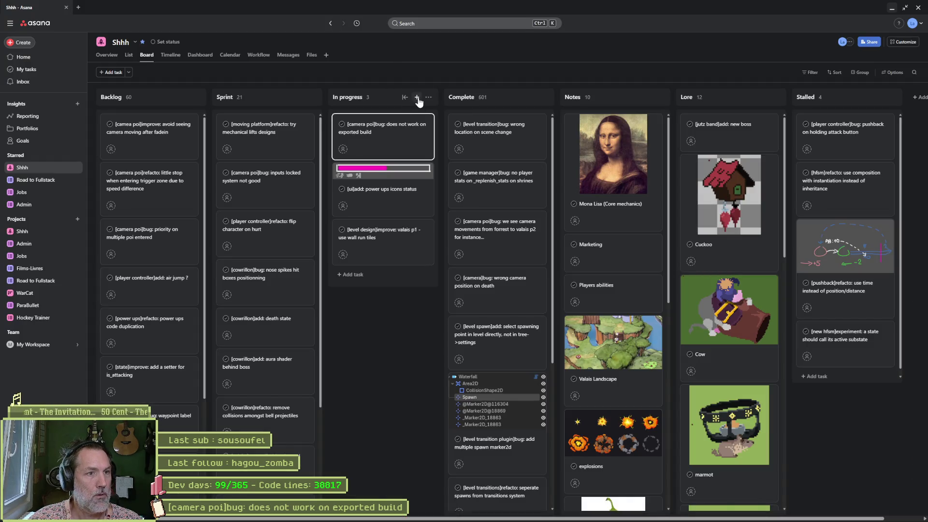
Add the In progress task '[player controller]bug: instant fullspeed when change direction'.
click(415, 98)
text([player controller]bug: instant)
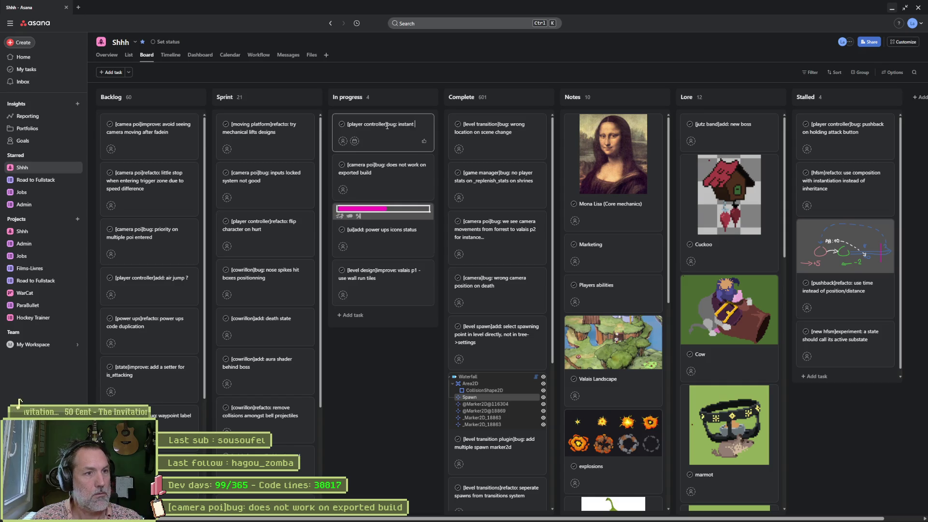
text(ge dir)
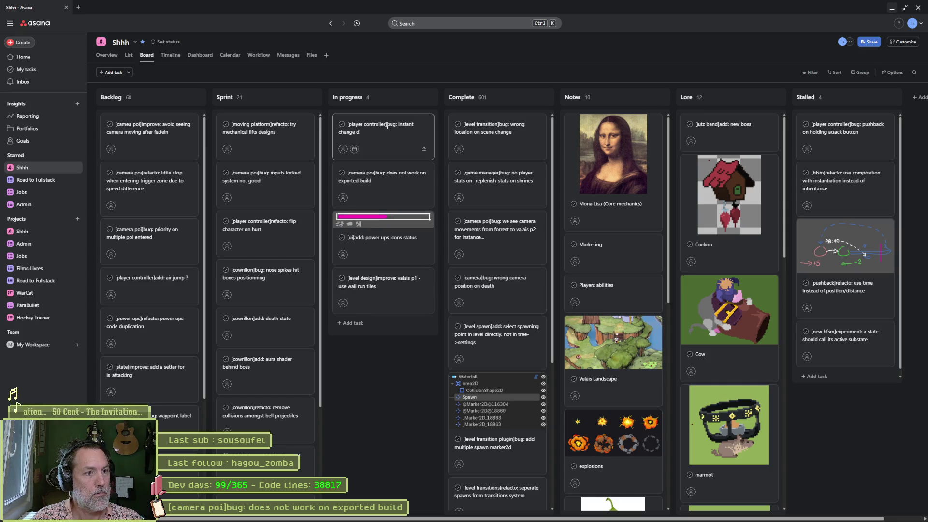
key(BackSpace)
key(BackSpace)
key(BackSpace)
text(llspeed when )
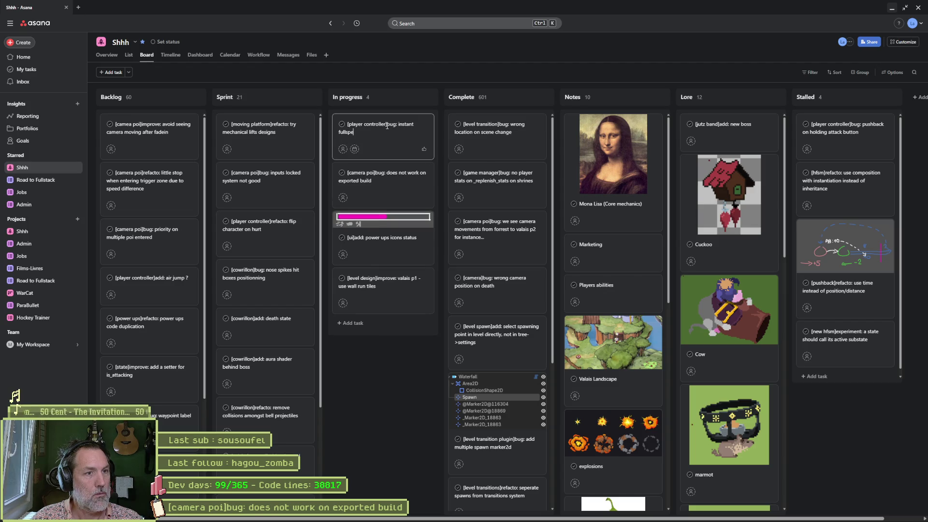
text(change direction)
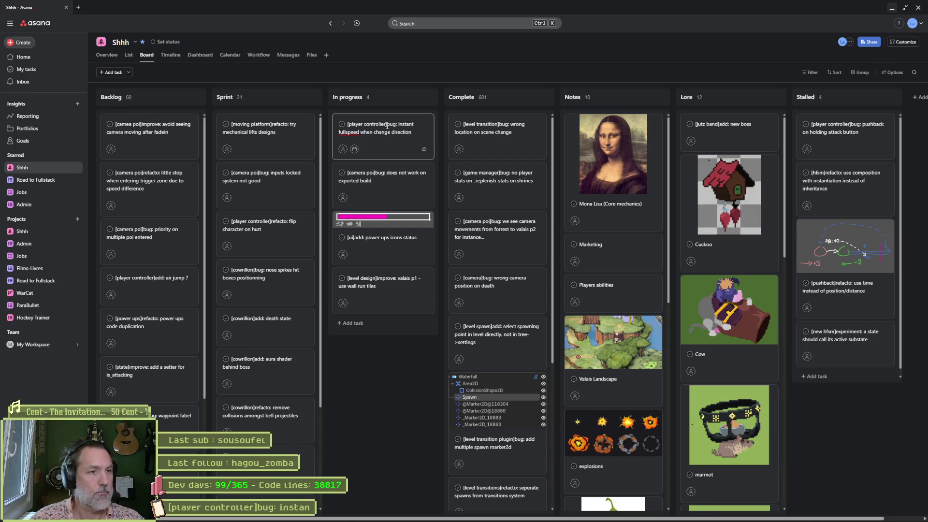
click(377, 374)
click(892, 9)
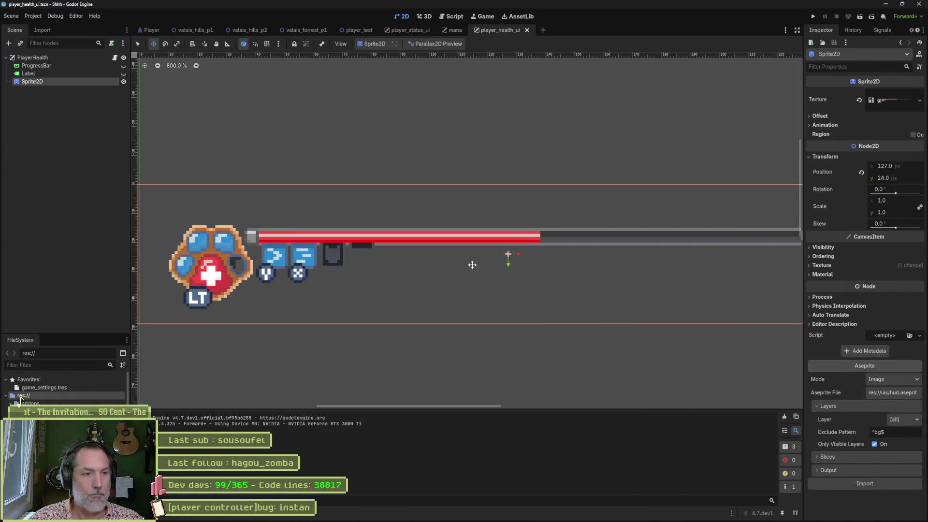
Review move_inputs in the script editor, then Quick Open player_controller.gd.
click(461, 14)
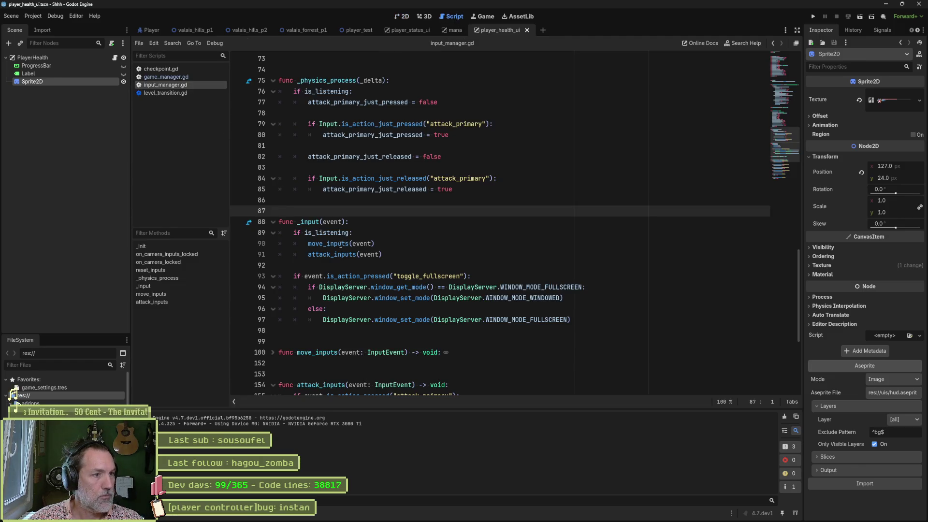
click(172, 293)
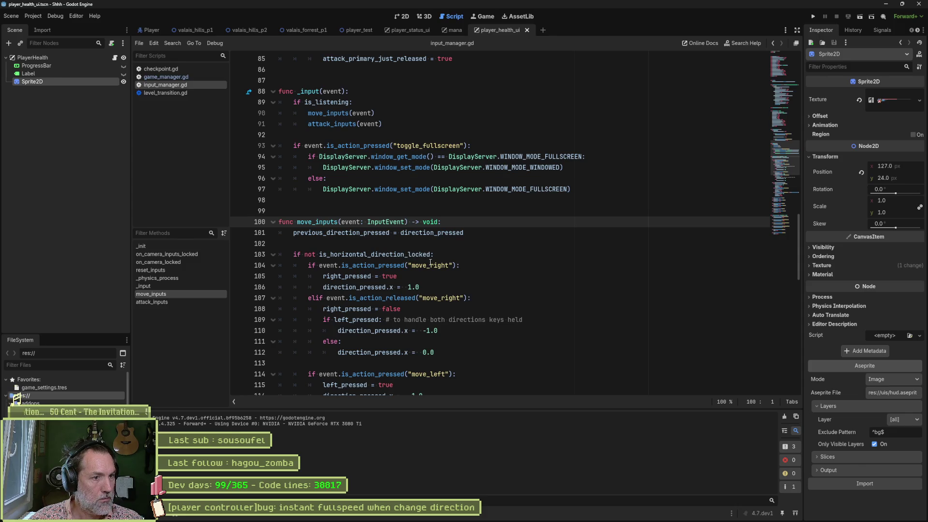
scroll(430, 262, down, 1)
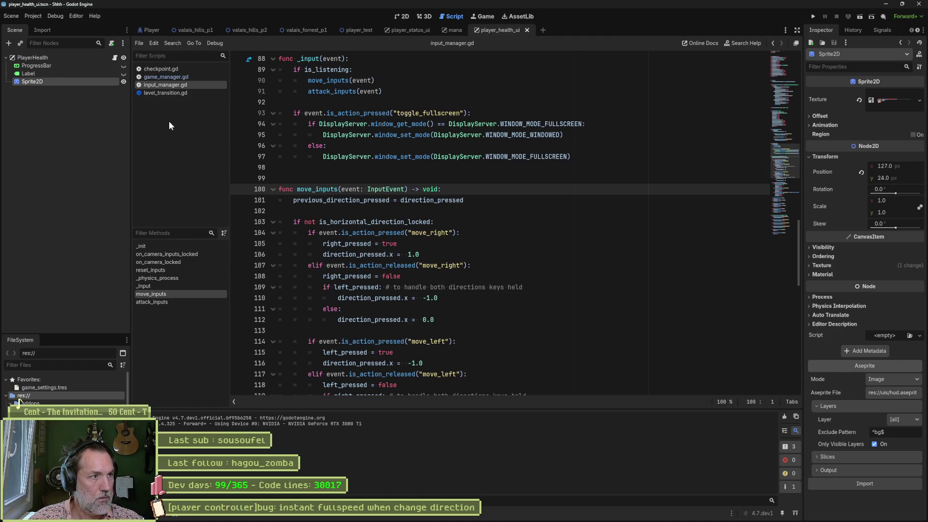
key(shift+alt+o)
text(player_ocn)
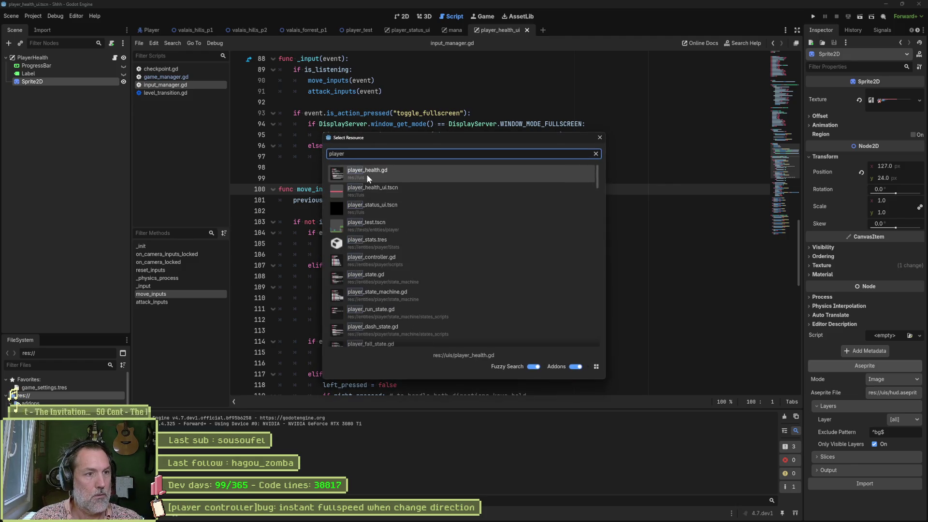
key(BackSpace)
key(BackSpace)
key(BackSpace)
text(contro)
key(Return)
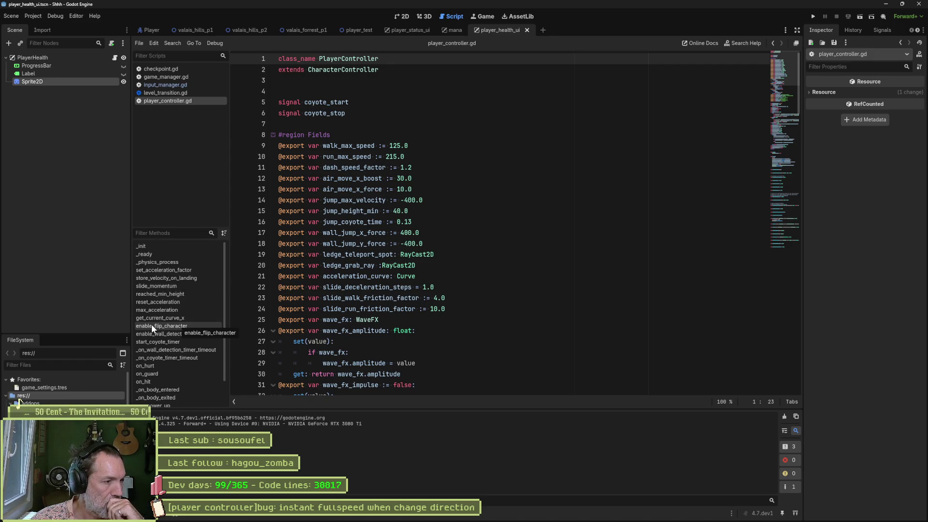
scroll(173, 358, down, 3)
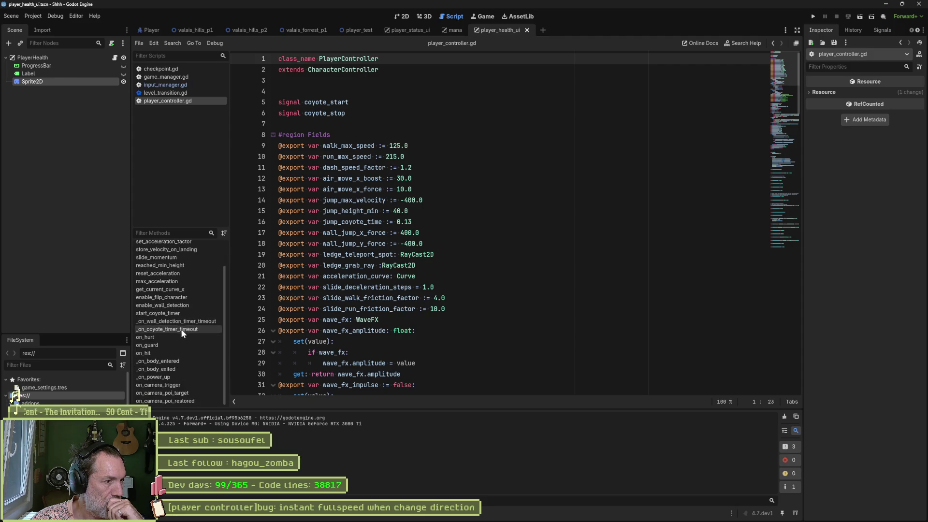
scroll(173, 313, up, 3)
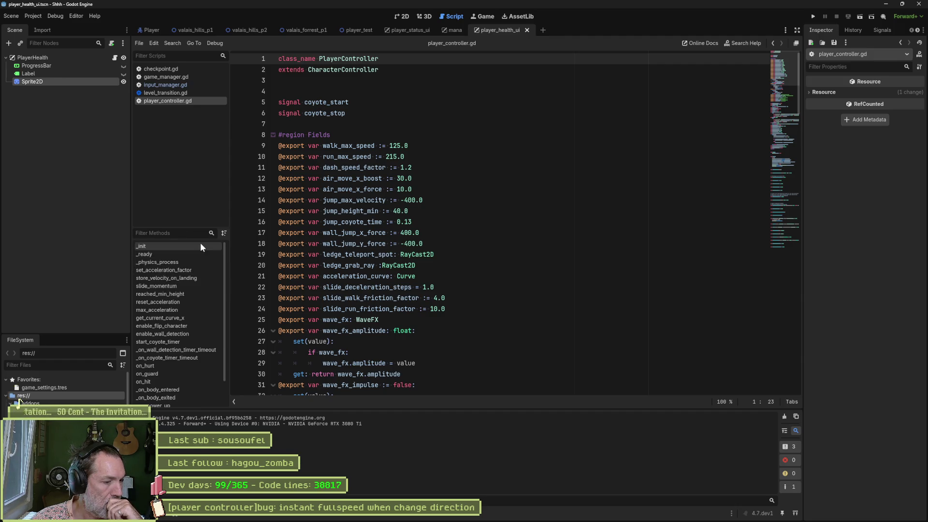
Quick Open player_run_state.gd.
key(shift+alt+o)
text(run_state)
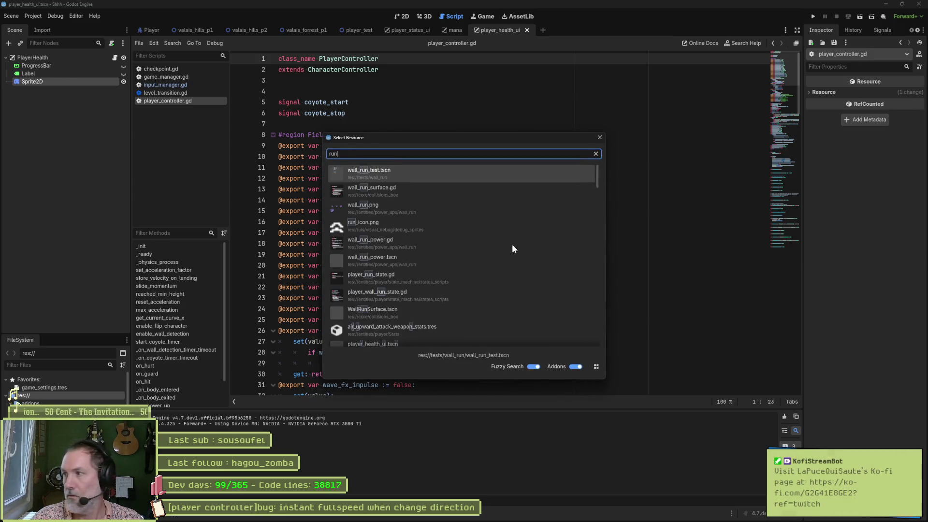
key(Return)
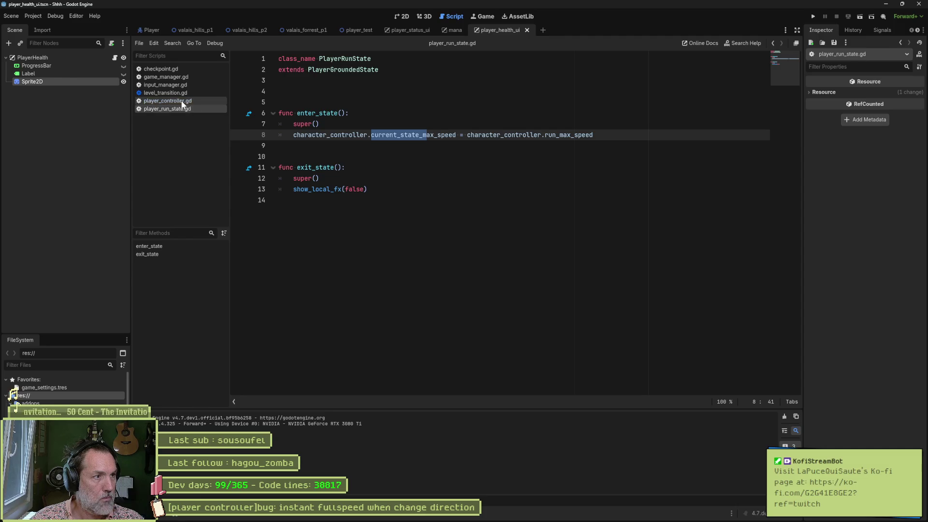
Close level_transition.gd, game_manager.gd and checkpoint.gd, ending on input_manager.gd.
middle_click(166, 93)
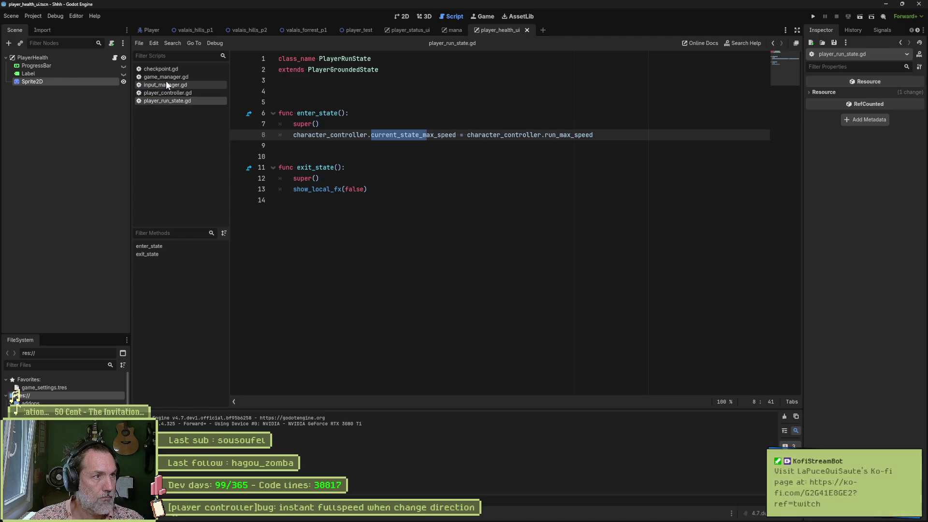
middle_click(166, 77)
middle_click(167, 68)
click(167, 68)
scroll(467, 229, down, 6)
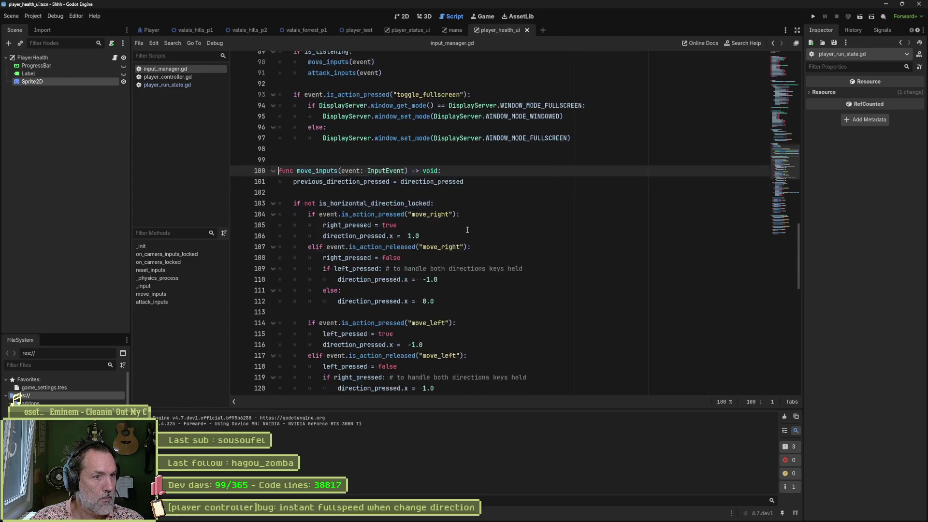
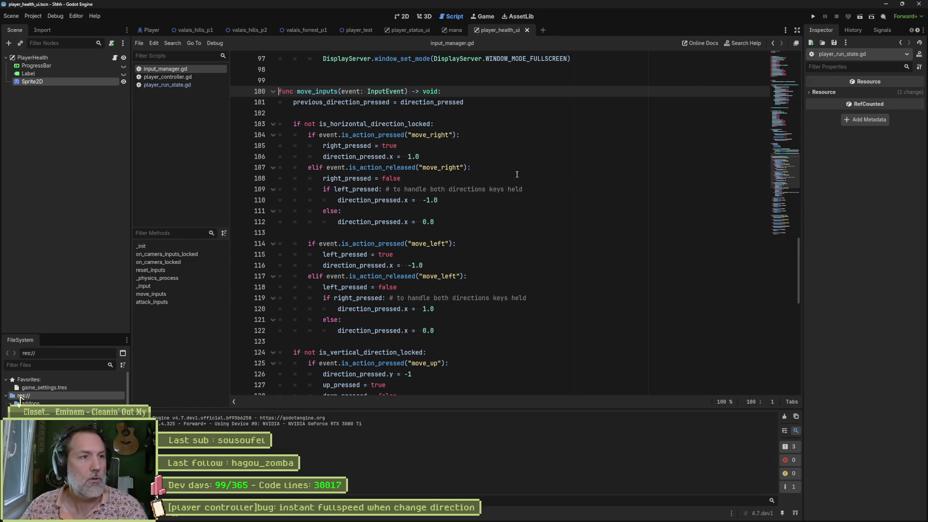
Show the valais_hills_p1 scene in the 2D view and briefly run the game.
click(188, 33)
click(405, 15)
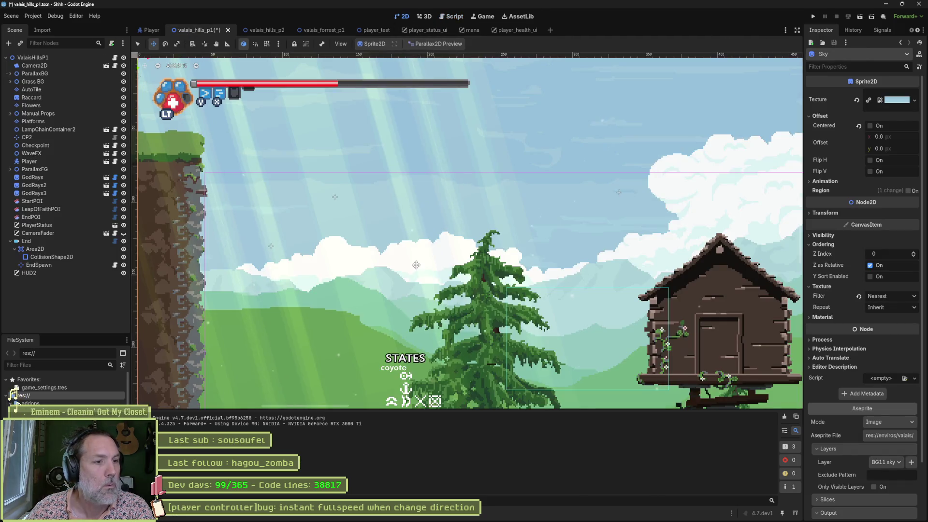
scroll(438, 231, up, 2)
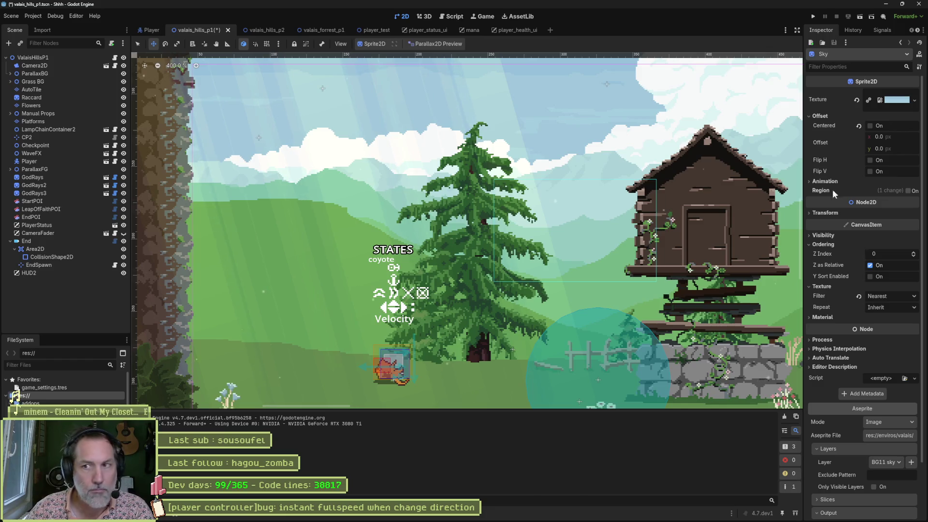
key(F6)
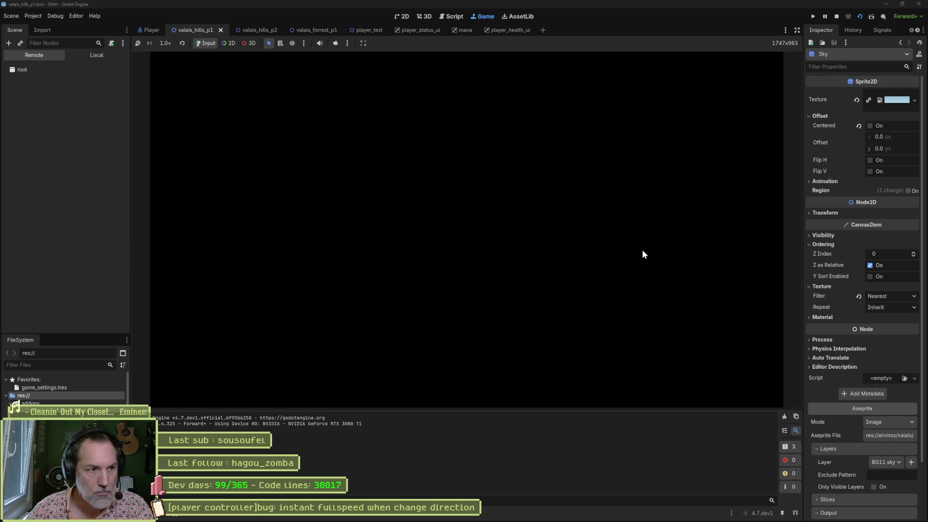
key(F8)
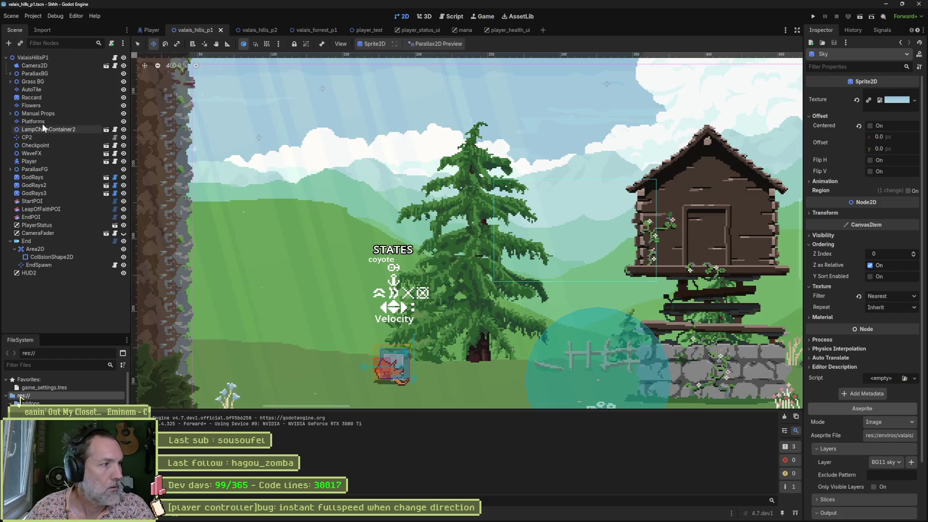
Enable the Player's debug overlay and test the cat running right and then left.
click(36, 156)
click(37, 160)
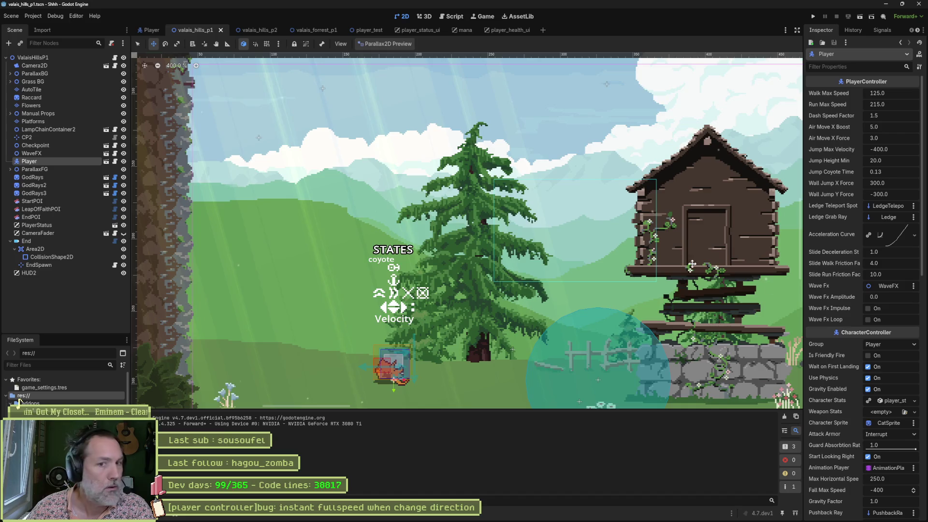
scroll(857, 341, down, 3)
click(868, 348)
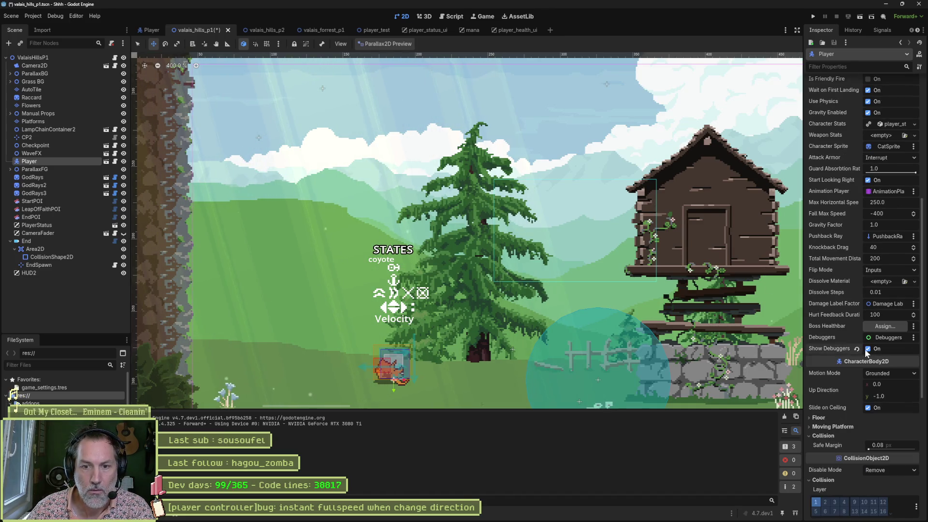
key(F6)
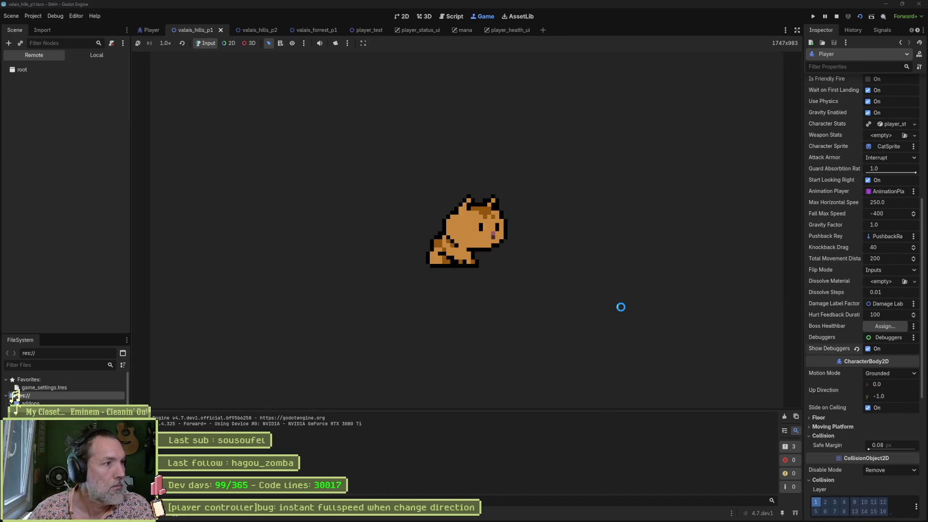
key(Right)
key(Left)
key(F8)
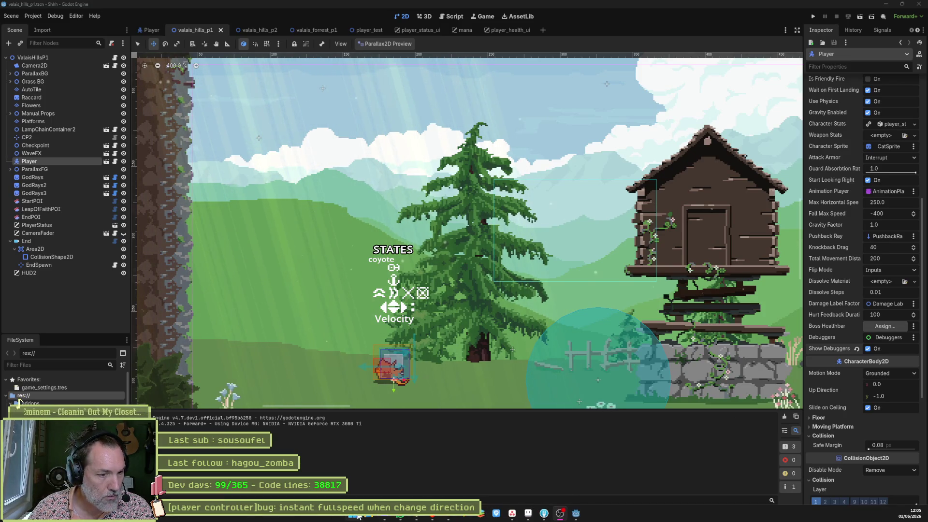
Open the Desktop Recordings folder and select the recorded gameplay video.
click(367, 517)
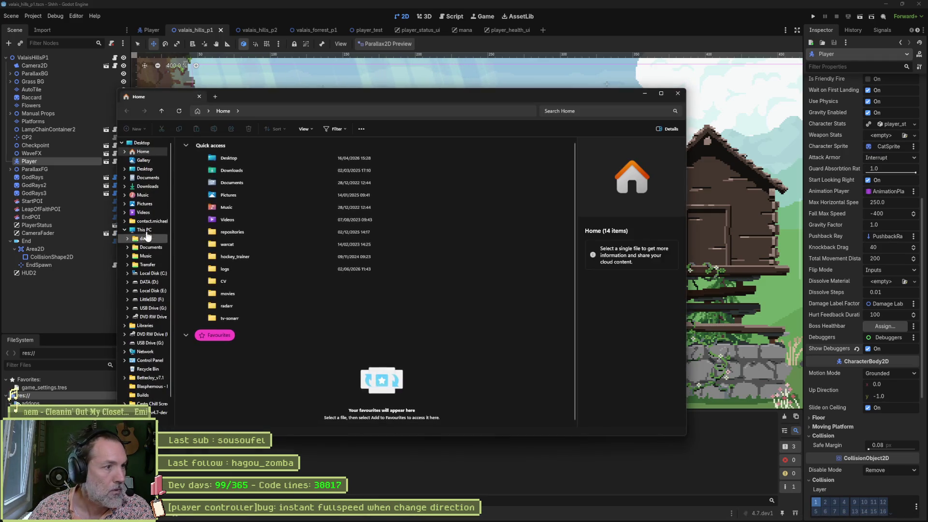
click(145, 169)
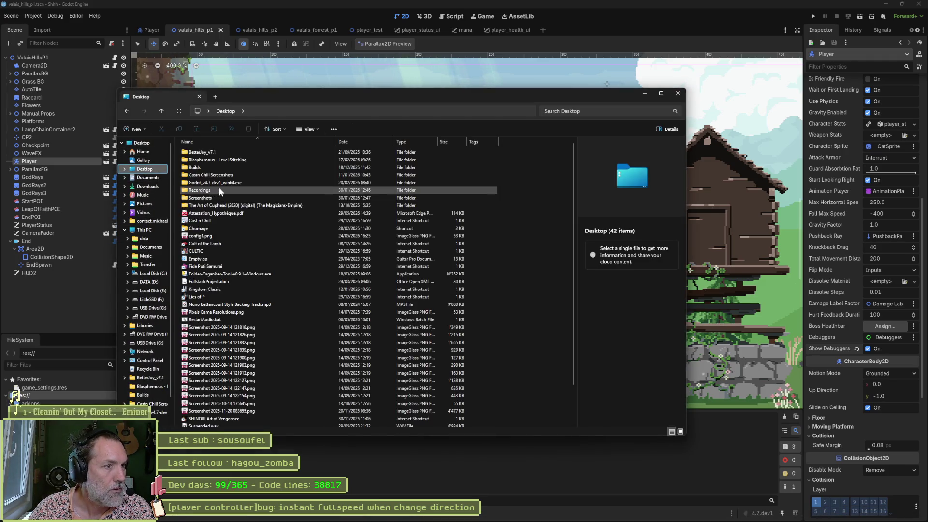
double_click(210, 189)
click(219, 152)
drag(386, 96, 927, 99)
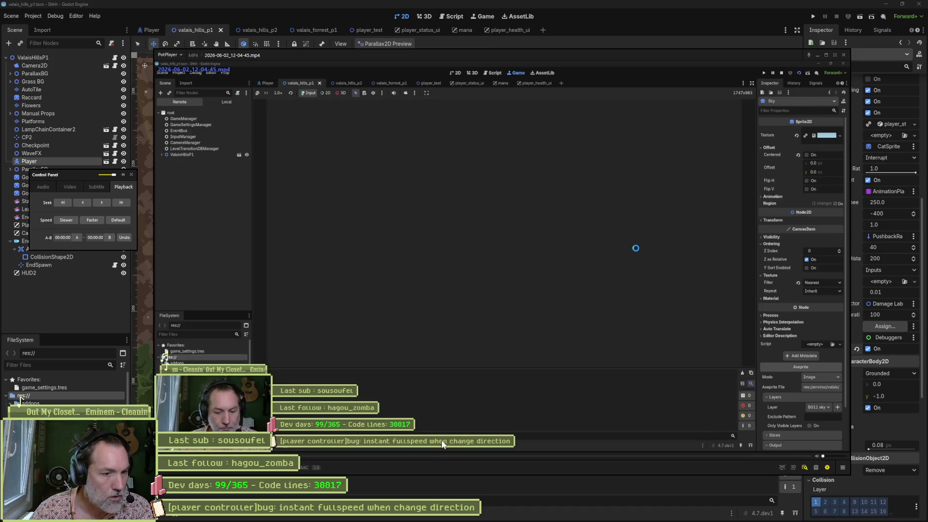
Frame-step the clip where velocity flips between -215 and 215, then close PotPlayer.
click(452, 457)
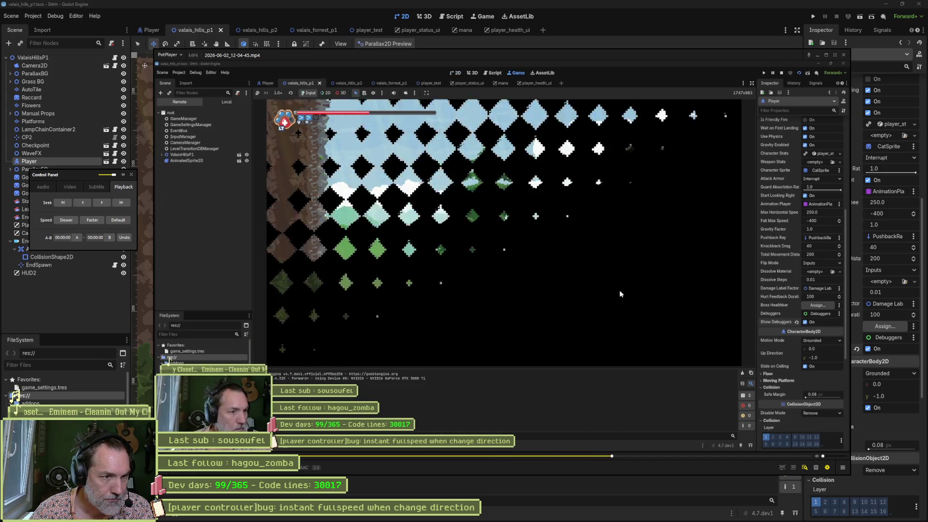
key(f)
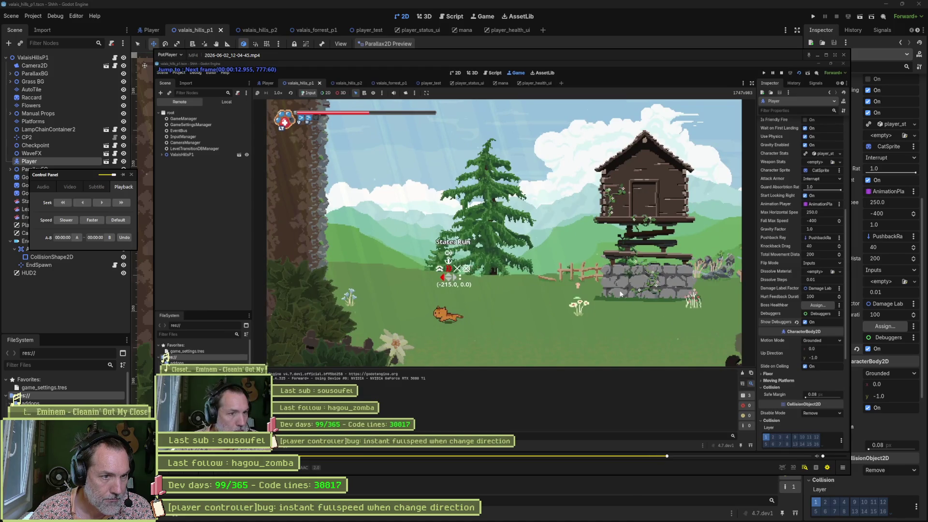
key(d)
key(d)
key(d)
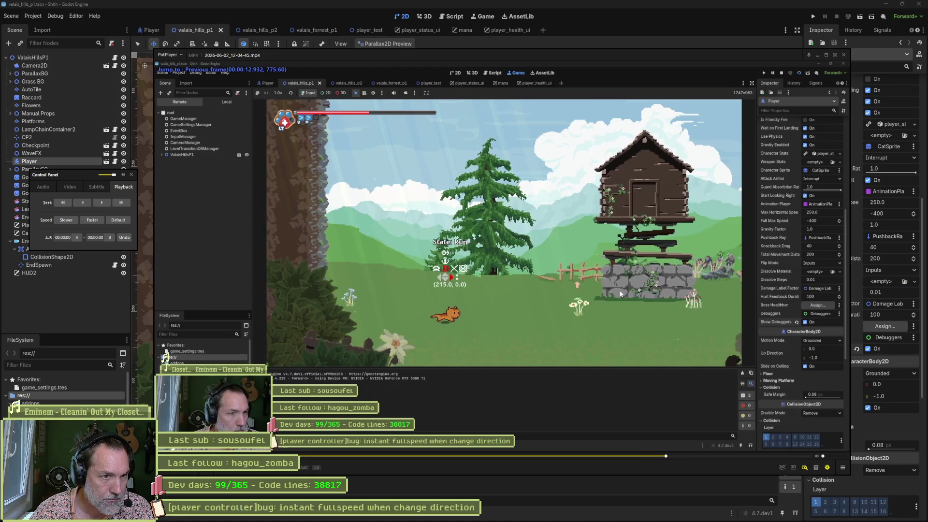
key(d)
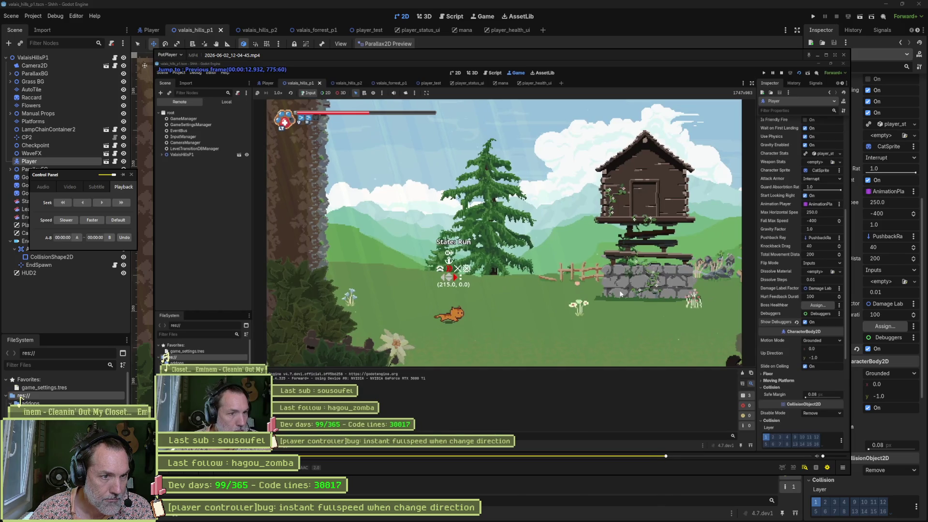
key(f)
key(f)
key(f)
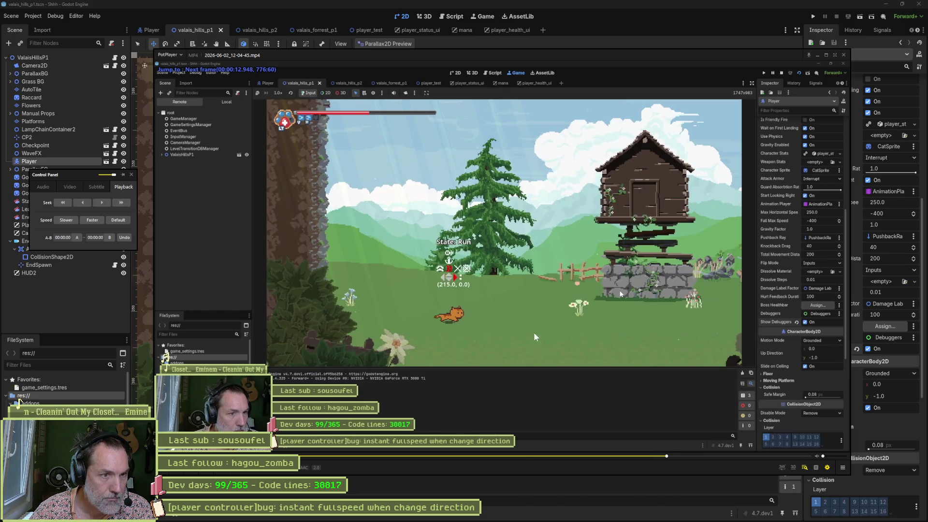
click(844, 55)
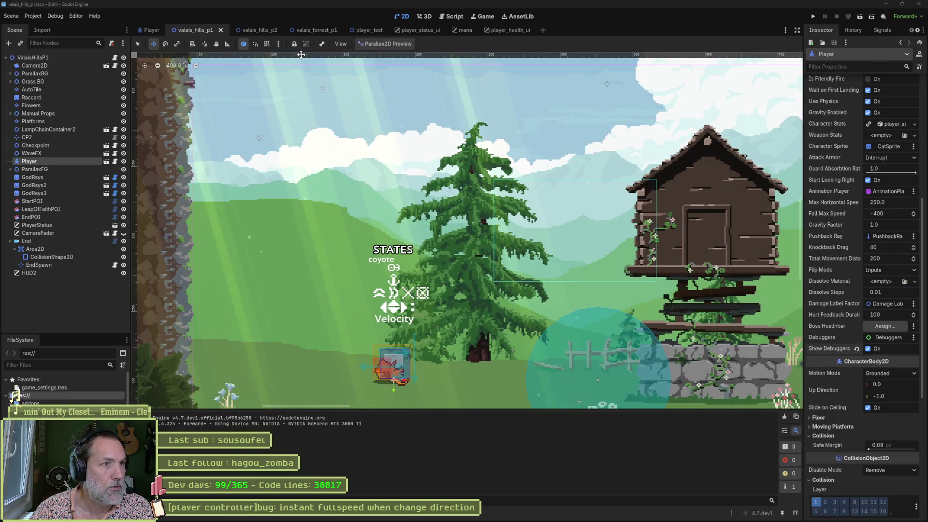
Open player_run_state.gd in the script editor and look over the run max speed line.
click(451, 16)
click(191, 85)
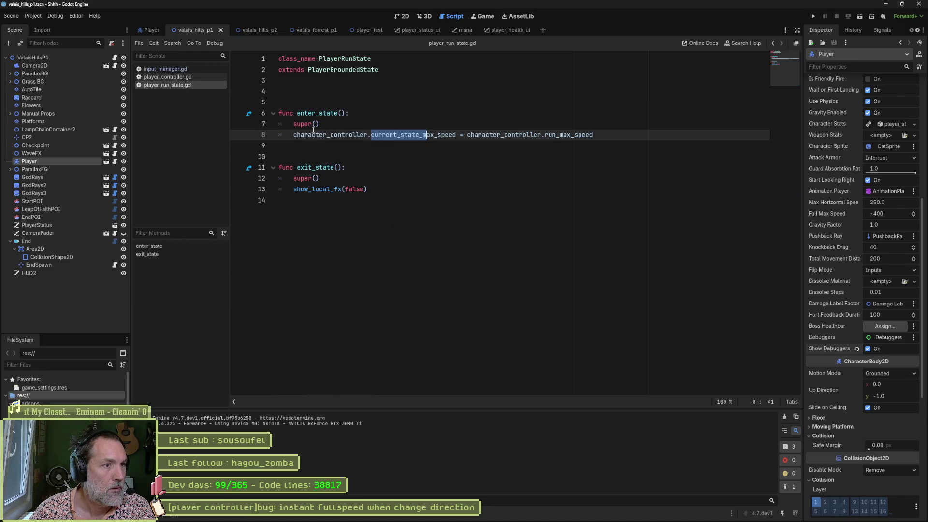
drag(305, 135, 601, 137)
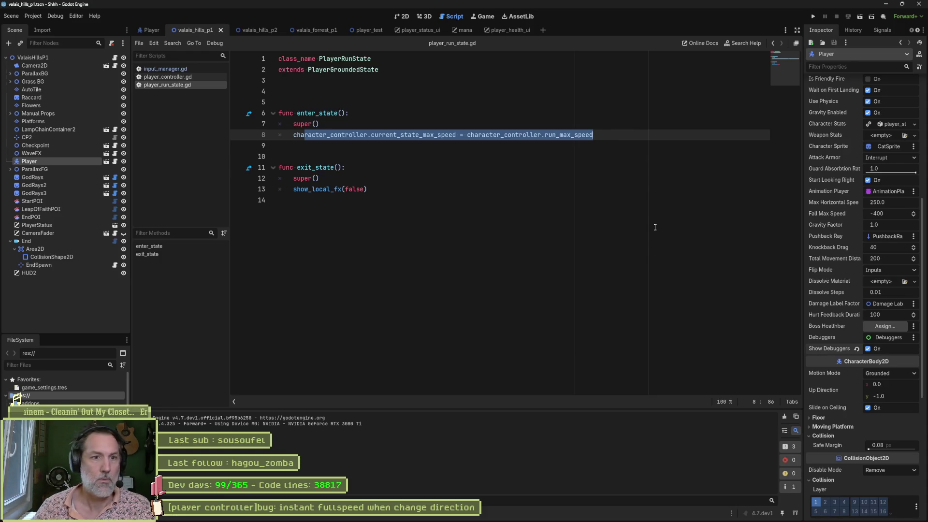
key(Right)
Declare 'var _is_going_right: bool' on line 4 above enter_state.
key(Up)
key(Up)
key(Up)
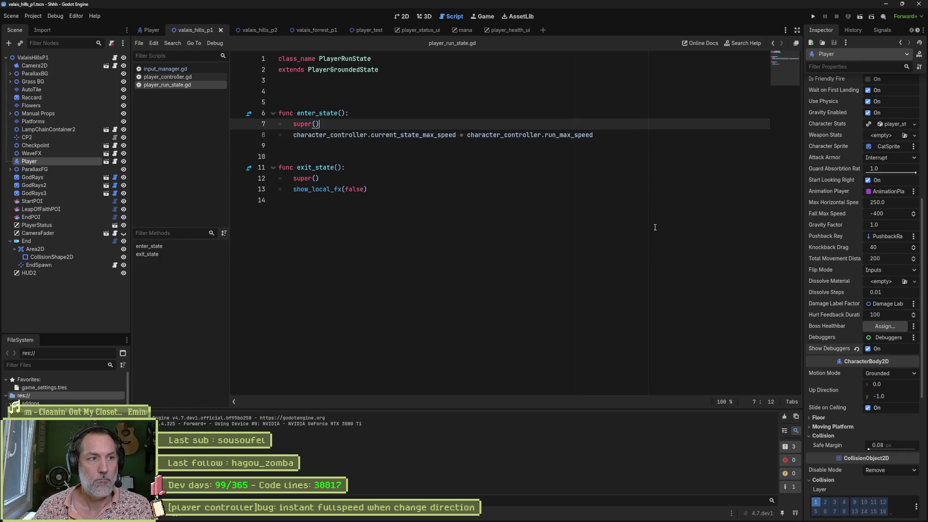
key(Return)
key(Return)
key(Up)
key(Up)
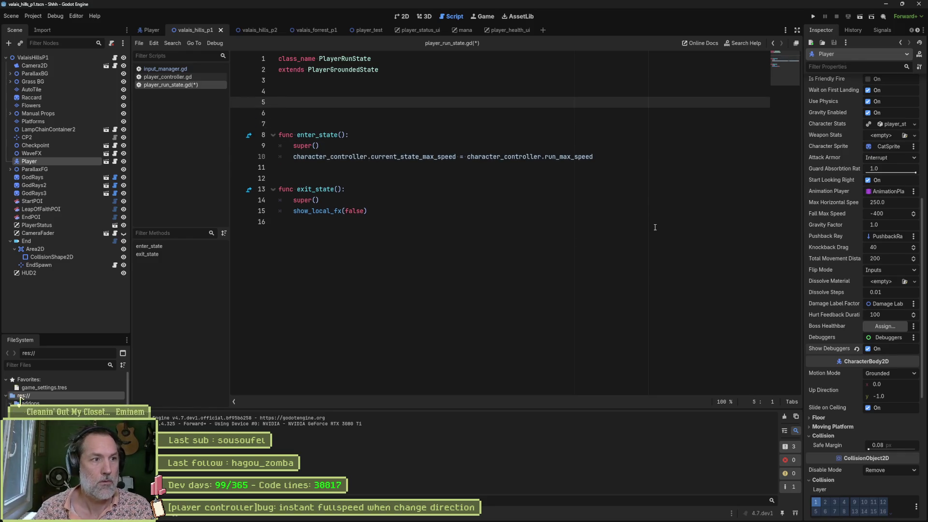
key(Up)
text(va)
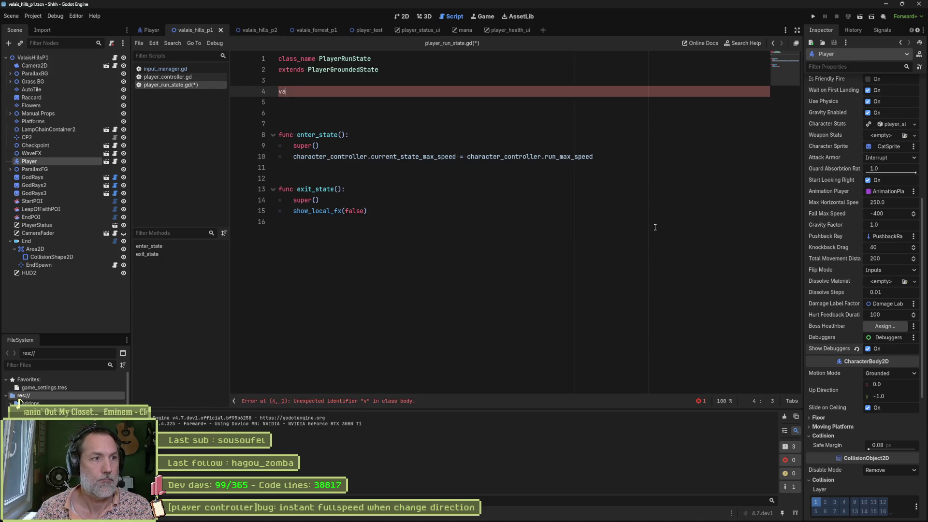
key(BackSpace)
key(BackSpace)
key(BackSpace)
text(_is_going_)
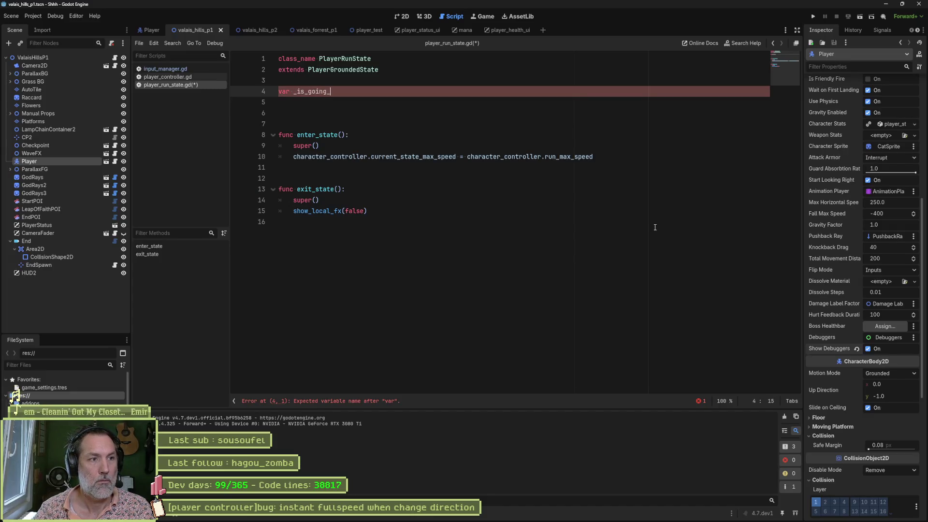
text(:)
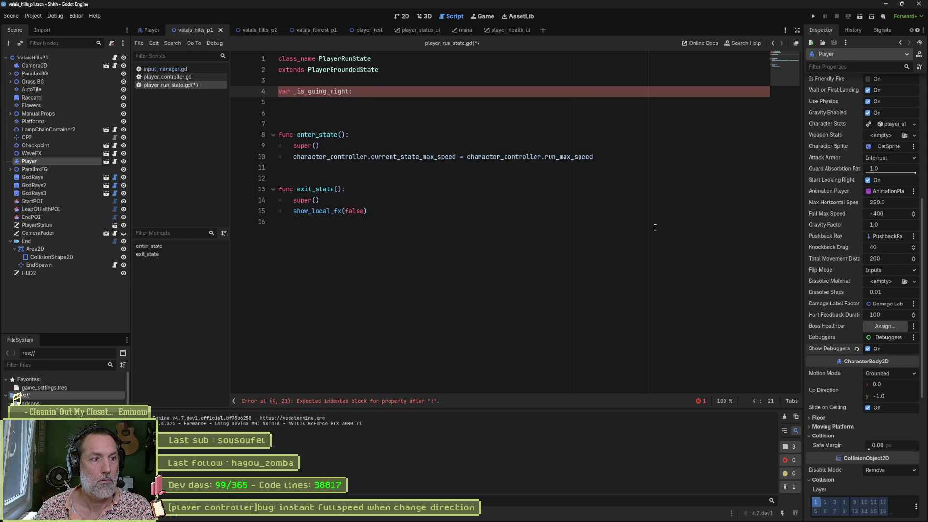
text(l)
key(Escape)
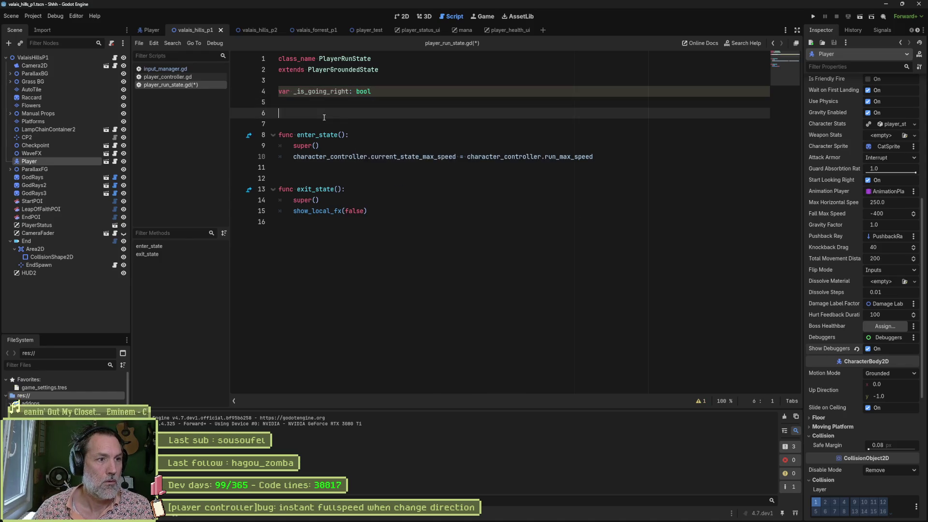
click(388, 124)
key(BackSpace)
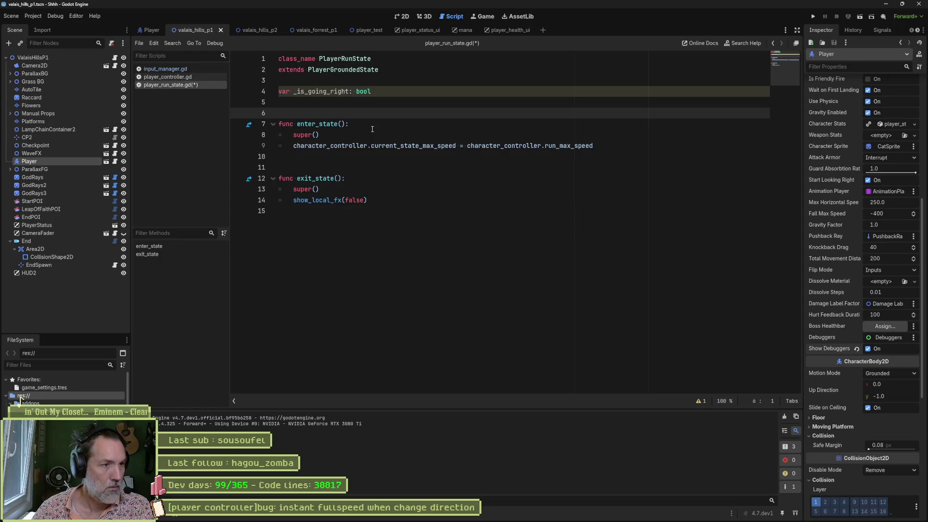
click(612, 145)
Add '_is_going_right = true if character_controller.velocity_x > 0.0 else false' to enter_state.
key(Return)
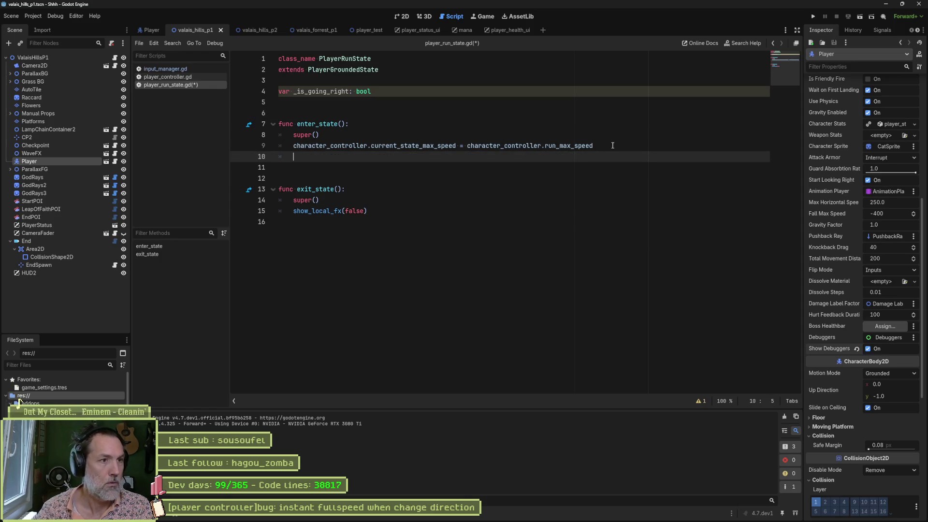
text(_is_going_right =)
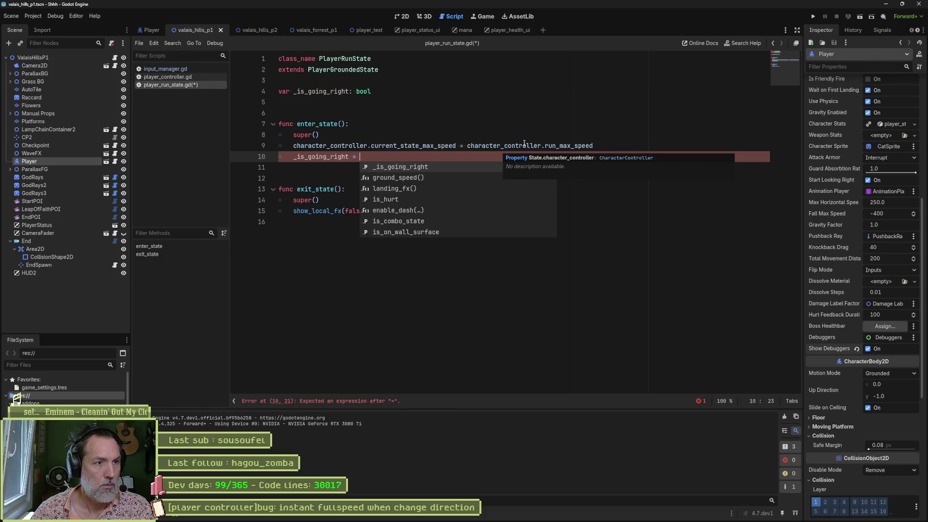
text(cha)
key(Return)
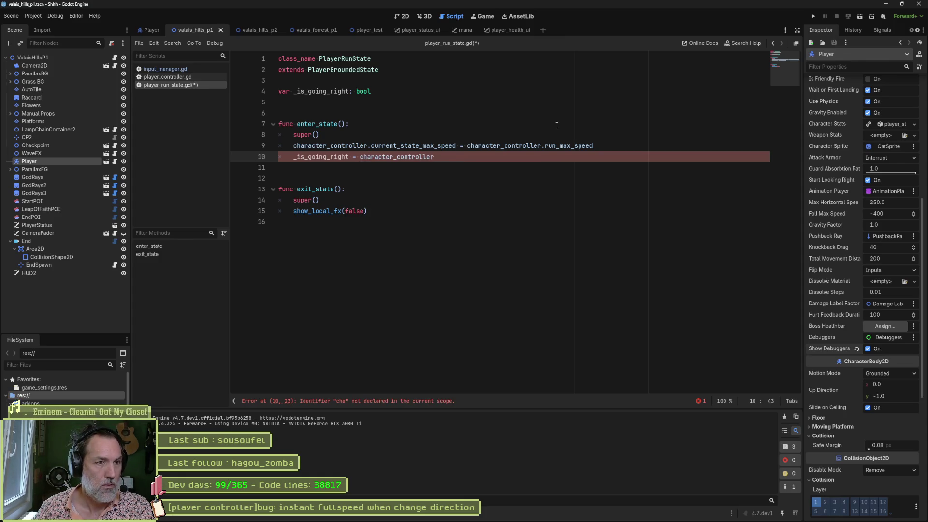
text(.velocity_x)
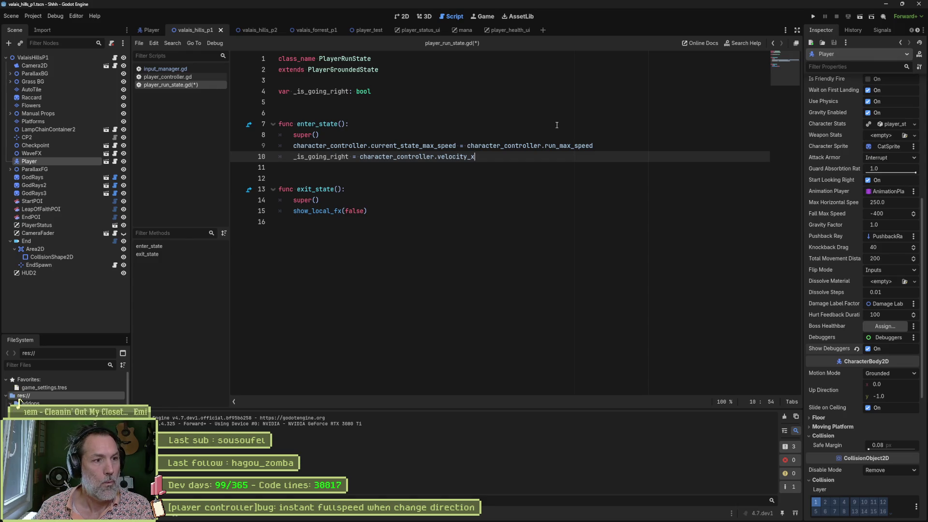
text( > 0.0)
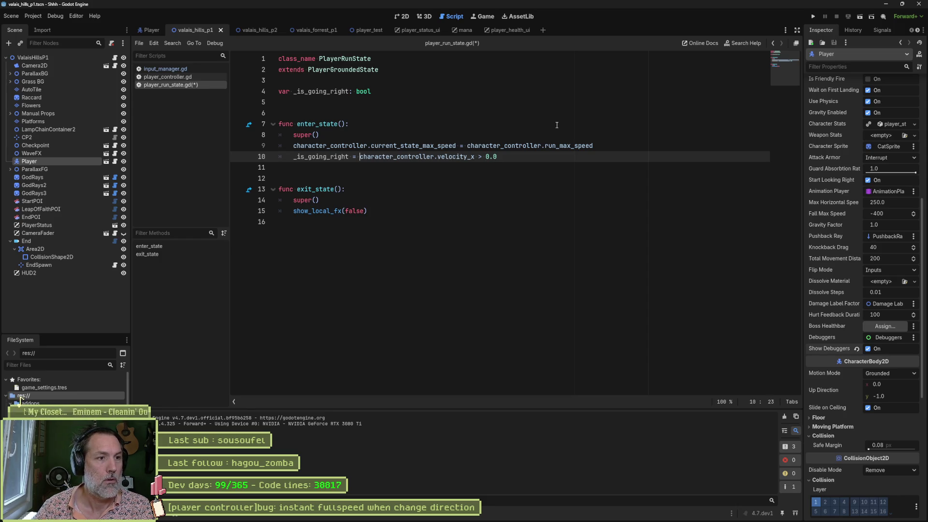
text(true if)
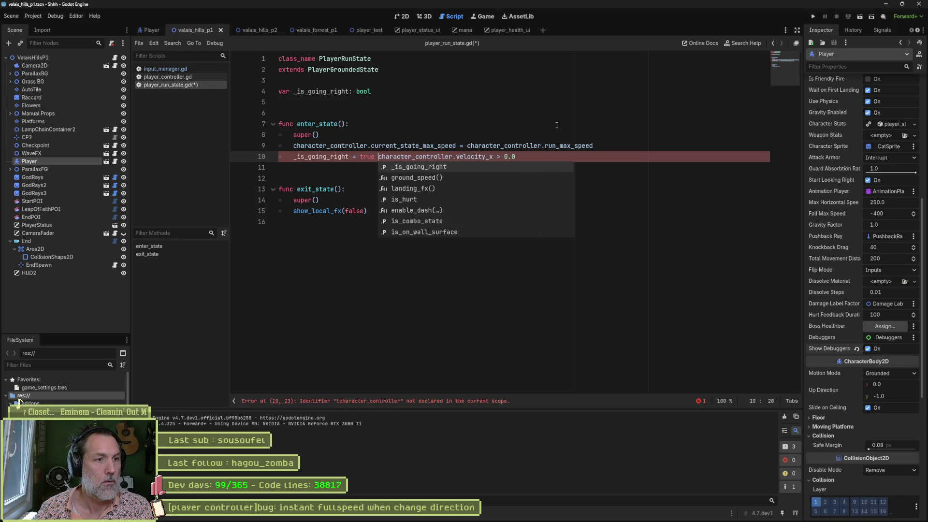
key(ctrl+Right)
key(End)
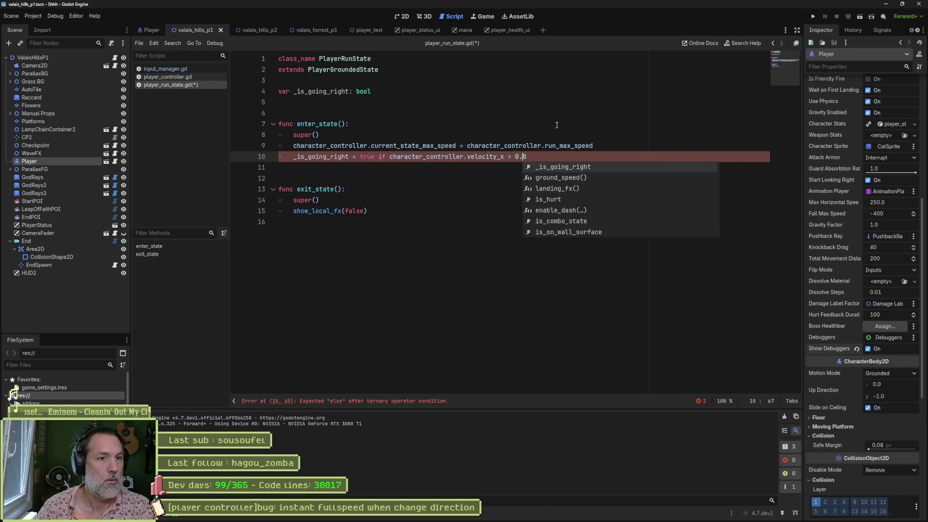
text(else false)
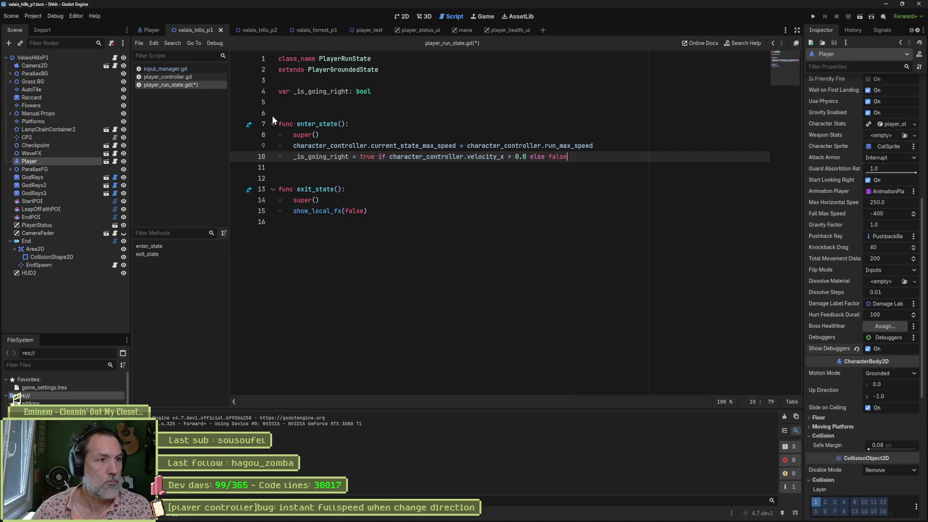
click(280, 91)
text(@export)
key(ctrl+s)
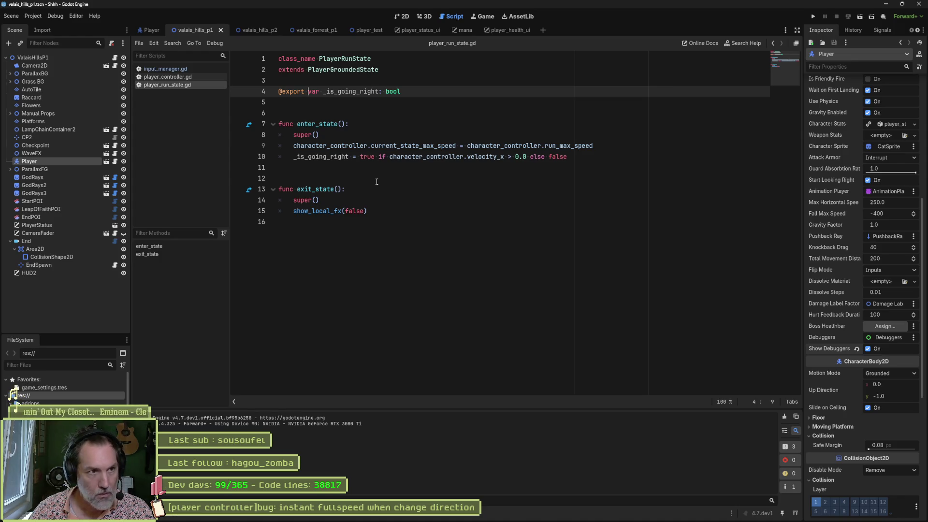
key(F6)
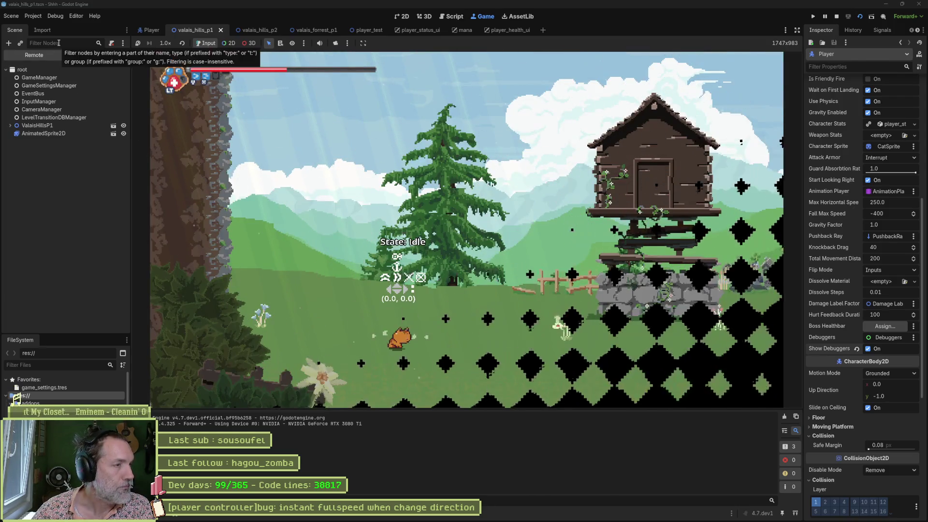
Type 'runs' into the remote scene tree's Filter Nodes field.
click(59, 43)
text(run)
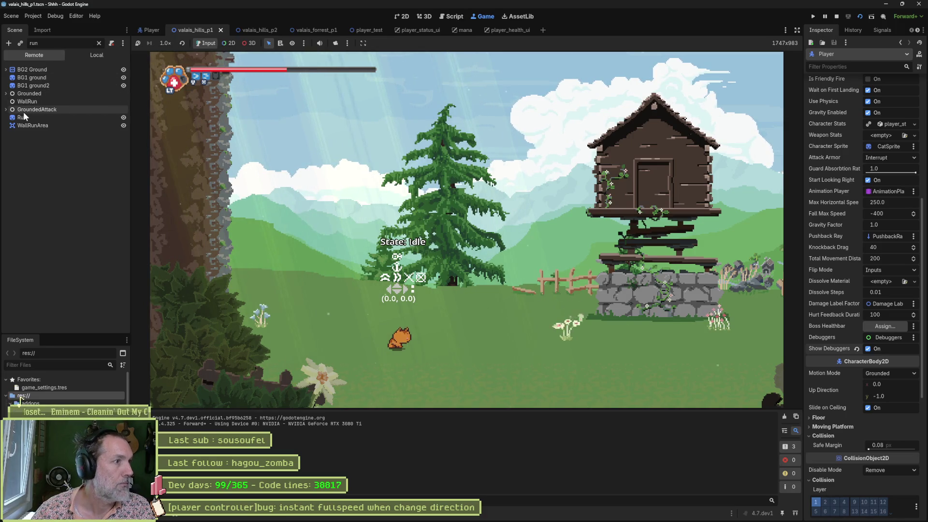
text(s)
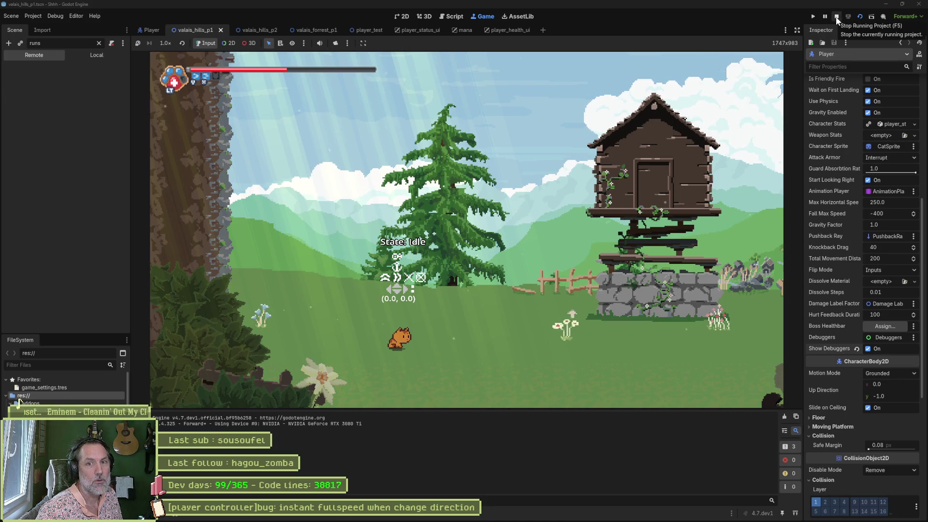
click(58, 43)
Trim the remote tree filter from 'runs' to 'run'.
key(BackSpace)
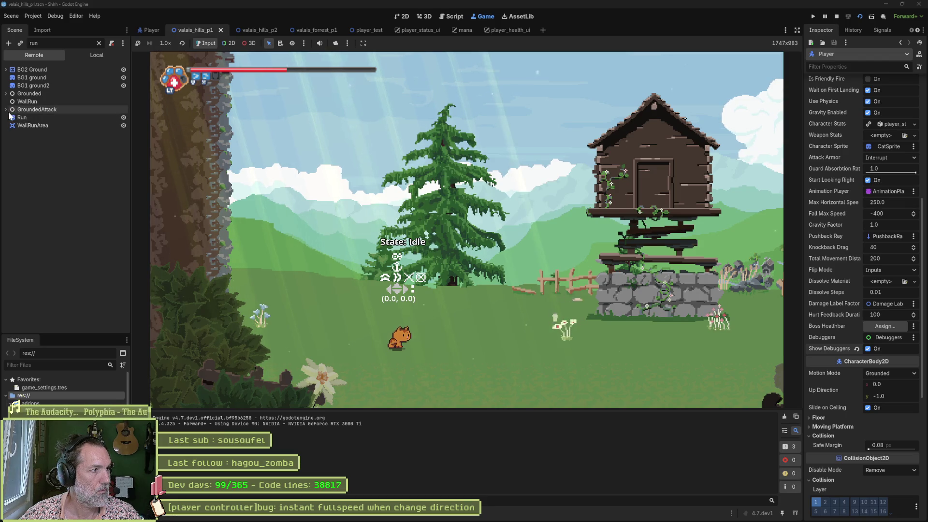
Select the remote Run state under Grounded, watch Is Going Right while running the cat both ways, then stop.
double_click(19, 94)
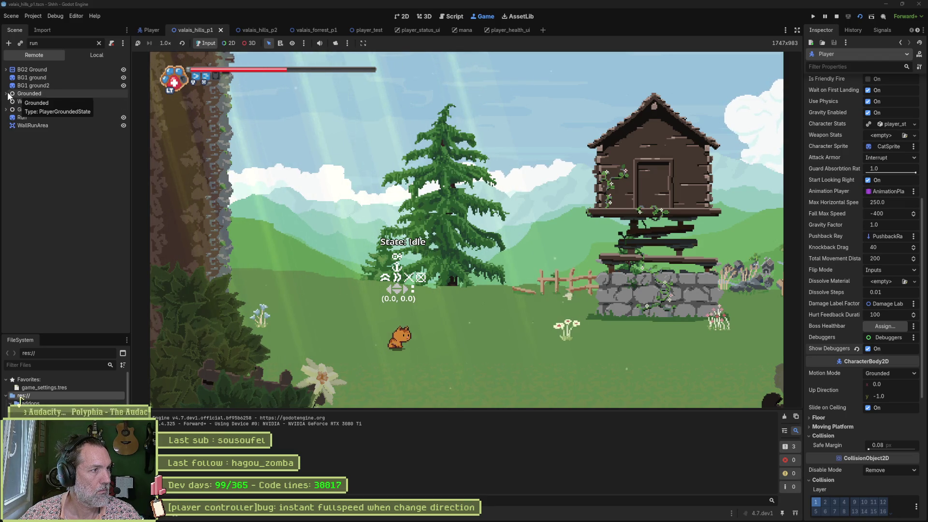
click(16, 102)
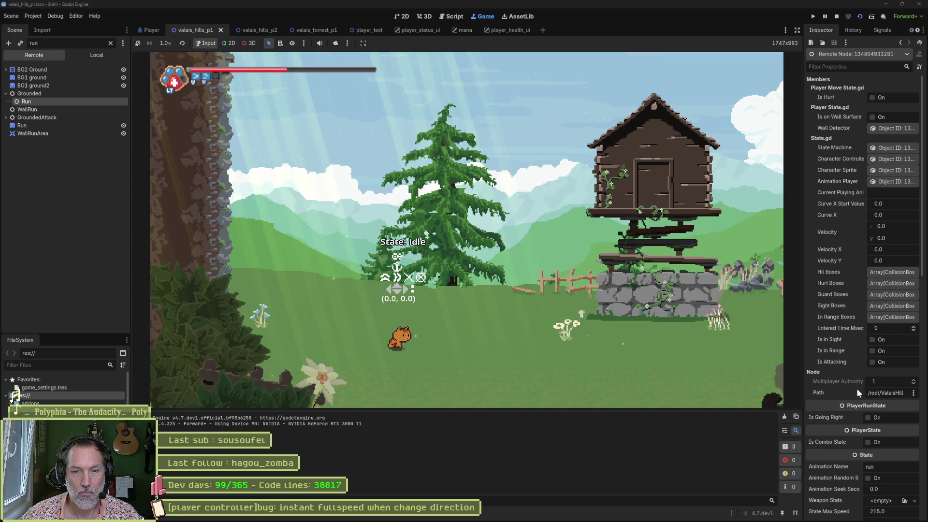
key(Right)
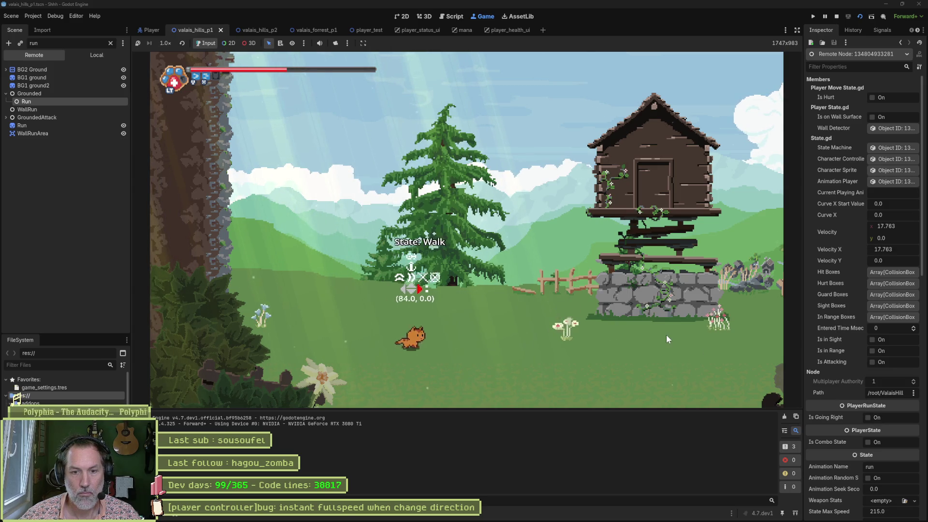
key(Left)
key(Right)
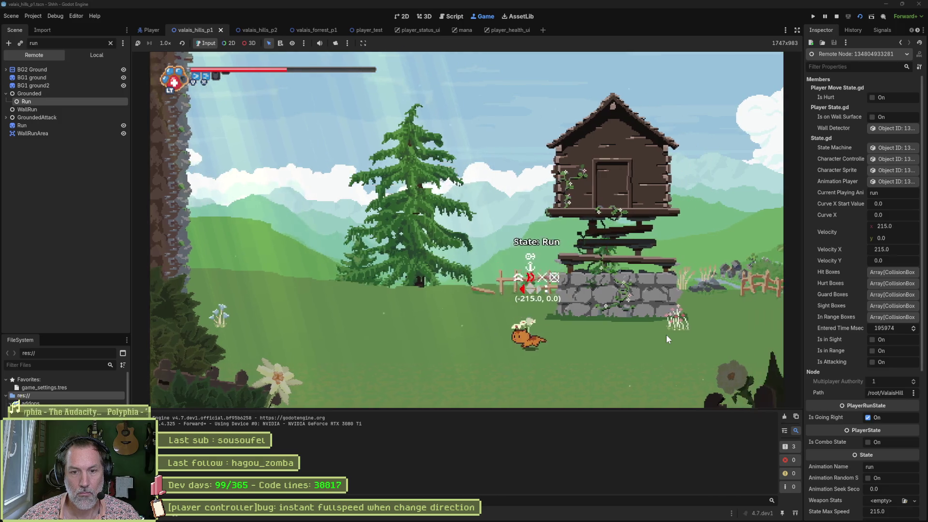
key(Left)
key(Right)
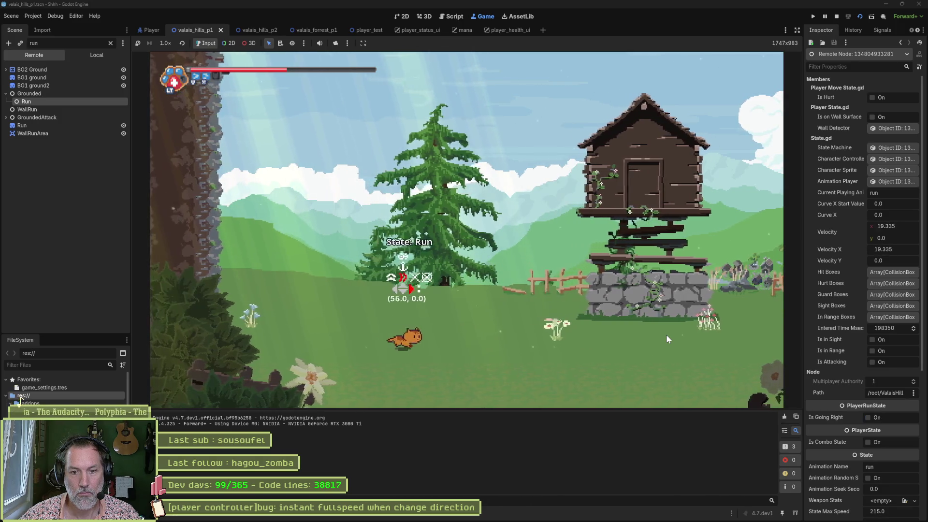
key(Left)
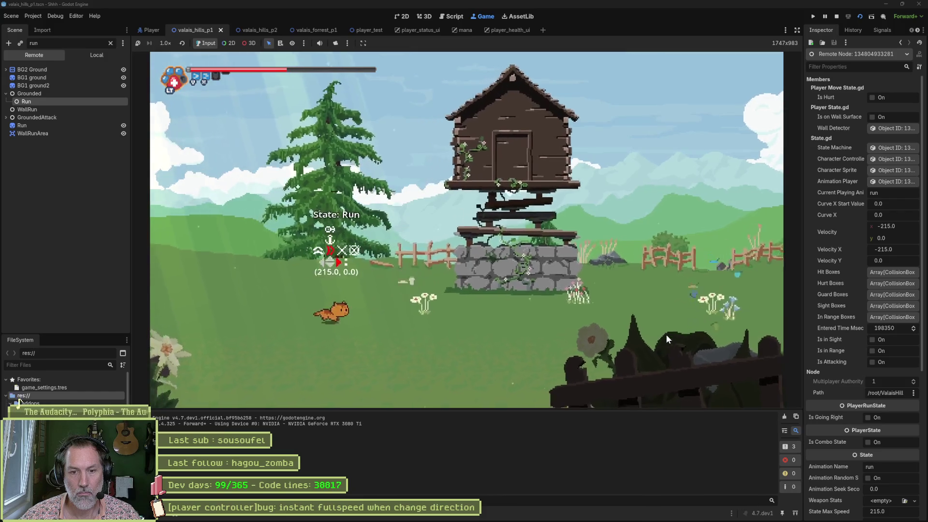
key(Right)
key(Left)
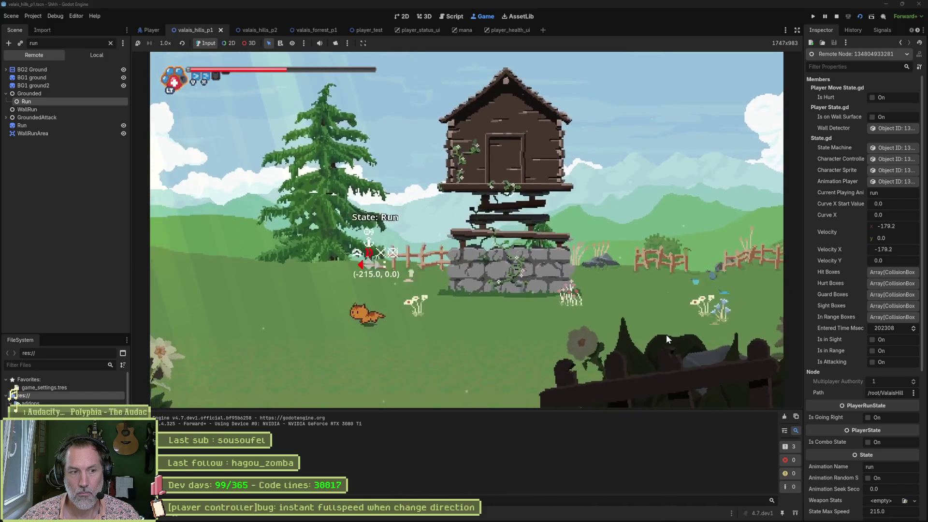
key(Right)
key(Left)
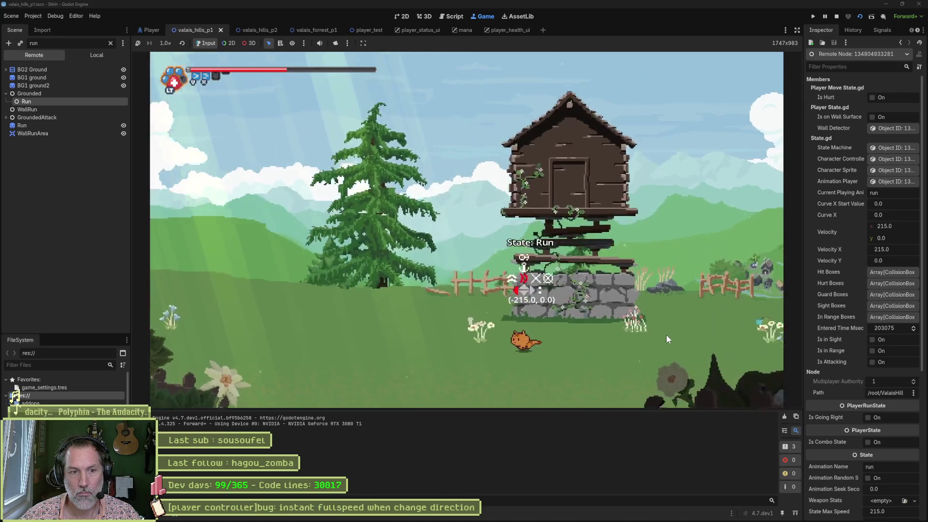
key(Right)
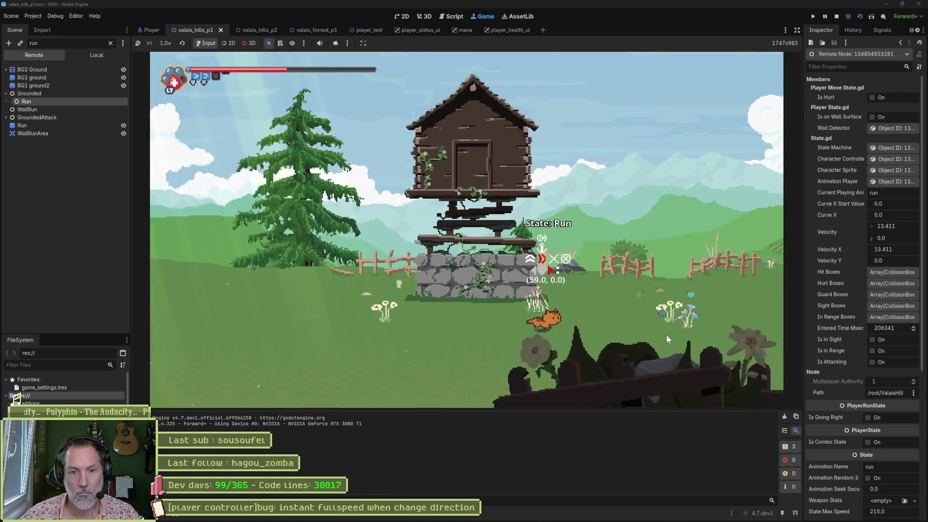
key(Left)
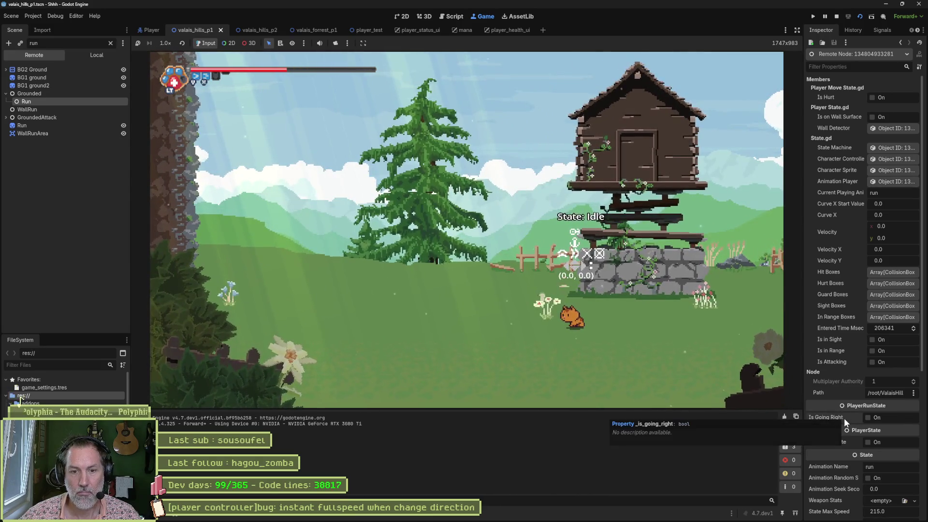
key(Right)
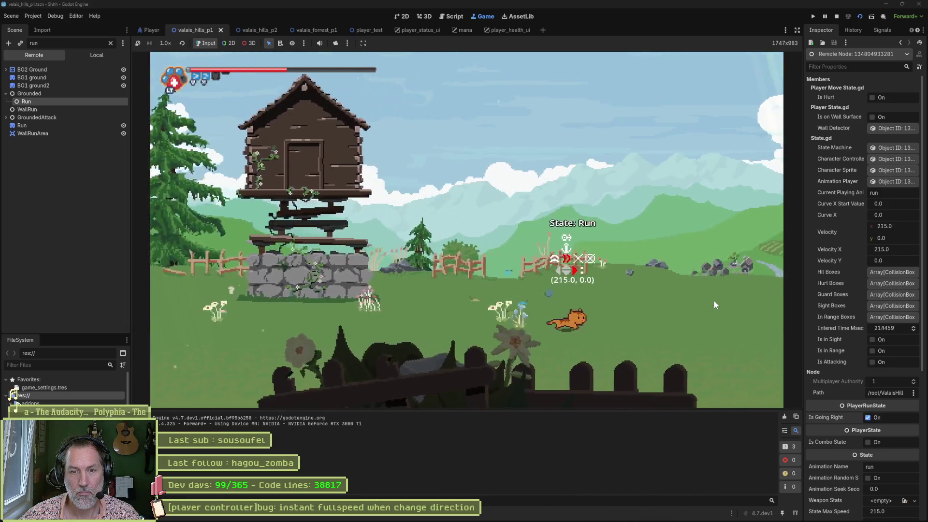
key(Left)
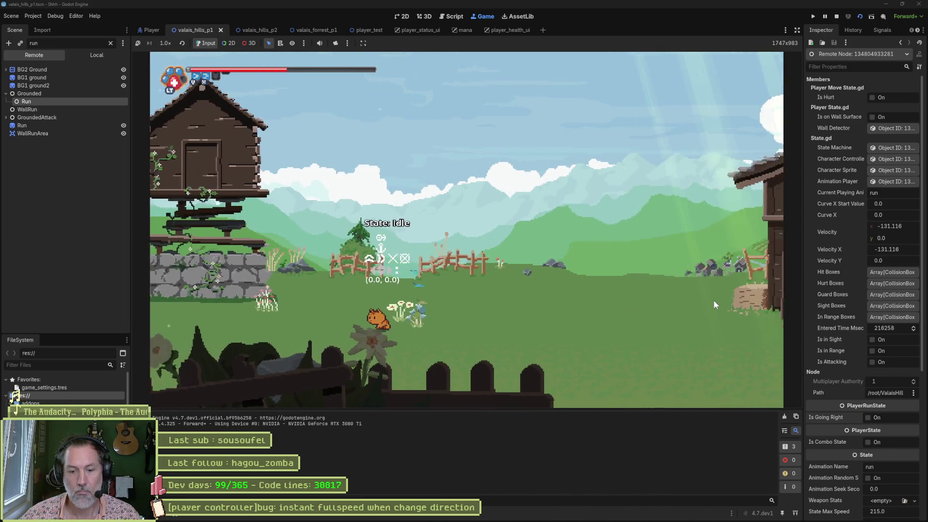
key(F8)
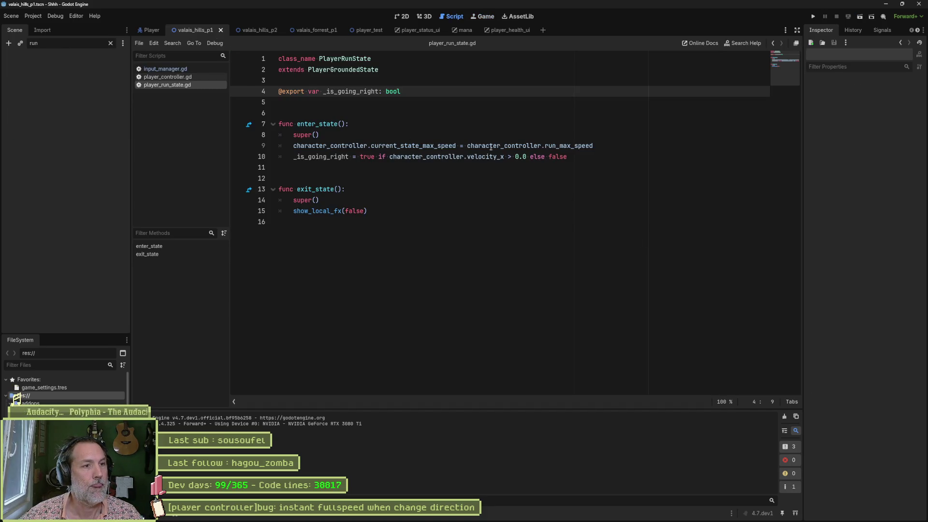
Insert an update_state(_delta) function after line 9 and relaunch the game.
click(615, 145)
key(Return)
key(Return)
key(Return)
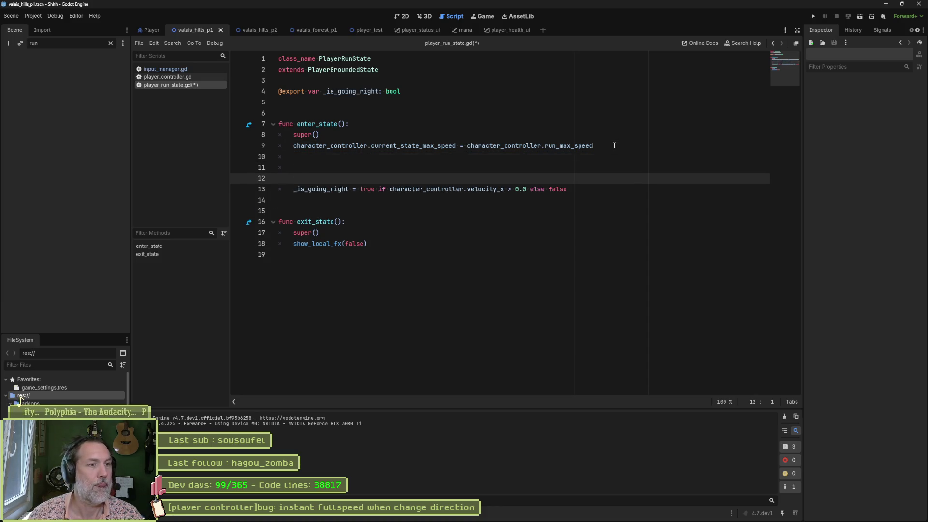
text(func)
key(BackSpace)
text(upd)
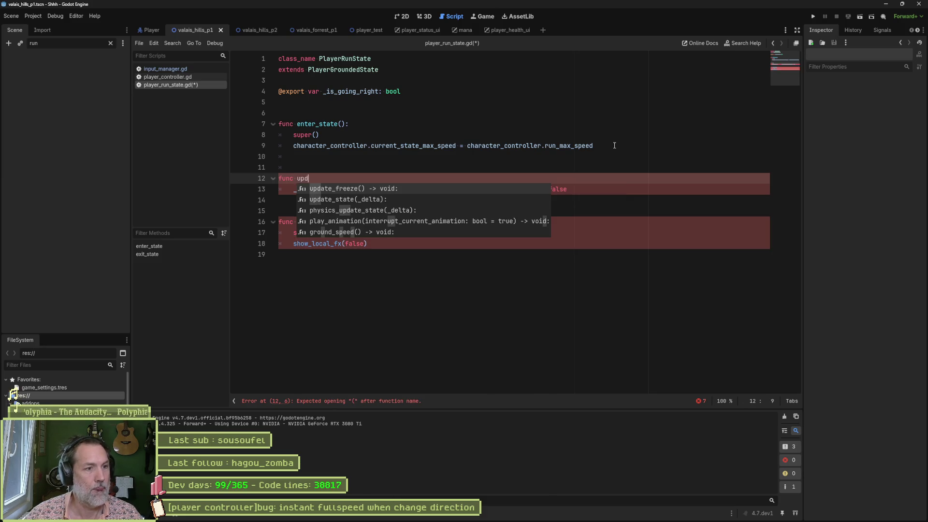
key(Down)
key(Down)
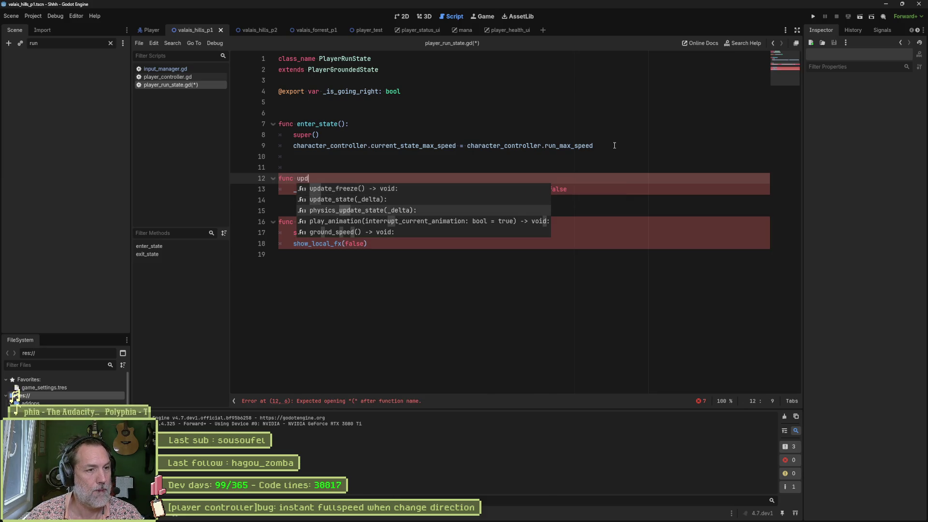
key(Up)
key(Return)
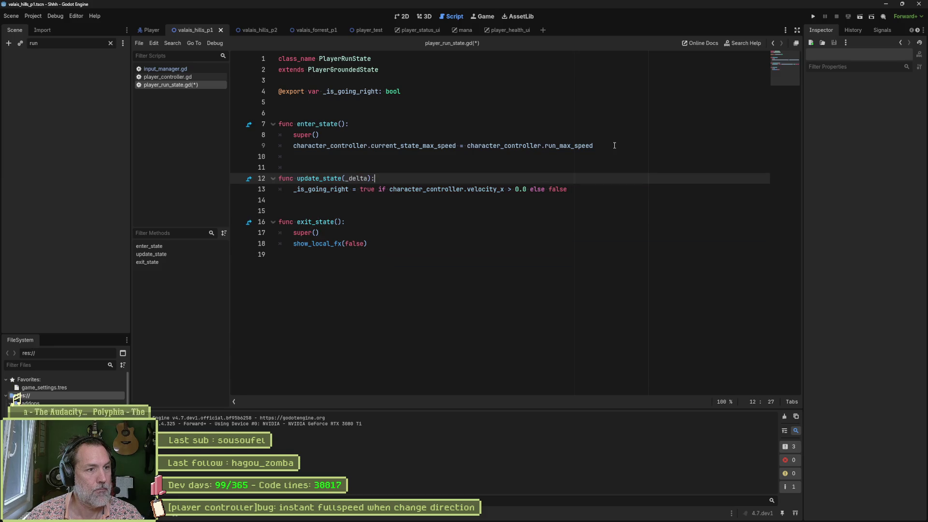
key(F5)
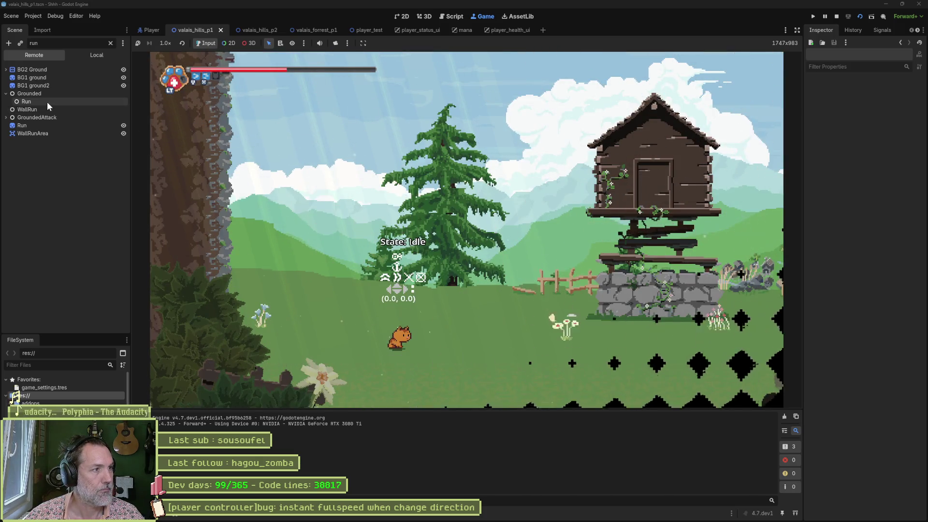
Inspect the remote Run node while the cat runs right, then stop the game.
click(47, 102)
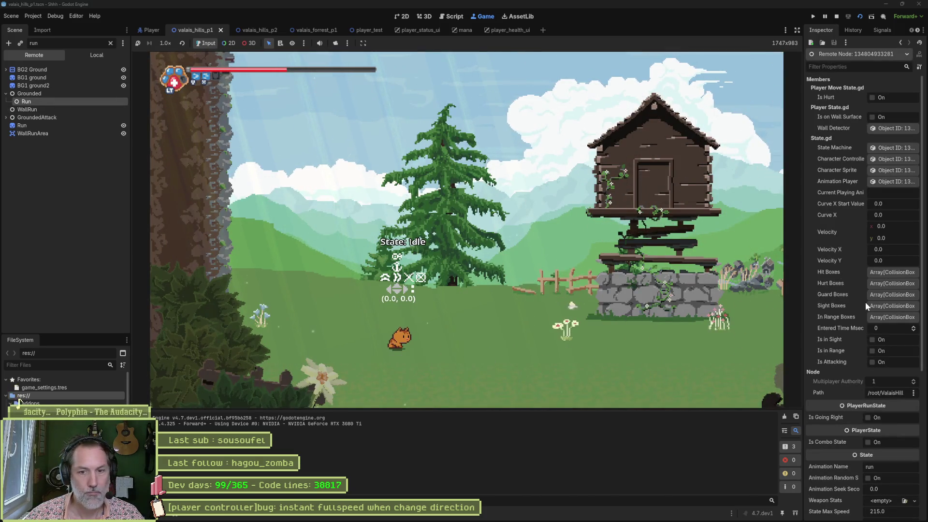
click(665, 308)
key(Right)
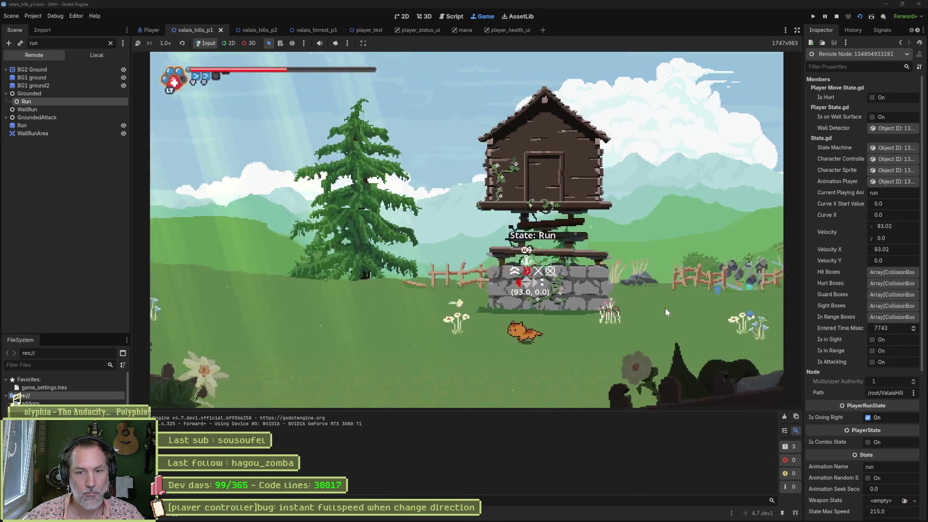
key(F8)
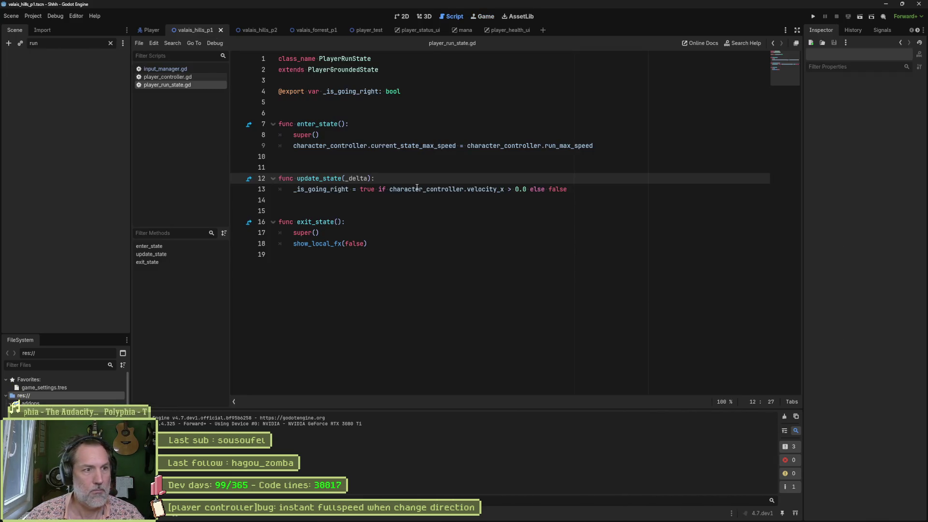
Add a super(_delta) call as the first line of update_state and relaunch.
key(Return)
text(s)
text((_delta)
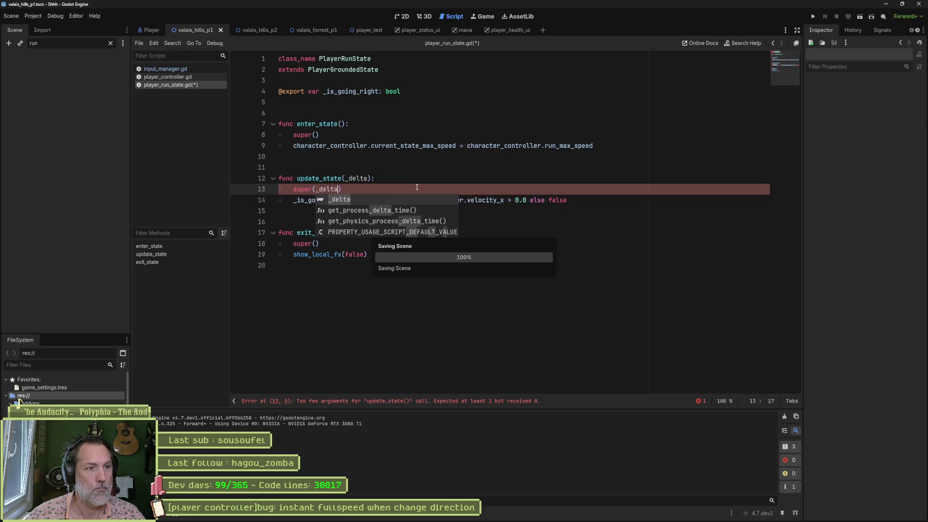
key(F5)
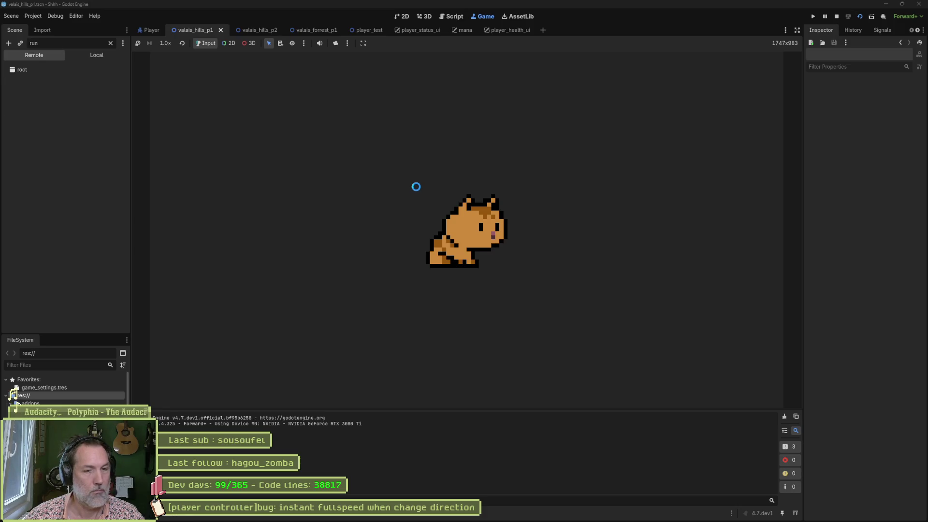
Run the cat rapidly back and forth with the remote Run state inspected, then stop the game.
key(Right)
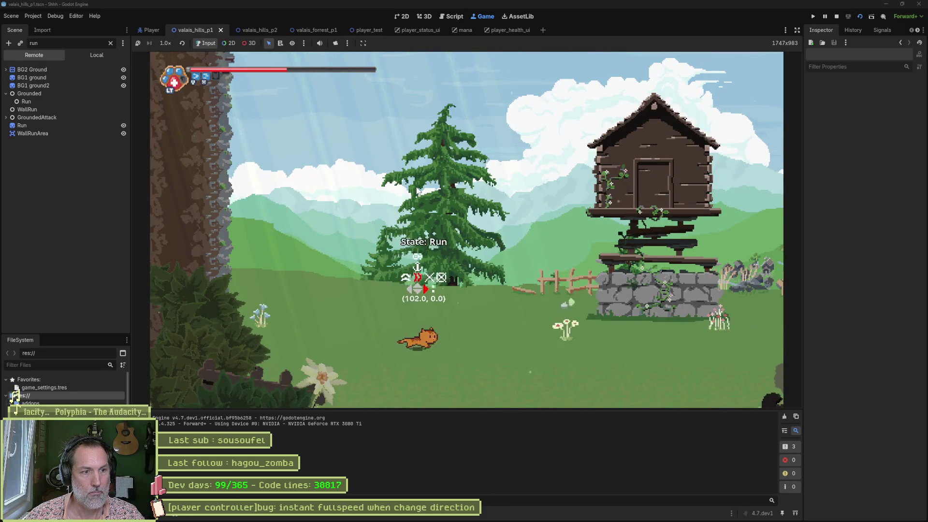
click(36, 98)
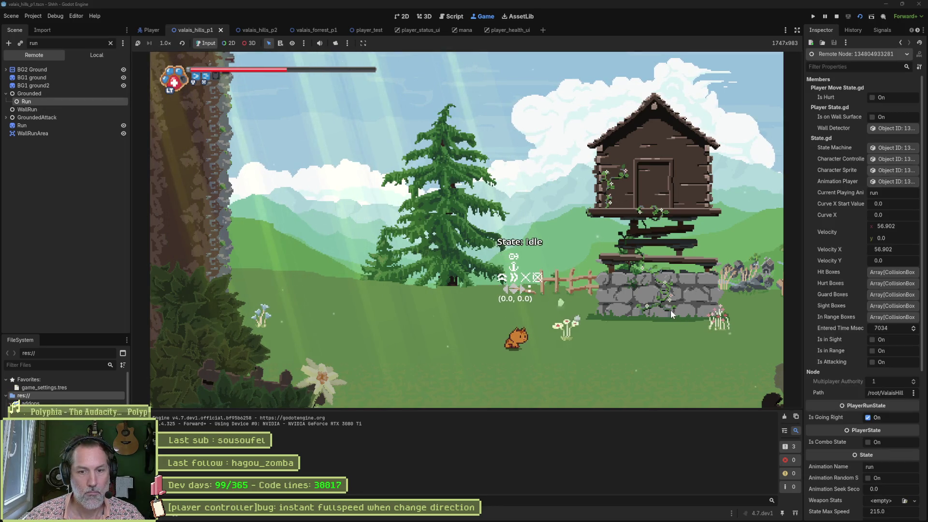
key(Left)
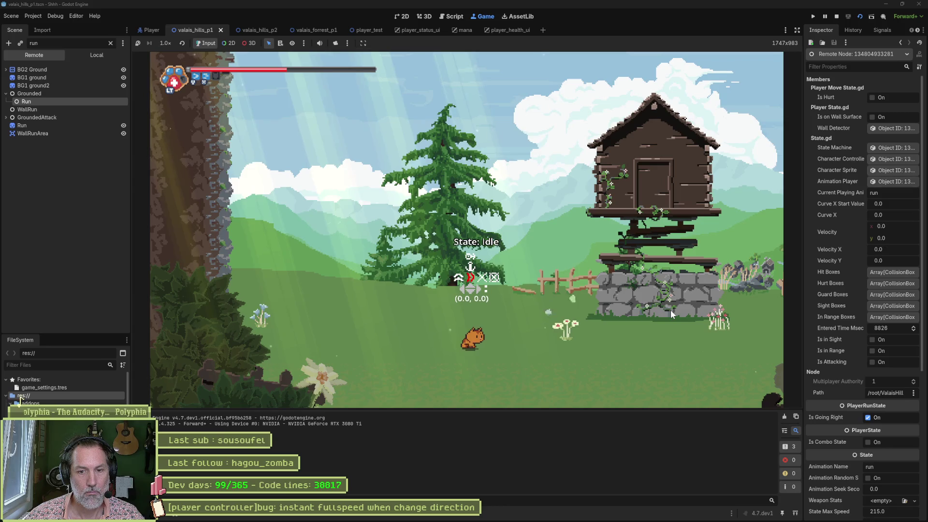
key(Left)
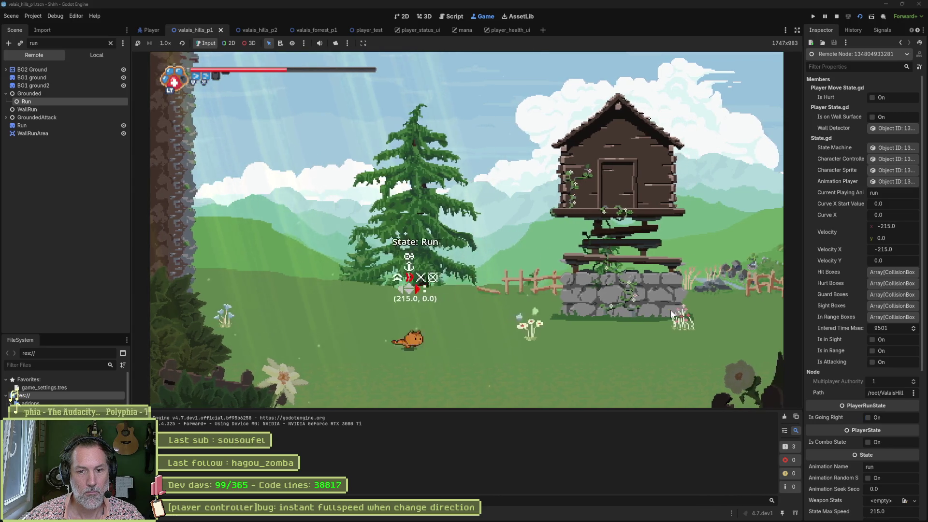
key(Right)
key(Left)
key(Right)
key(Left)
key(Right)
key(Left)
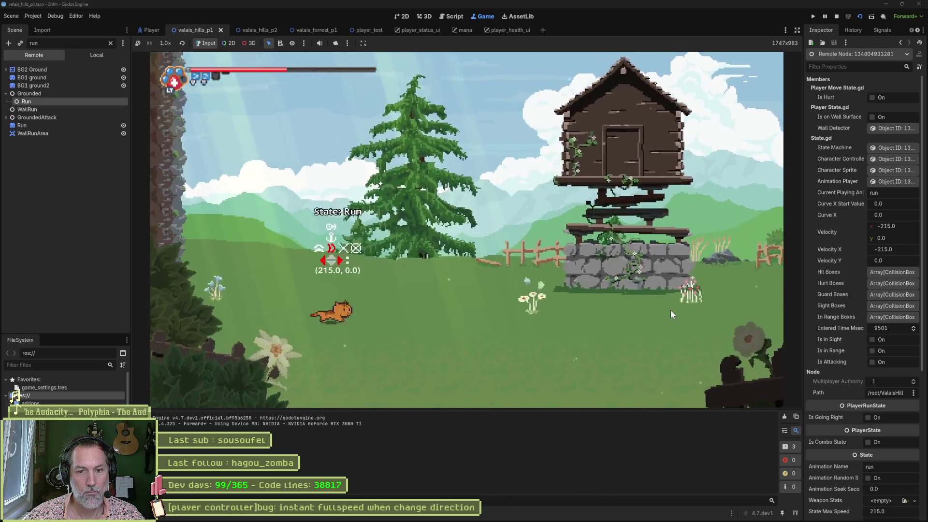
key(Right)
key(Left)
key(Right)
key(Left)
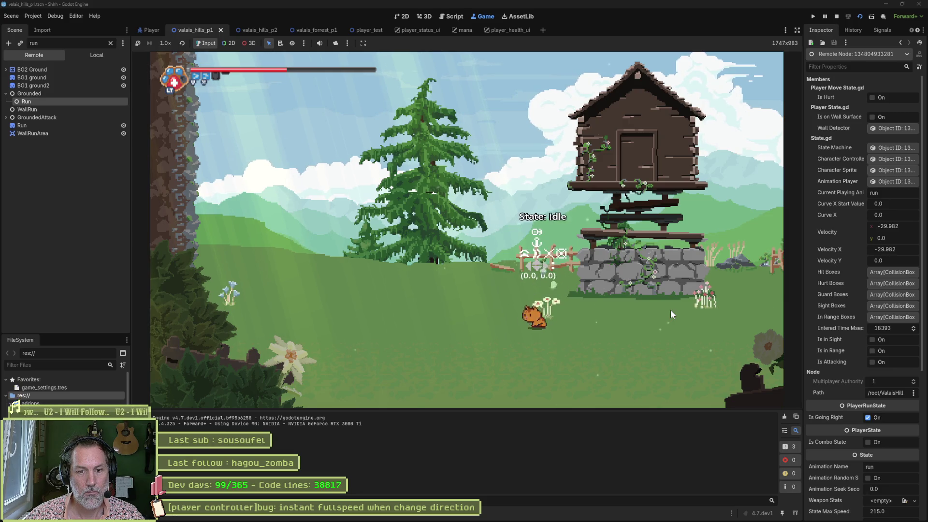
key(Right)
key(F8)
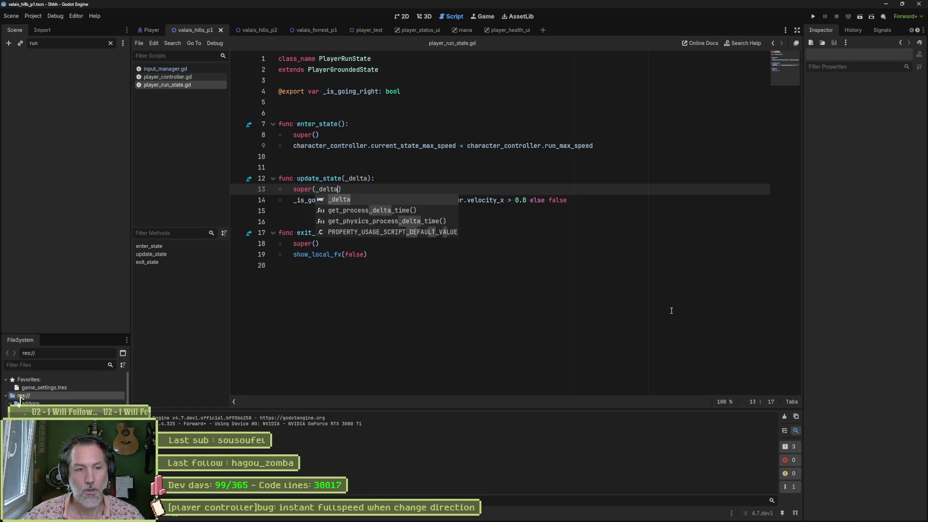
click(412, 135)
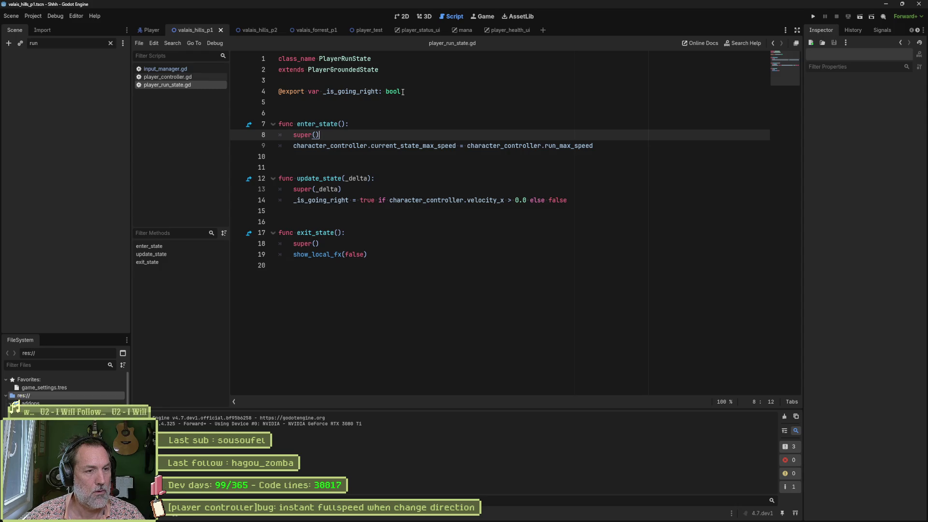
Below super(_delta), start an if block testing _is_going_right against the velocity_x < 0.0 comparison.
click(374, 193)
key(Return)
text(if _is)
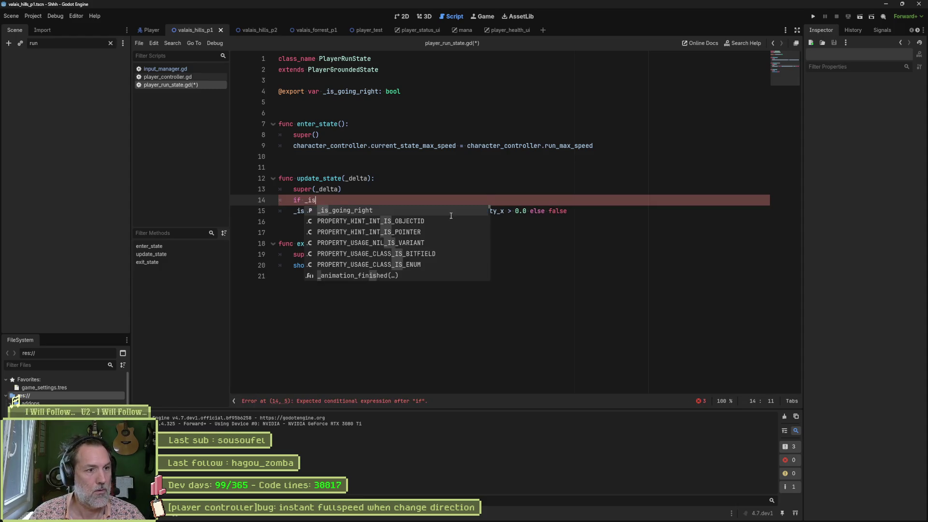
key(Return)
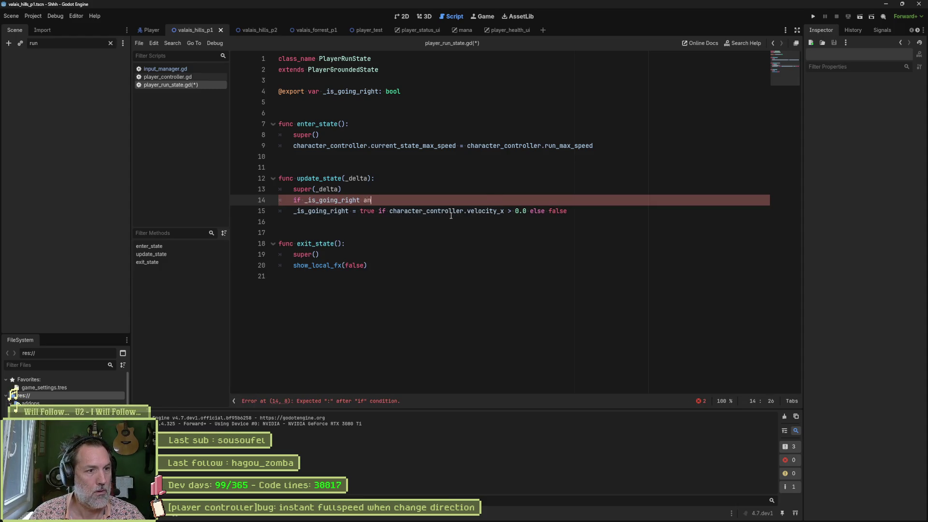
text(d)
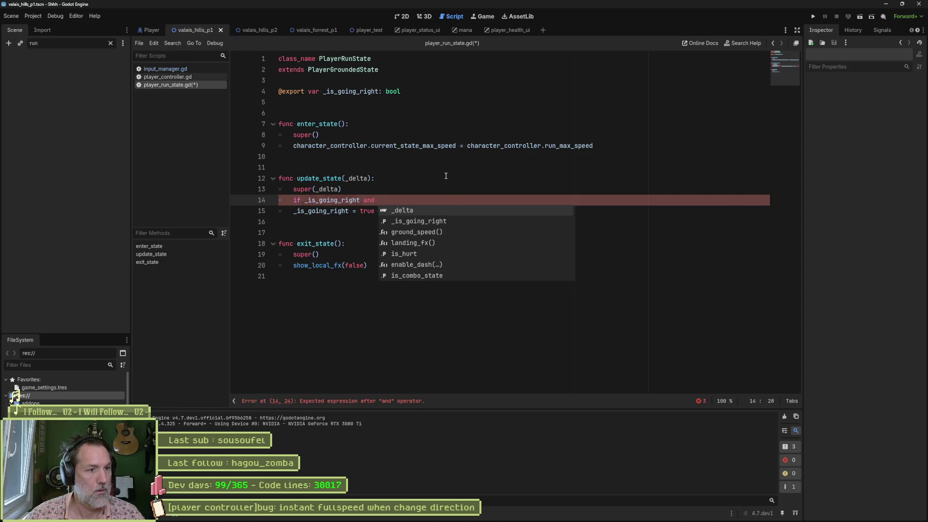
click(445, 176)
drag(389, 210, 526, 210)
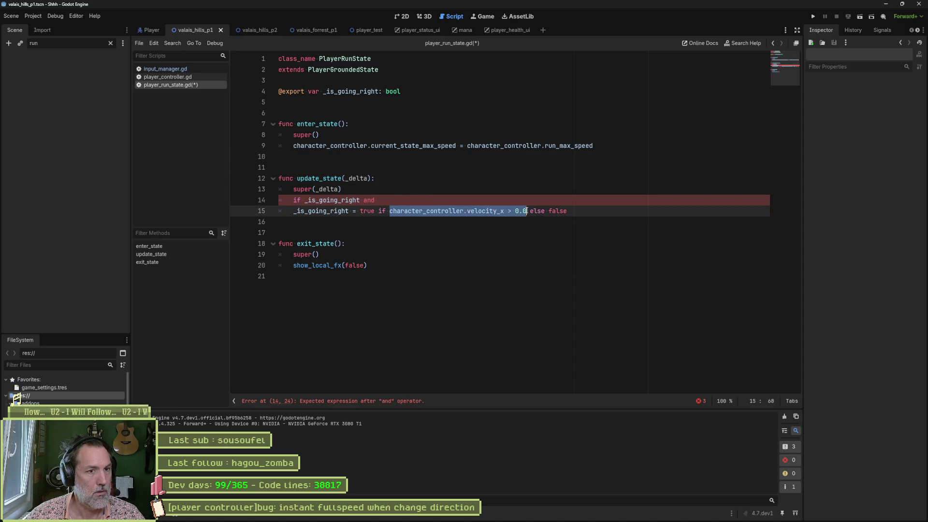
key(ctrl+c)
click(514, 200)
key(ctrl+v)
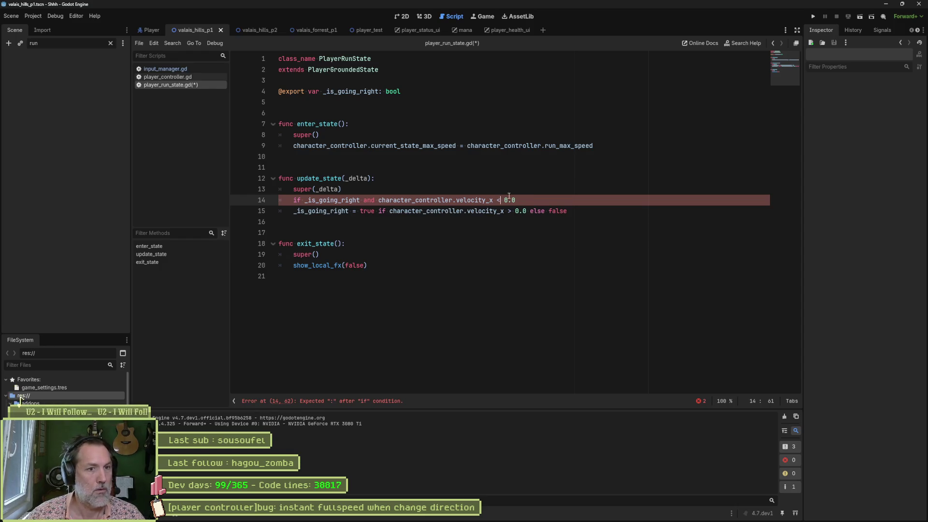
text(:)
key(Return)
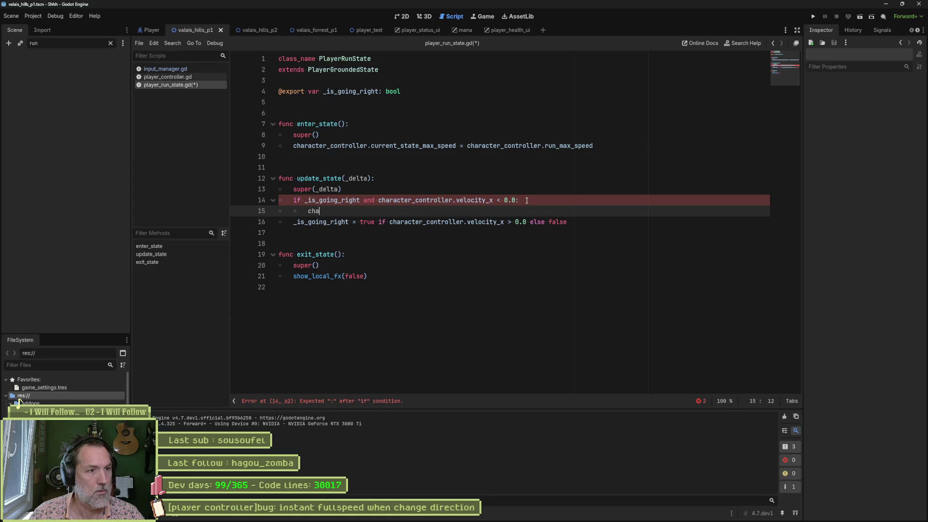
Make the new if block set velocity.x = 0.0.
key(BackSpace)
key(BackSpace)
key(BackSpace)
text(_chang)
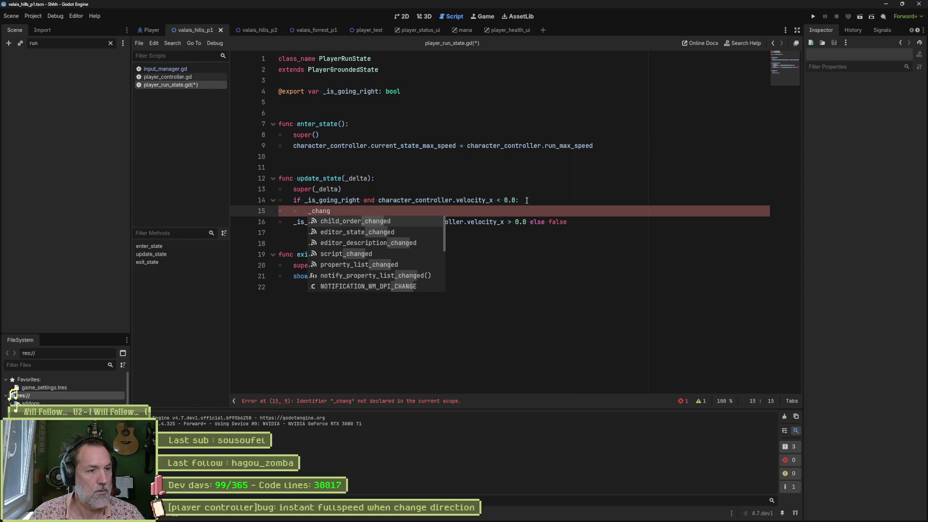
text(e_dire)
key(ctrl+BackSpace)
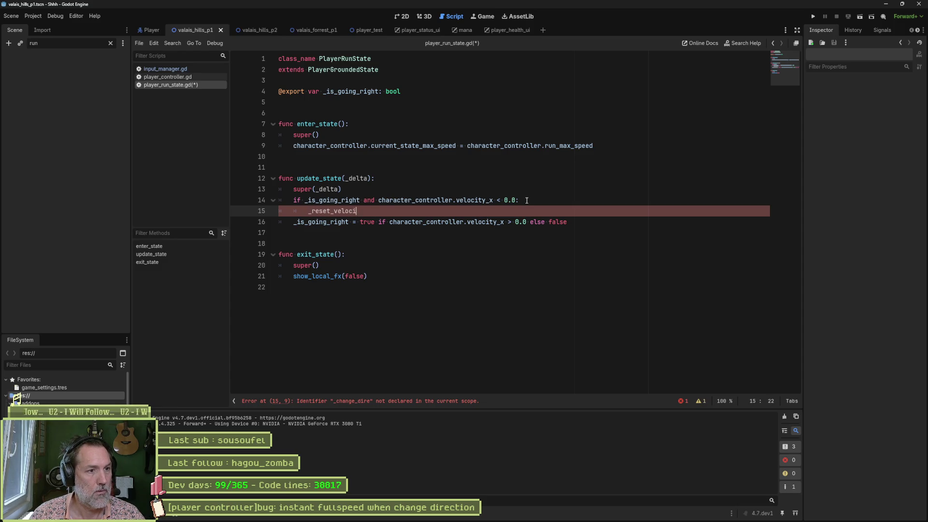
key(ctrl+BackSpace)
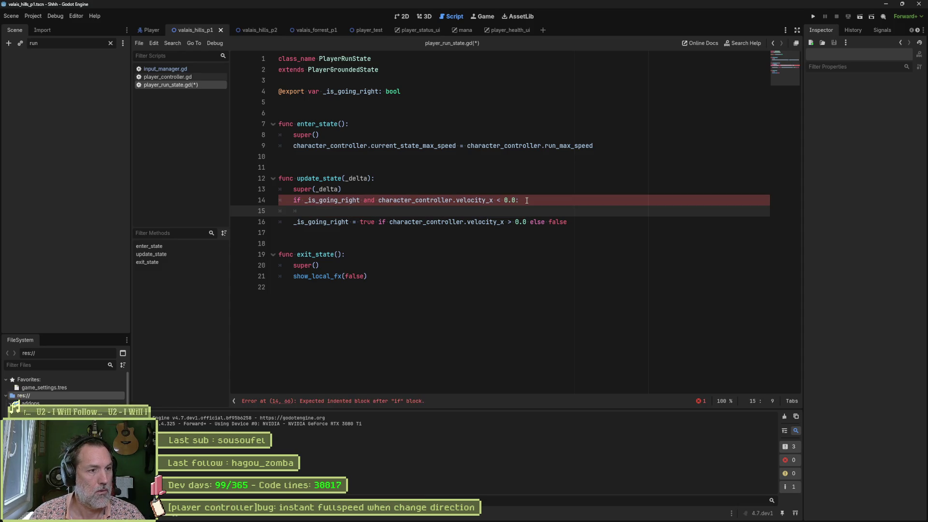
text(velo)
key(Return)
text(.x = 0.0)
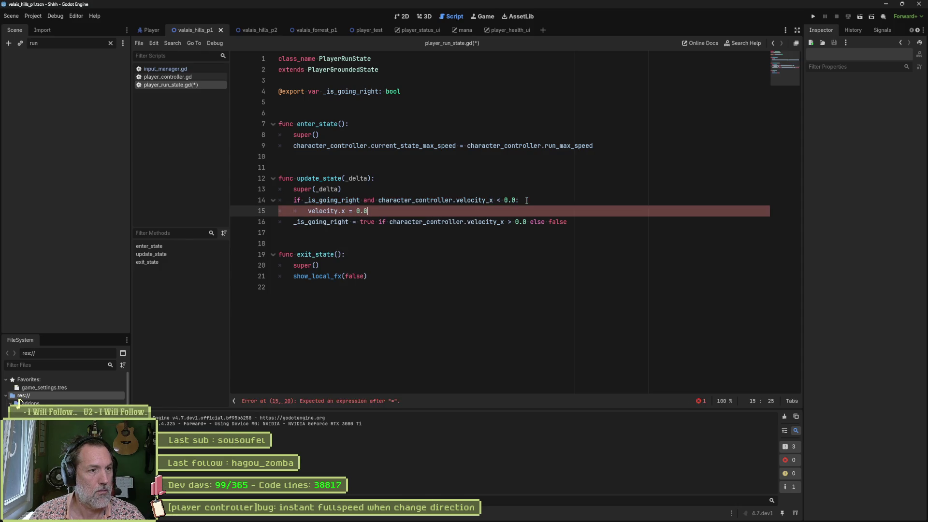
Duplicate the block as a 'not _is_going_right' check with velocity_x > 0.0.
drag(473, 214, 468, 195)
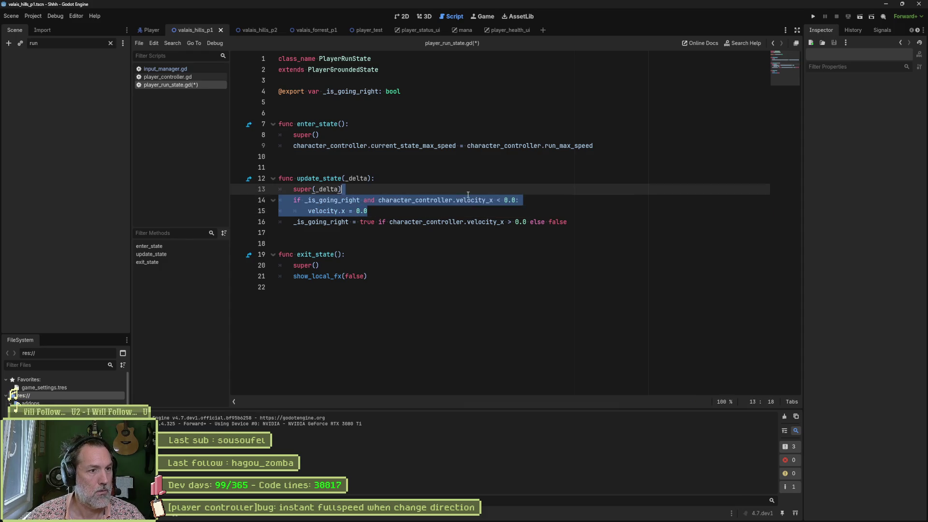
key(ctrl+c)
key(Right)
key(ctrl+v)
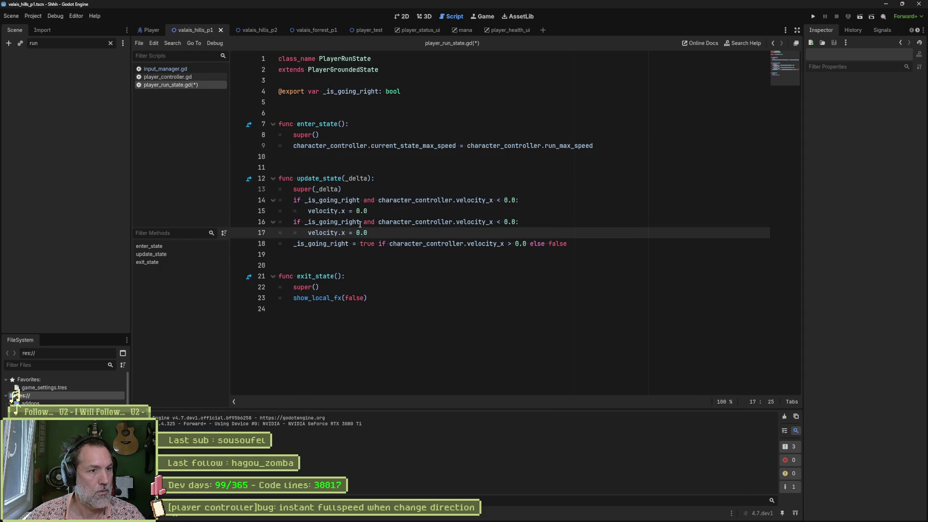
click(305, 222)
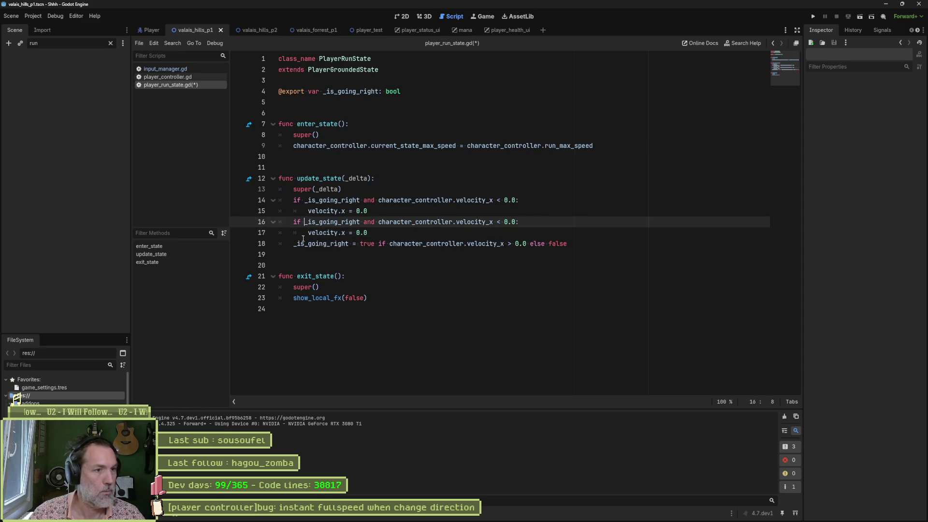
text(not)
key(End)
key(Left)
key(Left)
key(Left)
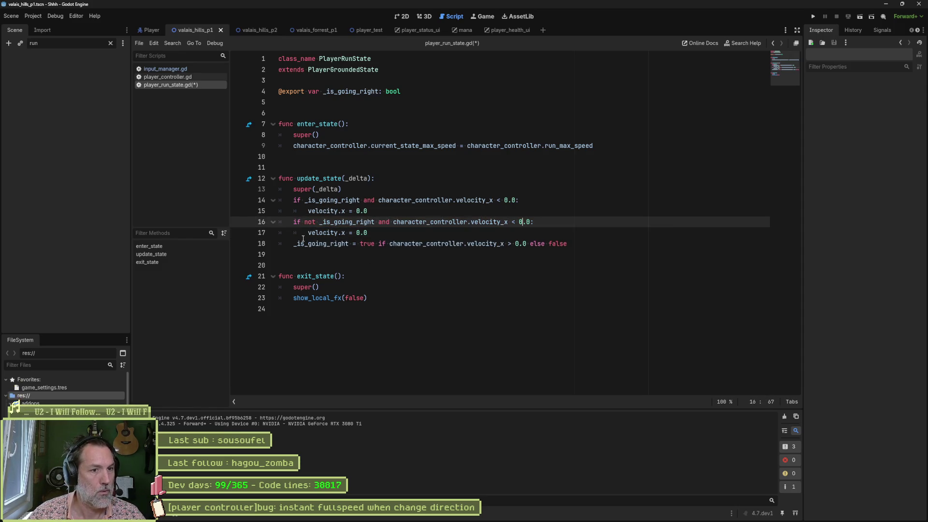
key(BackSpace)
text(>)
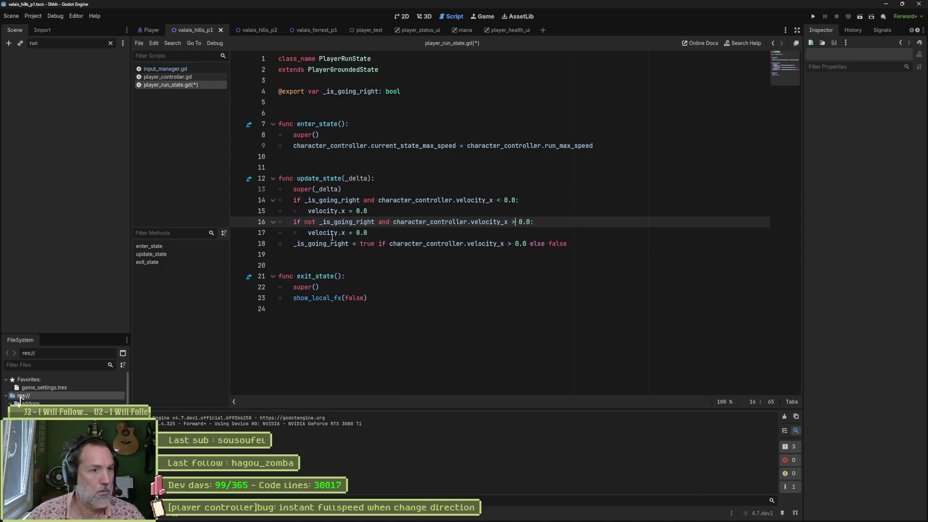
Add a blank line before the direction update, save the script and run the game.
key(Down)
key(Return)
key(ctrl+s)
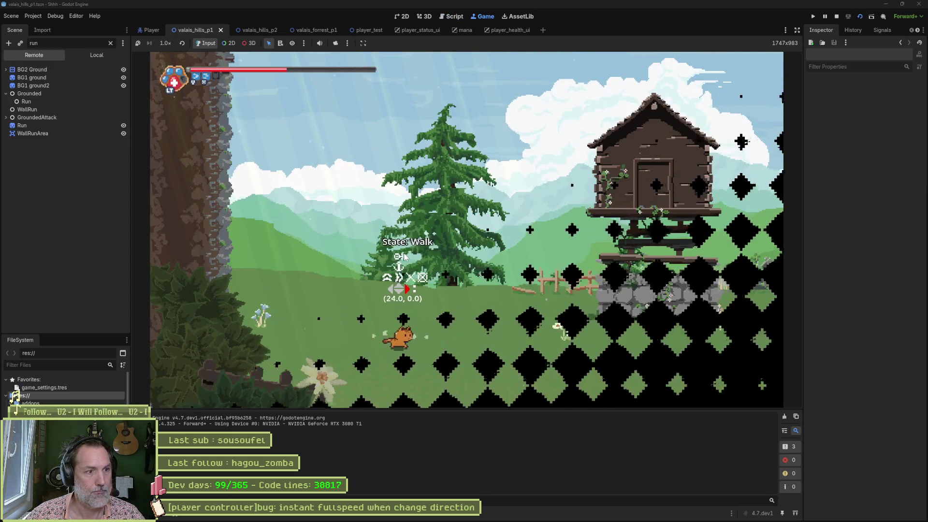
Move the cat left in the running game, then stop it with F8.
key(Left)
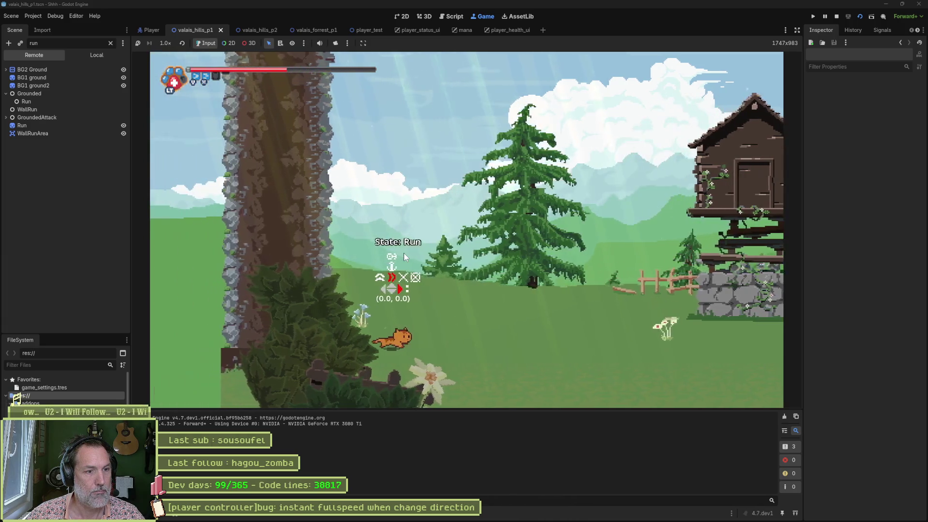
key(F8)
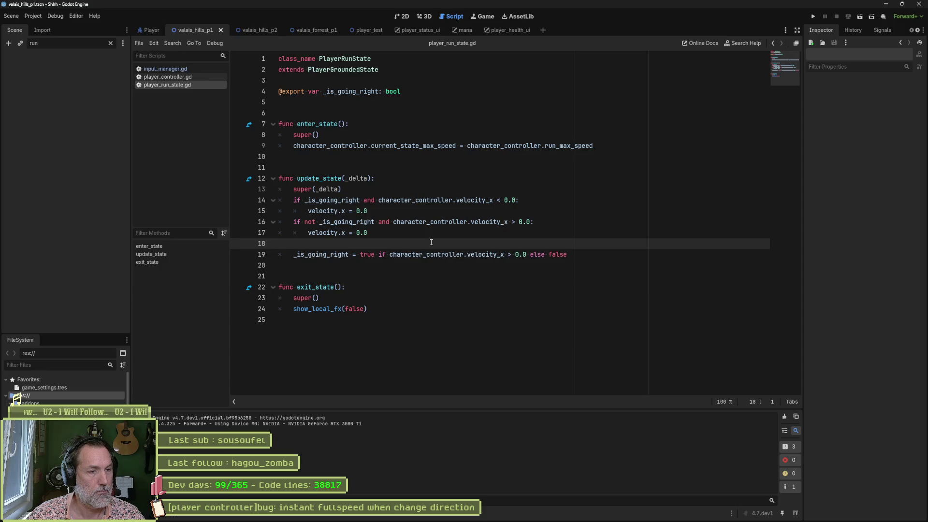
Compare the two velocity reset lines, then raise line 14's threshold to < 1.0 and save.
click(371, 210)
double_click(320, 211)
key(F3)
key(F3)
key(F3)
key(F3)
click(333, 211)
click(328, 233)
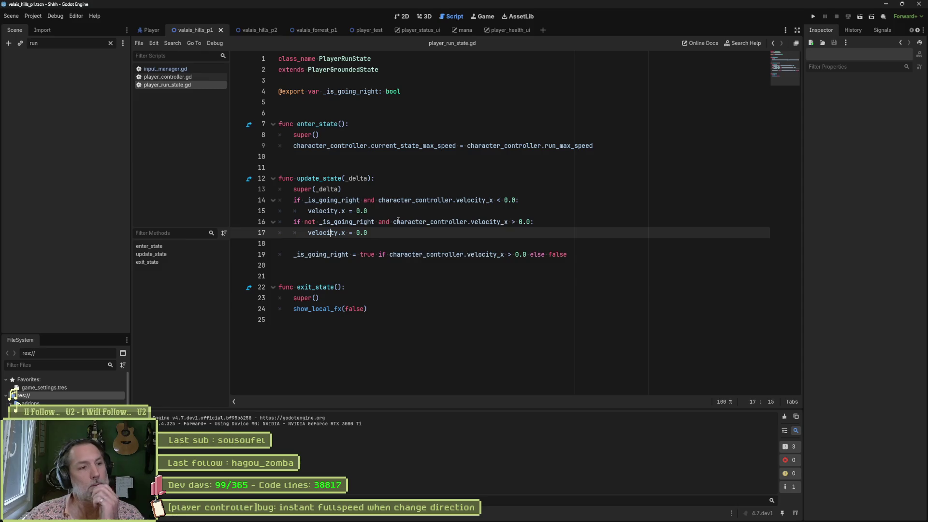
mouse_move(398, 222)
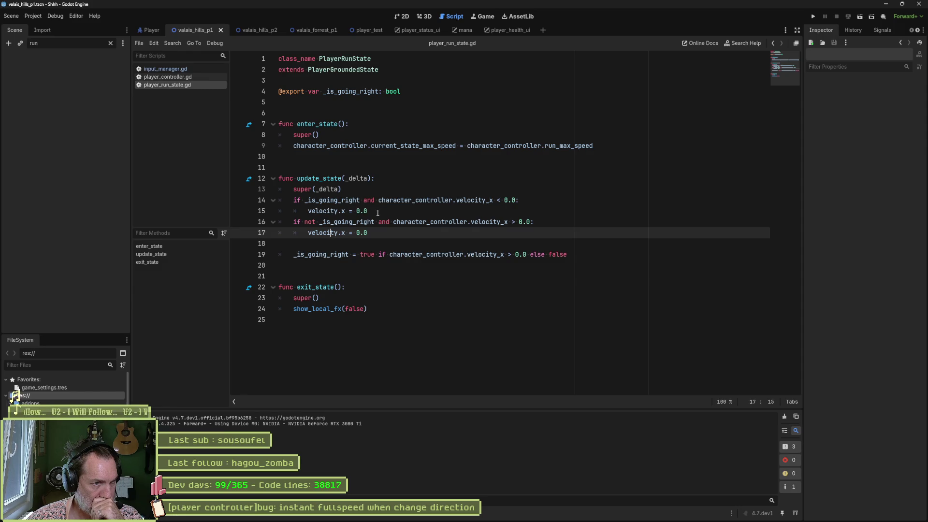
click(506, 200)
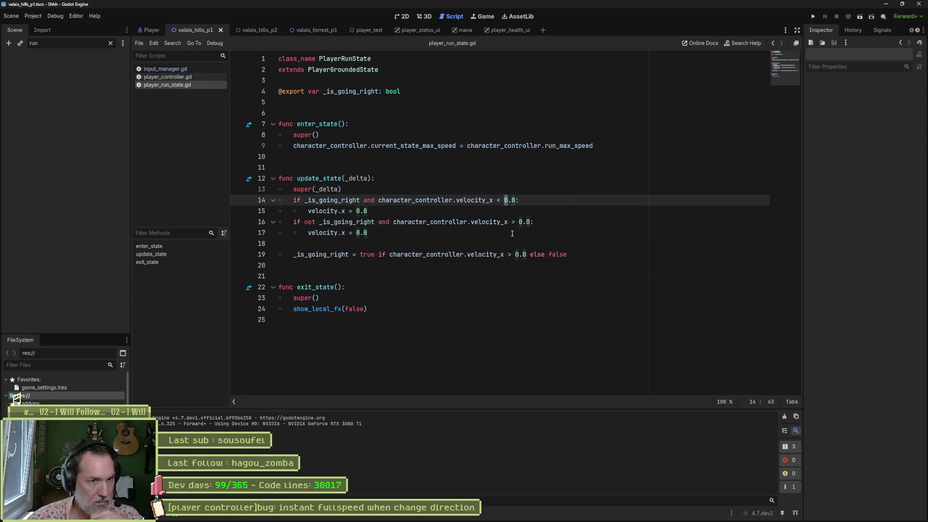
key(Delete)
text(1)
key(ctrl+s)
Change line 19's direction comparison to velocity_x > -1.0, save, and run the game.
click(518, 255)
click(516, 255)
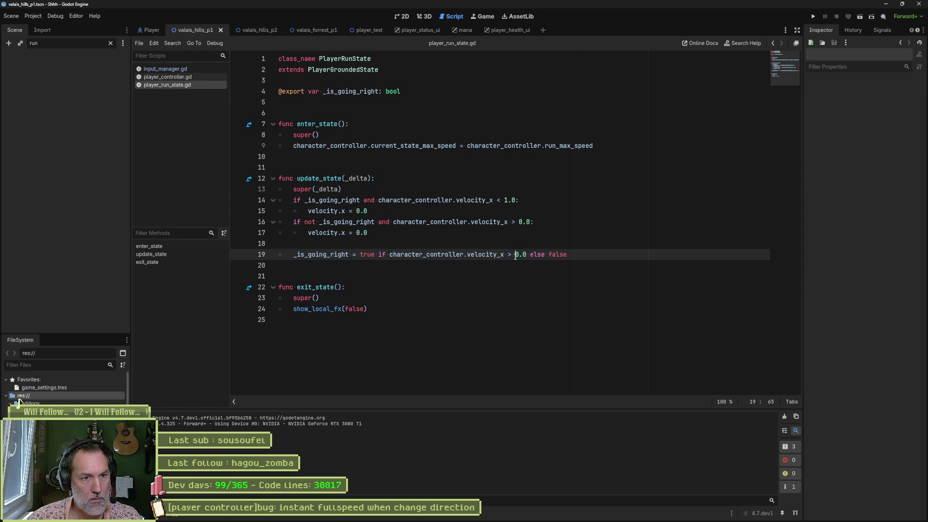
text(1)
key(ctrl+s)
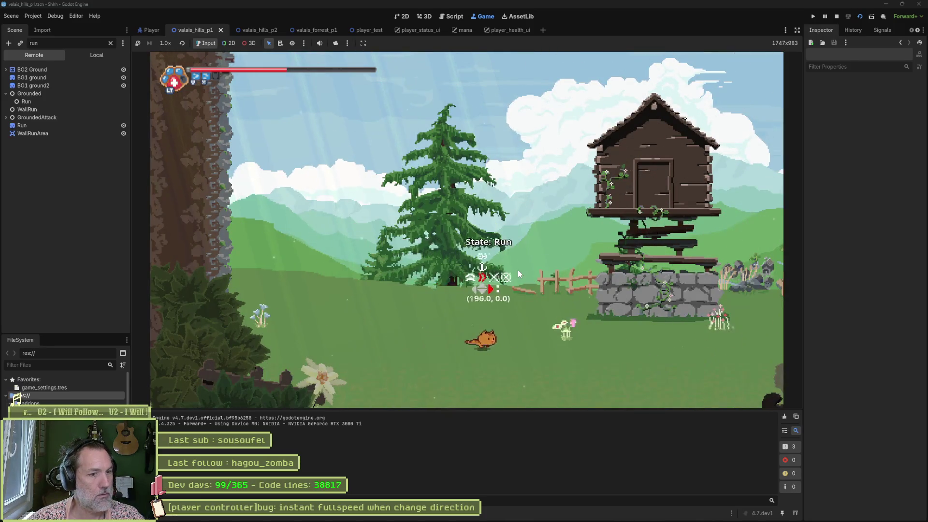
Run the cat right, turn it left, run right again, then stop the game.
key(Right)
key(Left)
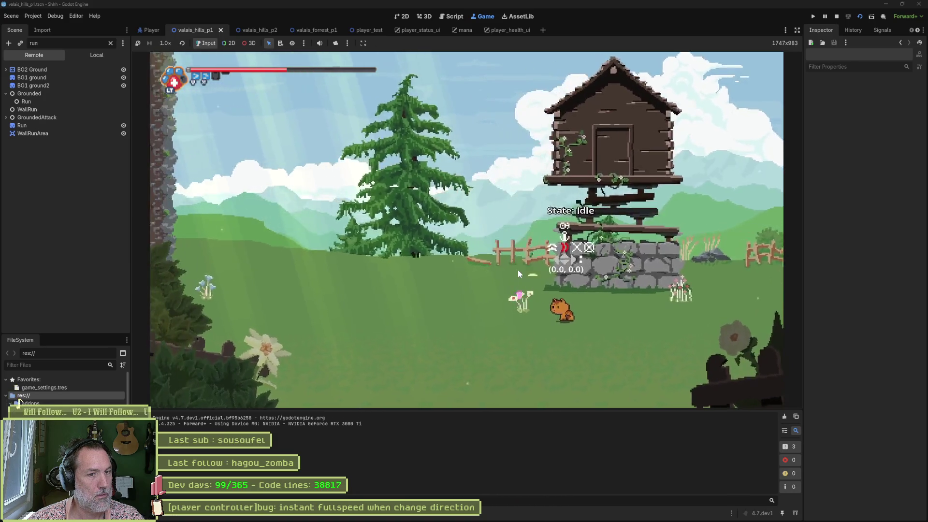
key(Right)
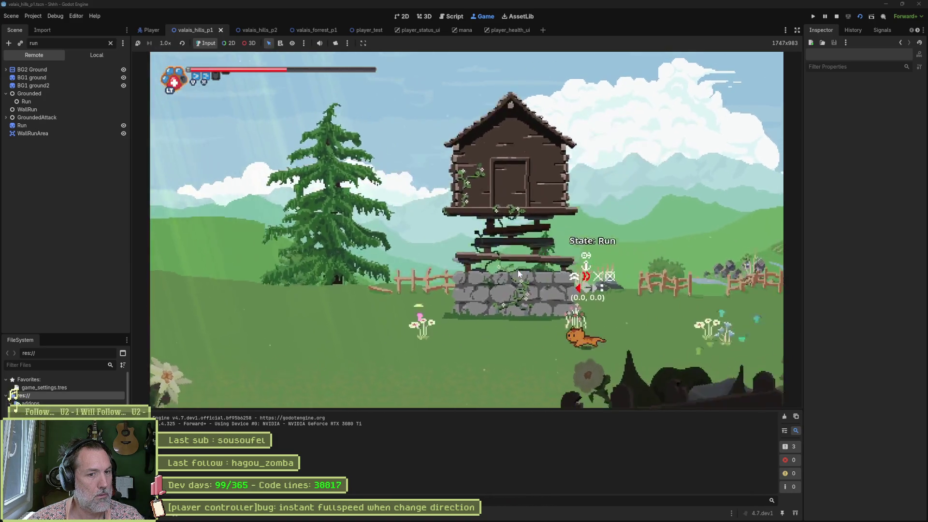
key(F8)
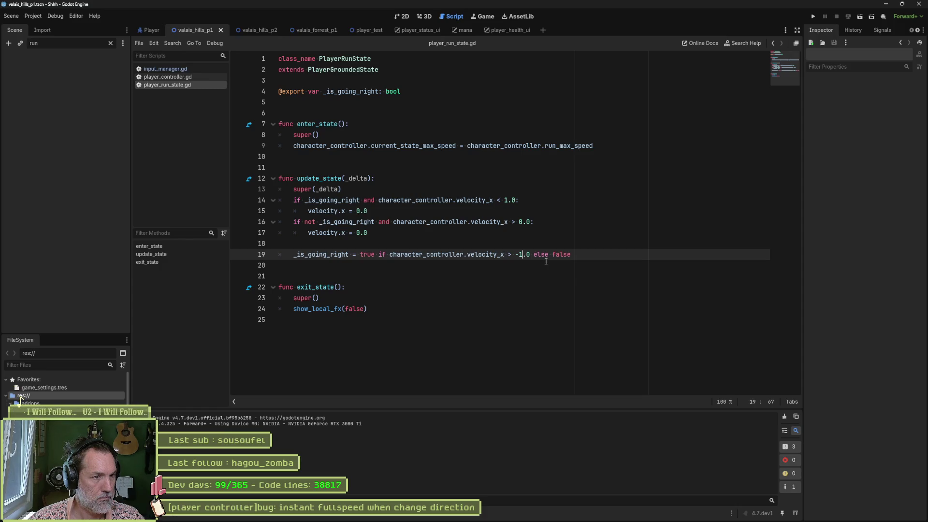
Restore line 19's comparison to > 0.0 and change line 16's threshold to > -1.0.
key(ctrl+Left)
key(ctrl+Left)
key(ctrl+Left)
key(BackSpace)
key(BackSpace)
text(0)
key(Up)
key(Up)
key(Up)
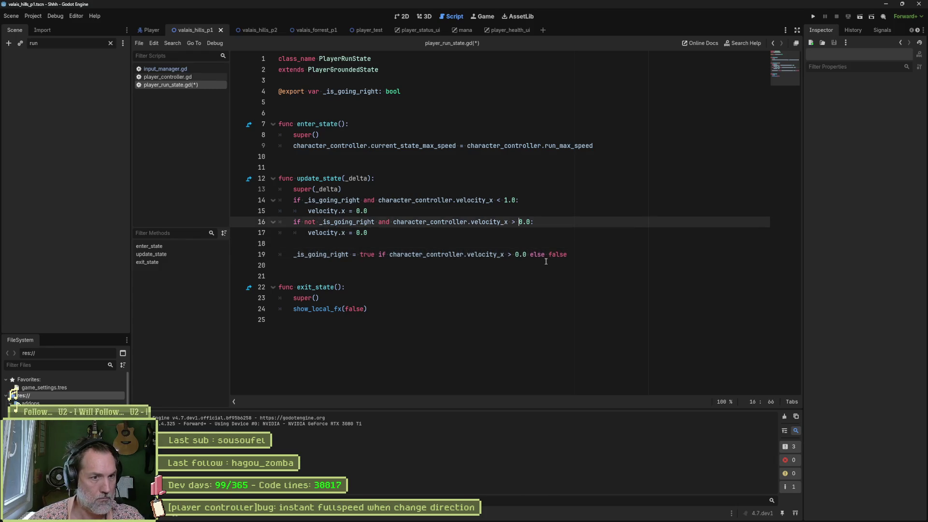
key(Delete)
text(-1)
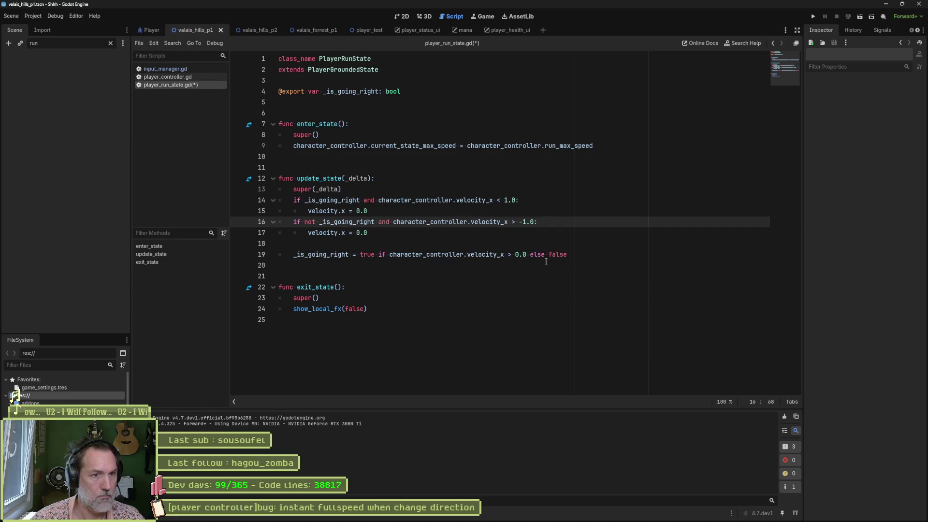
Test the change in the running game, stop it, and switch to player_controller.gd.
key(F6)
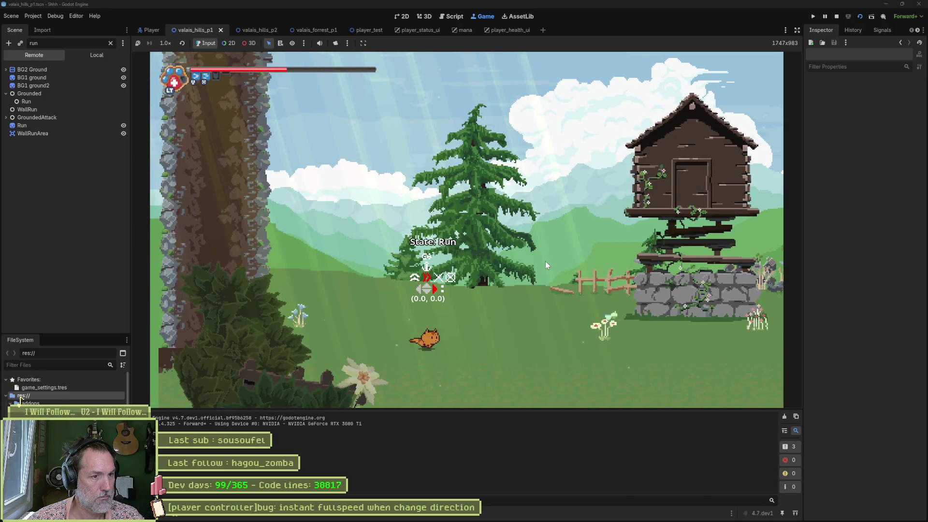
key(F8)
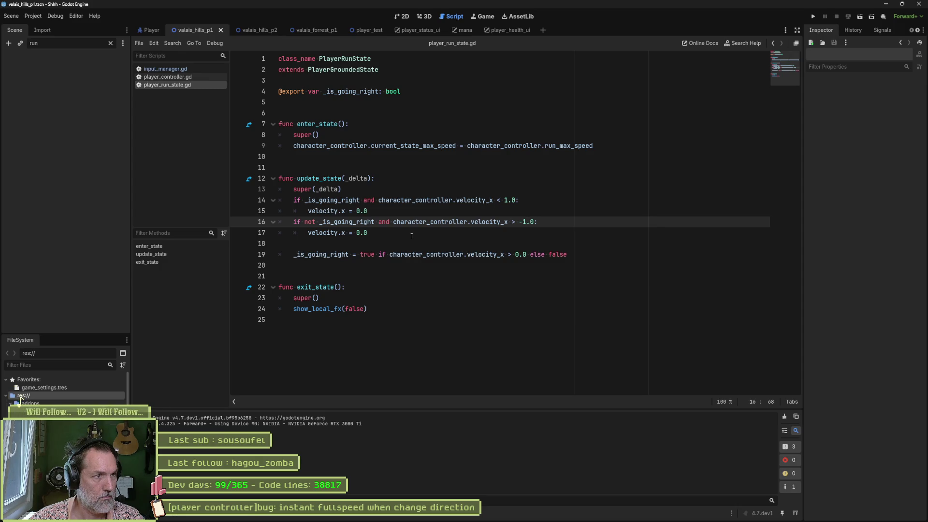
click(193, 79)
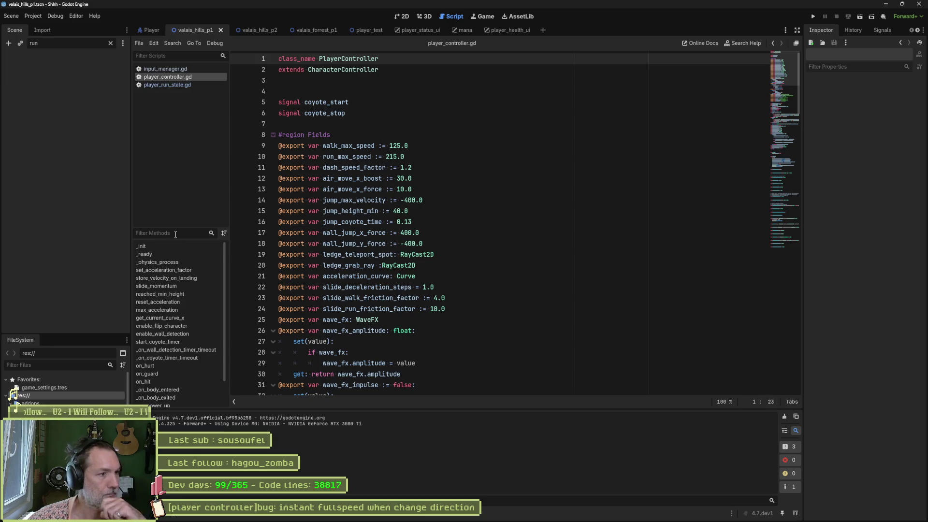
Jump to _physics_process in player_controller.gd and bring up the quick file search.
click(175, 262)
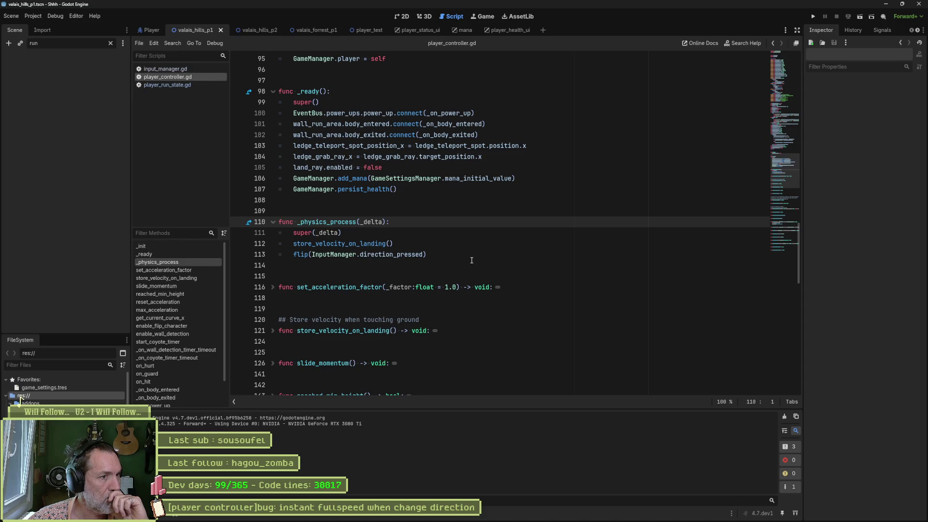
scroll(462, 258, up, 4)
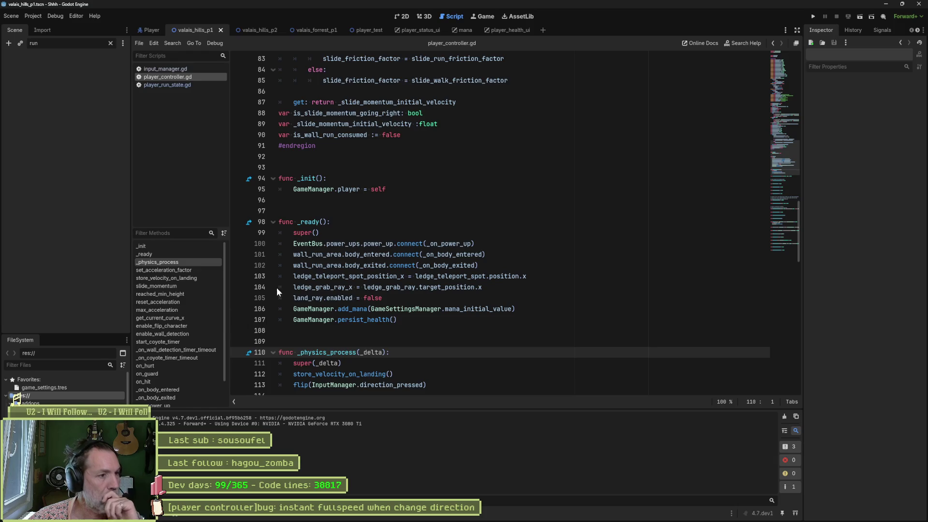
key(shift+alt+o)
Open character_controller.gd to read its _physics_process, then return to player_controller.gd and player_run_state.gd.
text(character)
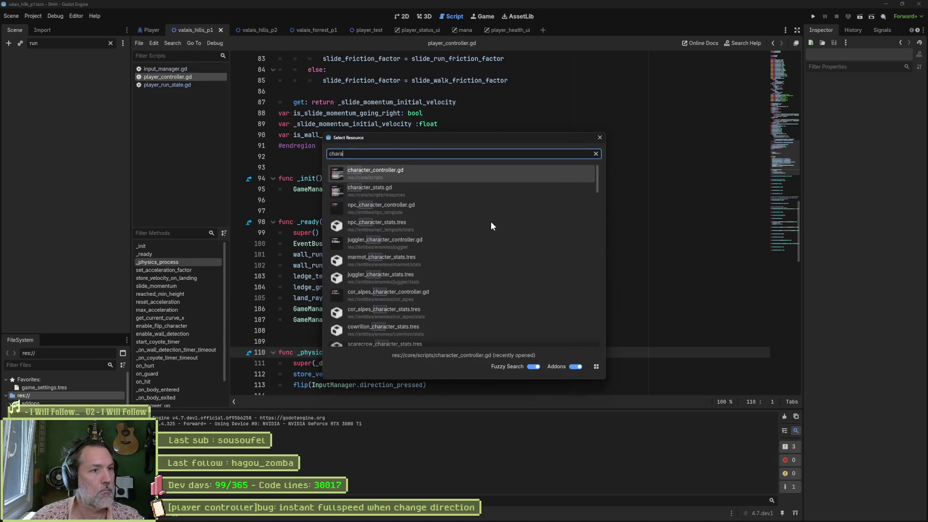
key(Return)
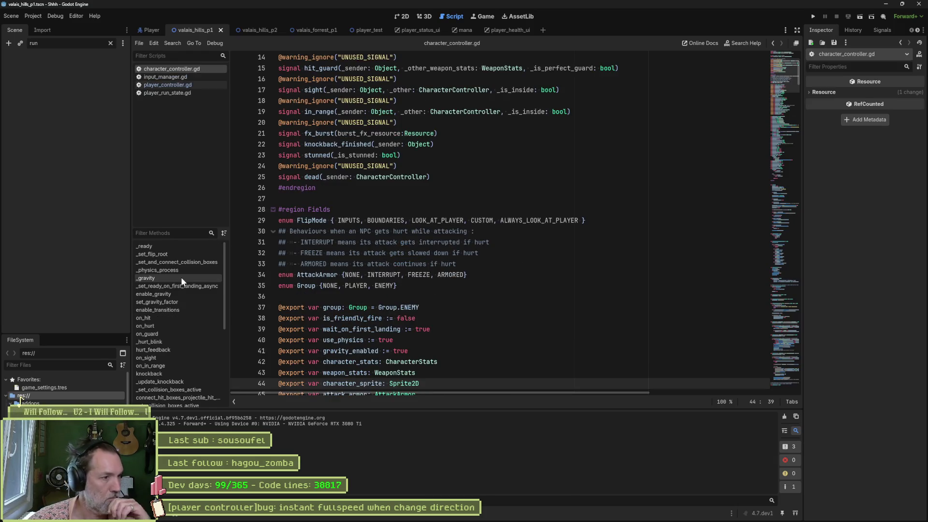
click(170, 269)
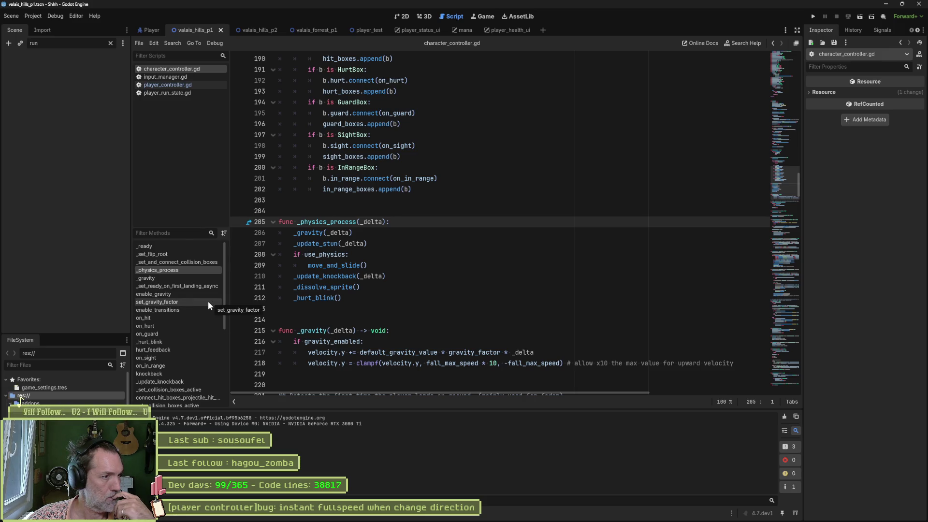
scroll(208, 301, down, 2)
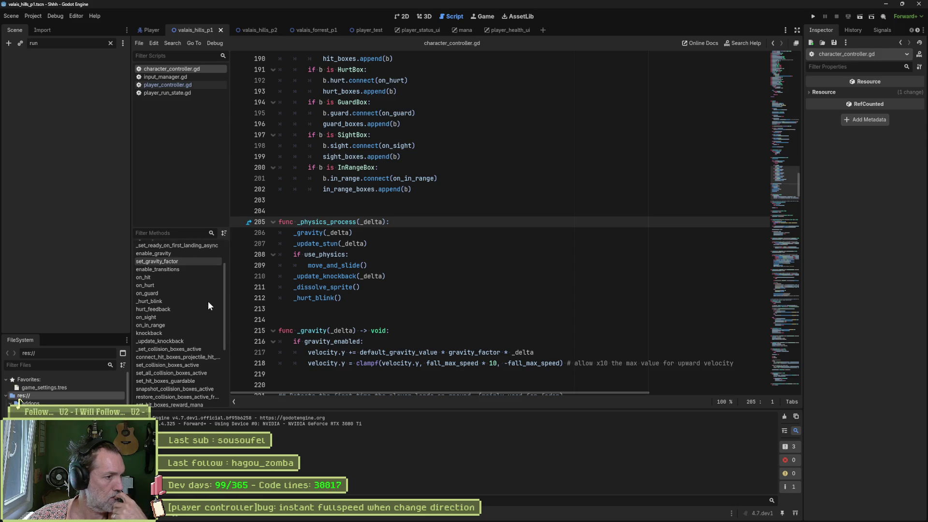
scroll(208, 303, down, 5)
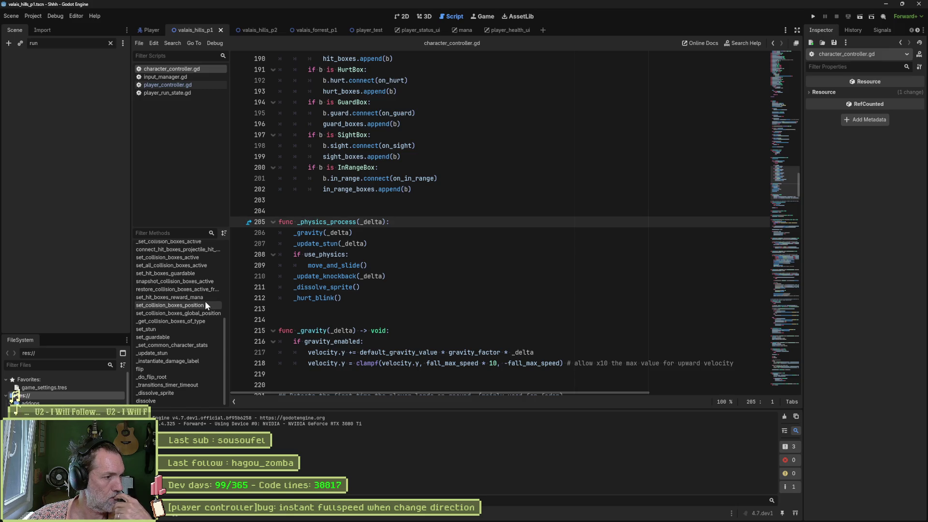
scroll(205, 300, up, 7)
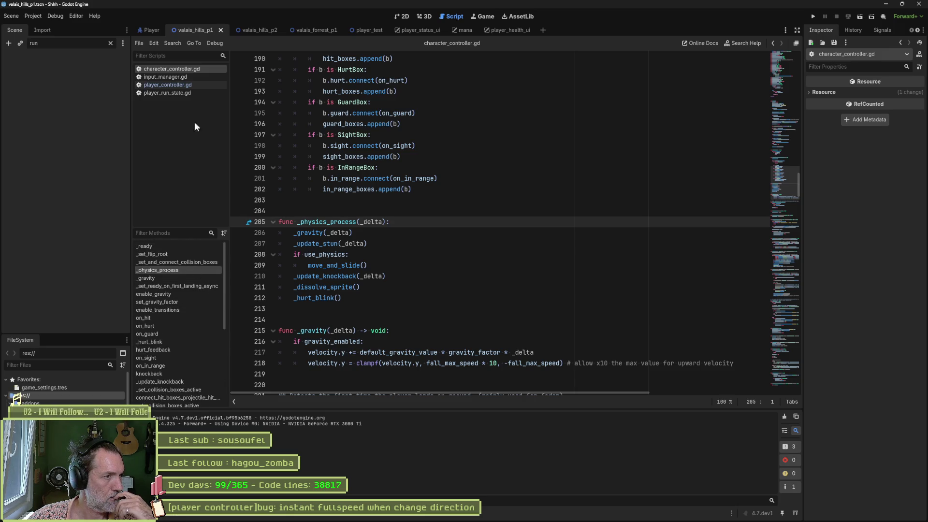
click(189, 85)
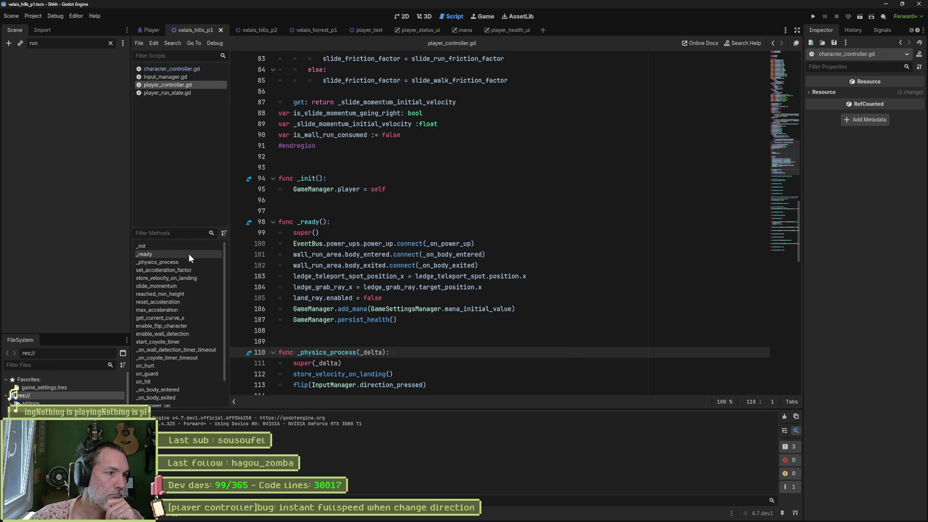
click(183, 94)
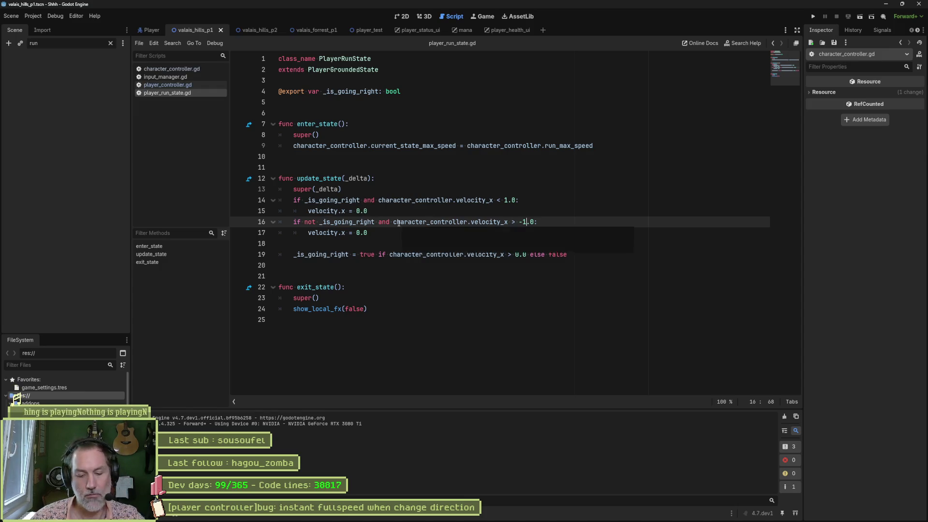
Open player_idle_state.gd, follow reset_acceleration to its definition in state.gd, then return to player_run_state.gd.
key(shift+alt+o)
text(player_idle)
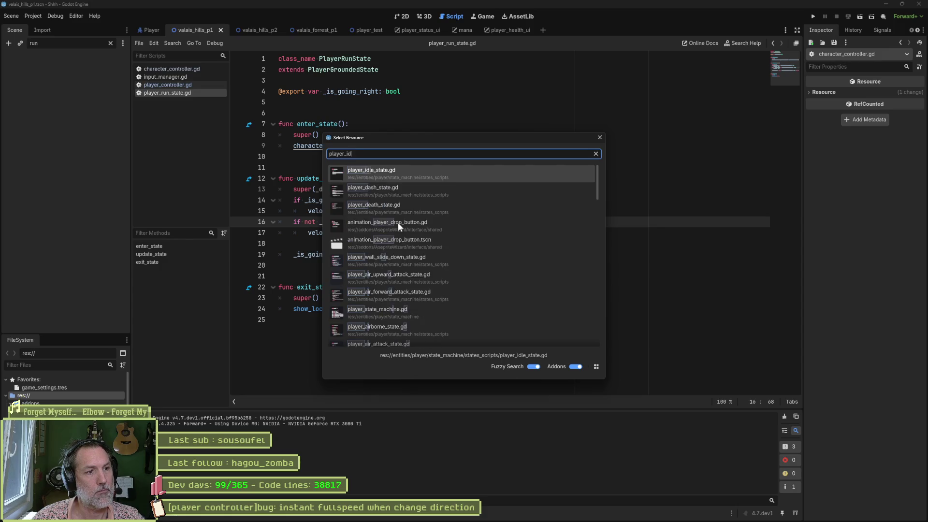
key(Return)
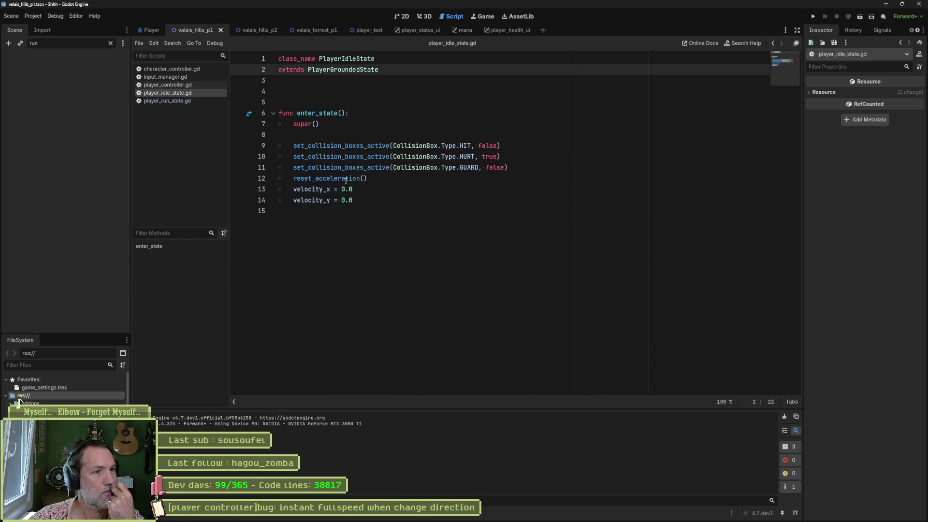
mouse_move(350, 178)
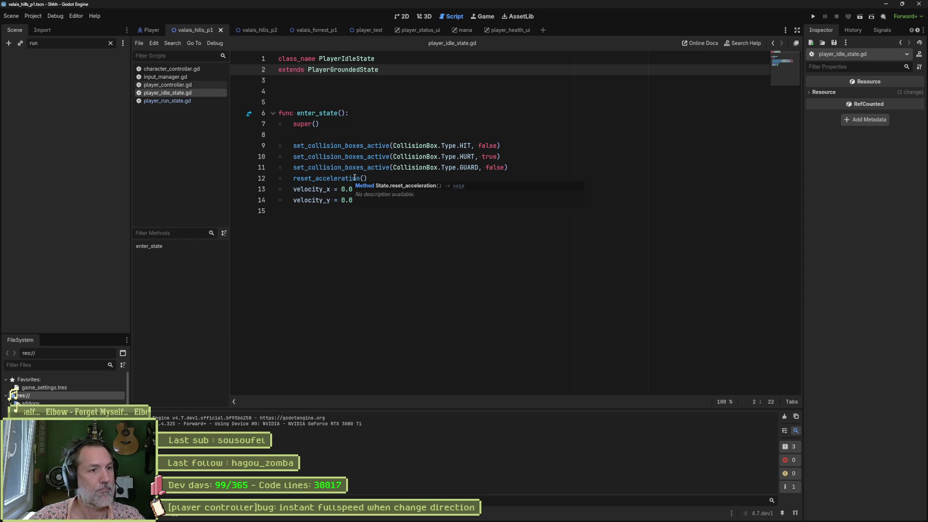
click(516, 169)
drag(508, 175, 518, 171)
key(ctrl+c)
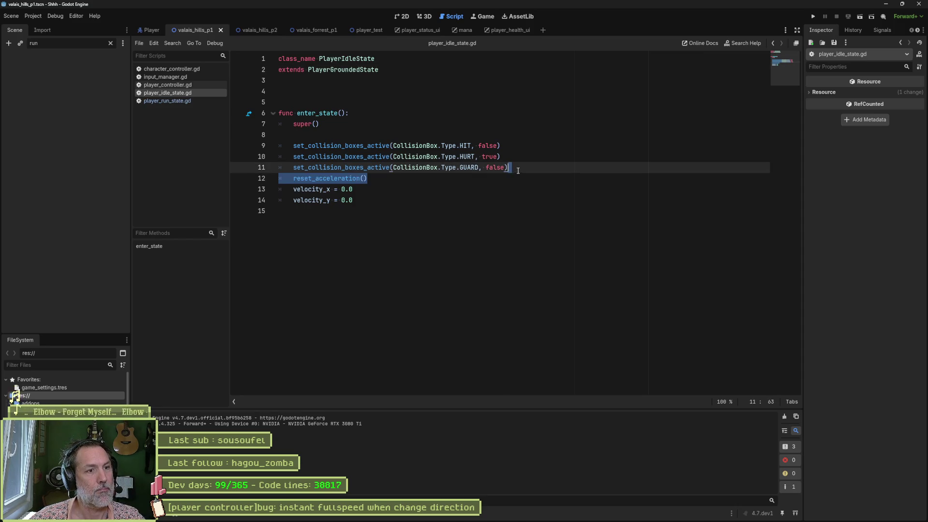
ctrl+click(362, 178)
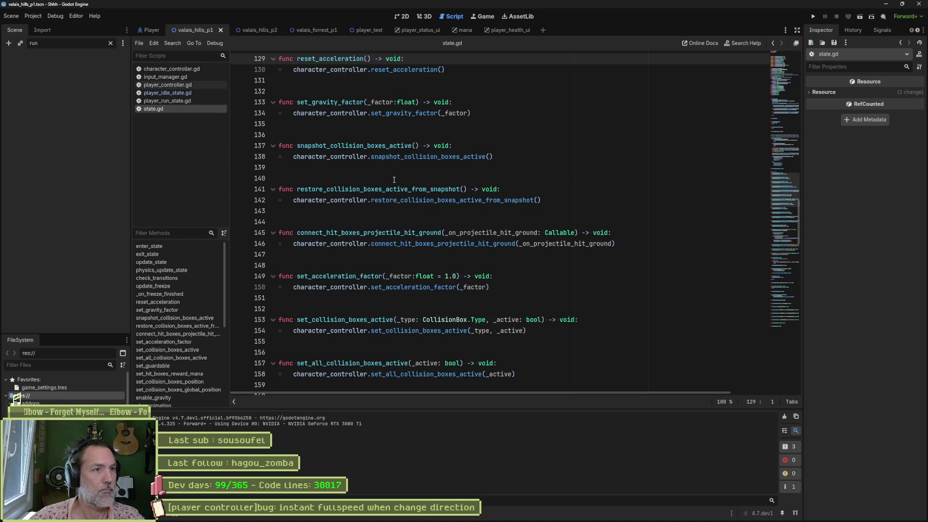
click(408, 71)
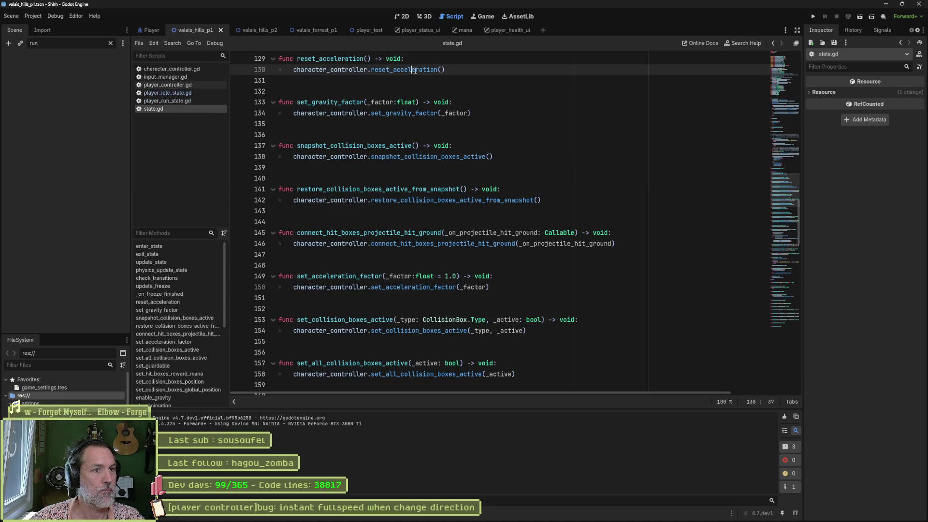
click(190, 98)
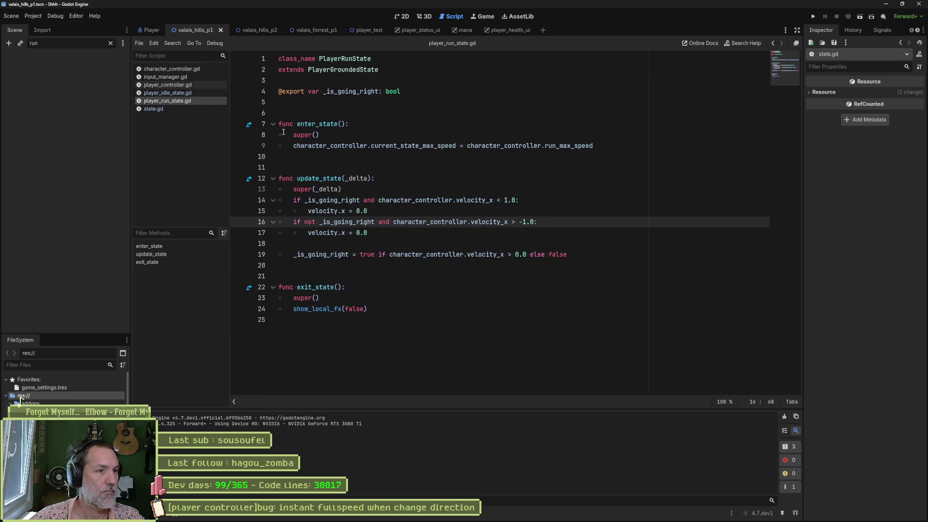
Replace the velocity.x = 0.0 lines 15 and 17 with indented reset_acceleration() calls.
triple_click(536, 211)
key(ctrl+v)
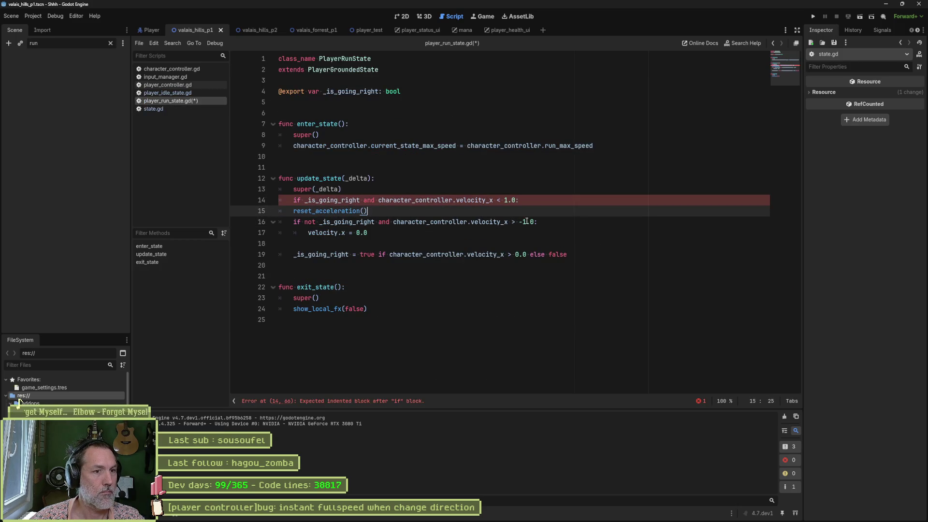
click(294, 211)
key(Tab)
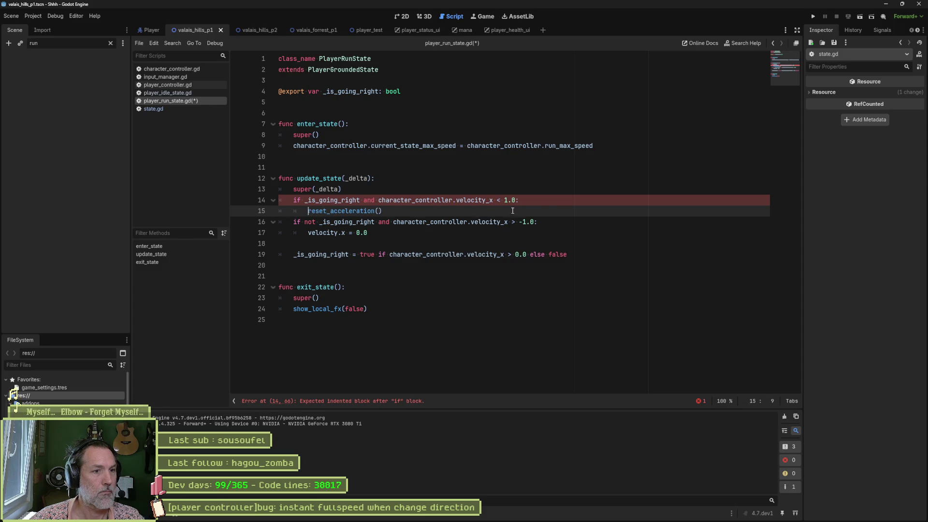
drag(542, 211, 542, 200)
key(ctrl+c)
triple_click(541, 232)
key(ctrl+v)
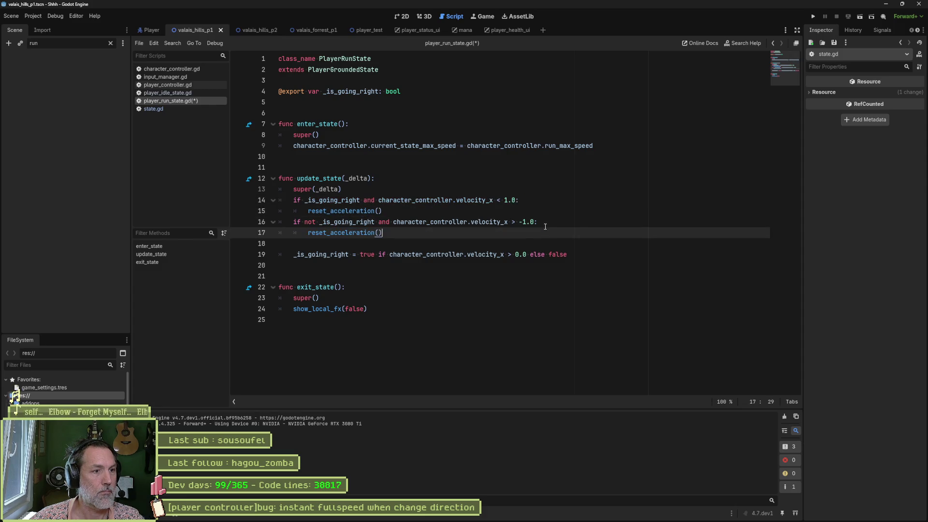
Run the scene, make the cat run right, then stop the game.
key(F6)
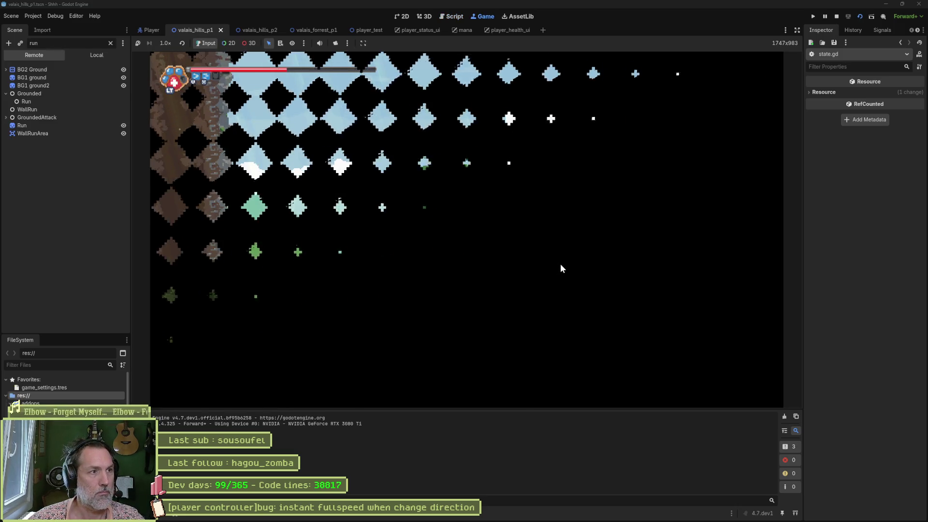
key(Right)
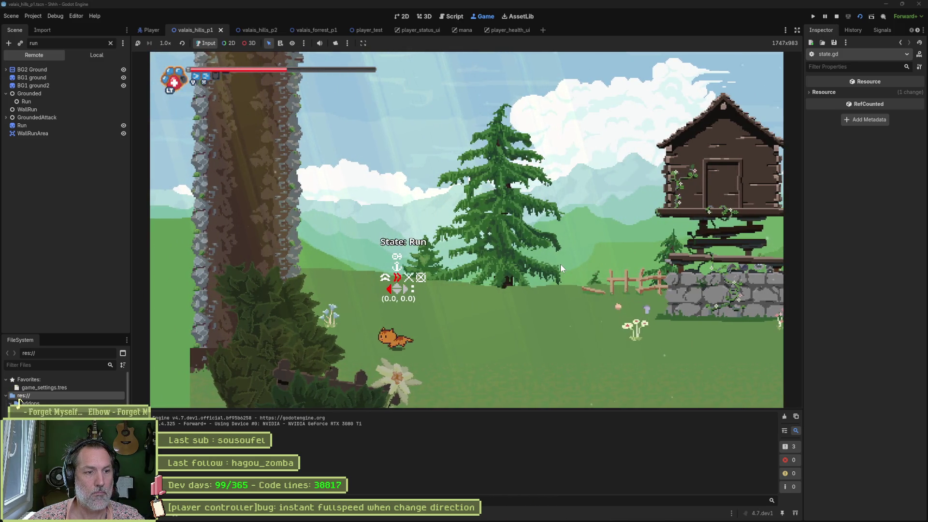
key(ctrl+F3)
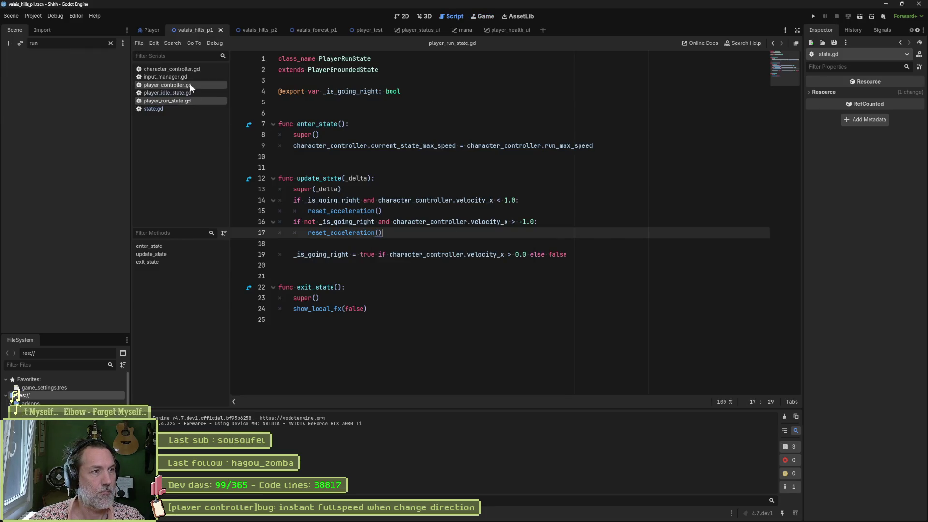
Locate reset_acceleration via method filters in character_controller.gd and player_controller.gd.
ctrl+click(338, 233)
click(158, 270)
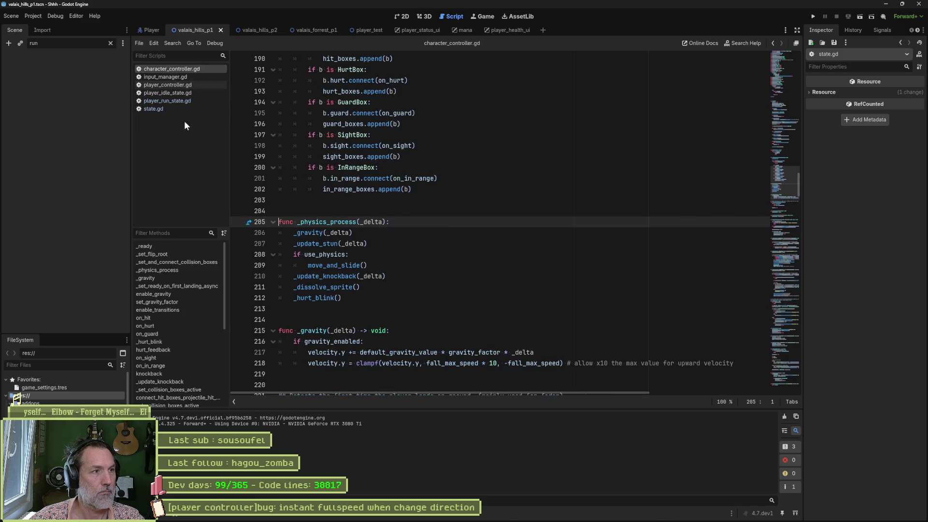
click(173, 234)
text(reset)
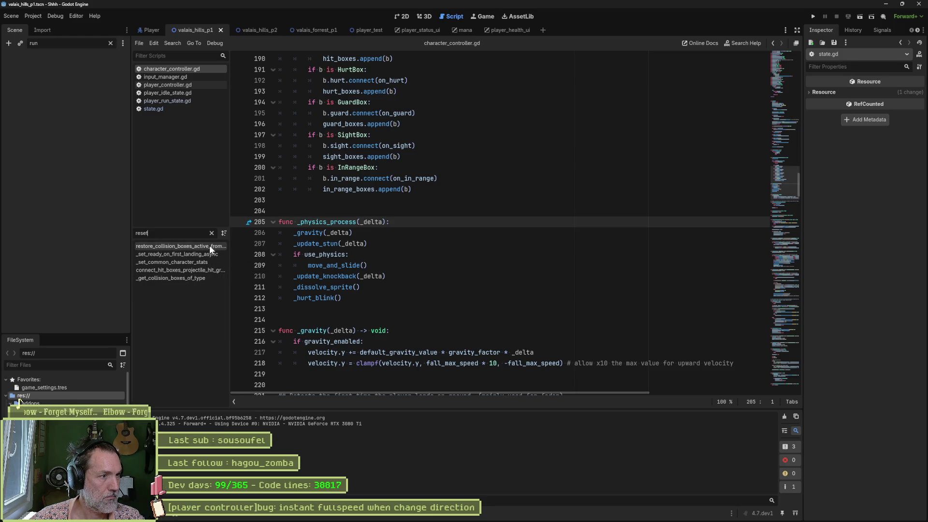
click(211, 233)
click(201, 84)
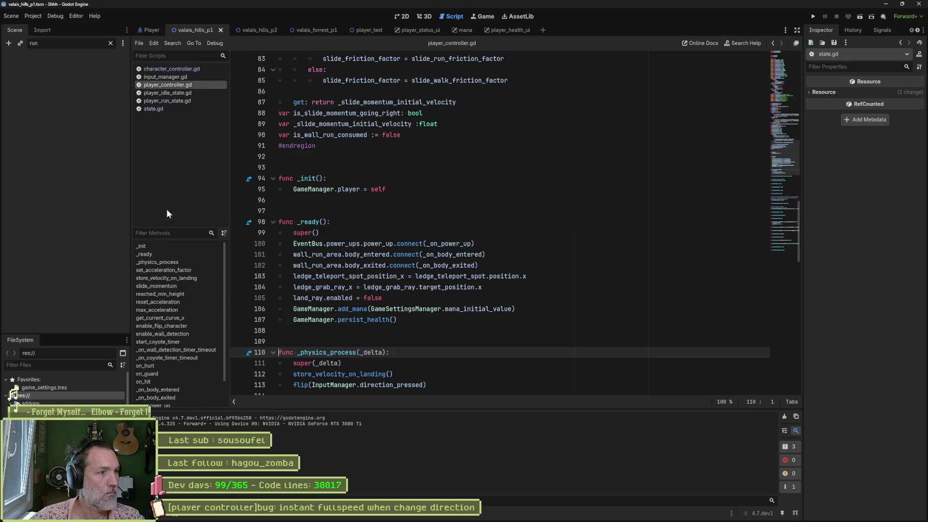
click(174, 232)
text(rese)
click(180, 245)
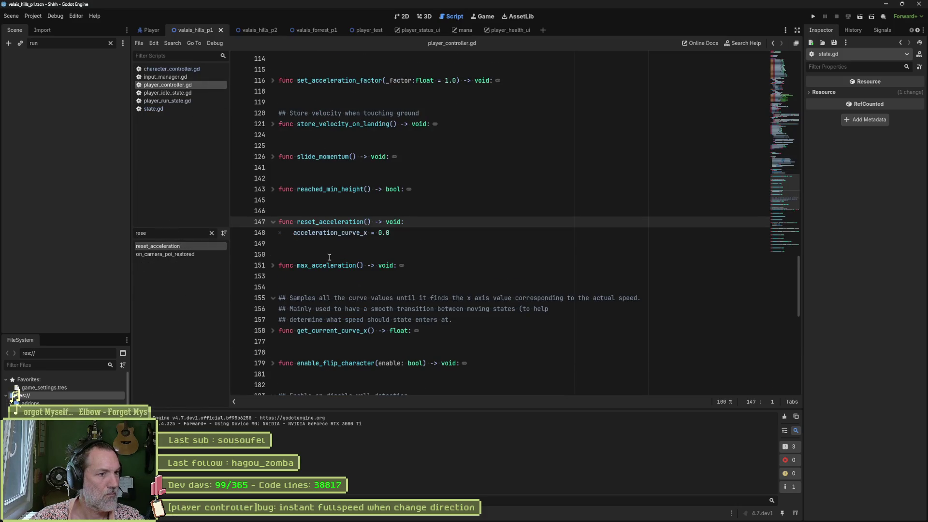
Search all scripts for acceleration_curve_x, check the player_grounded_state.gd match, then return to player_run_state.gd.
drag(367, 233, 294, 233)
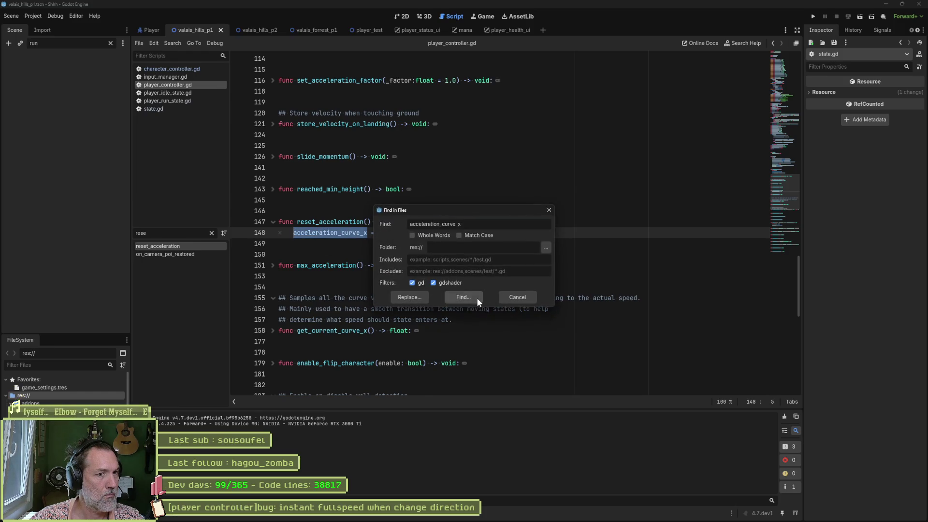
click(476, 297)
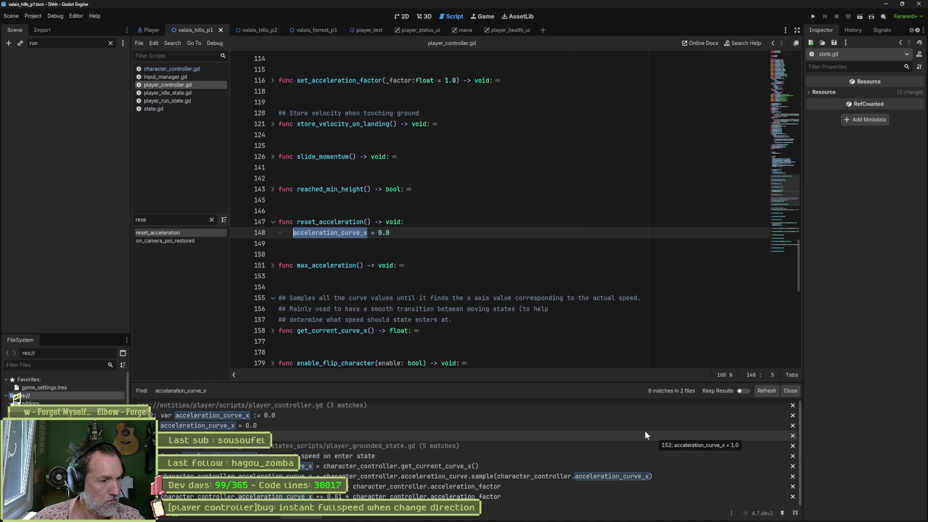
click(412, 466)
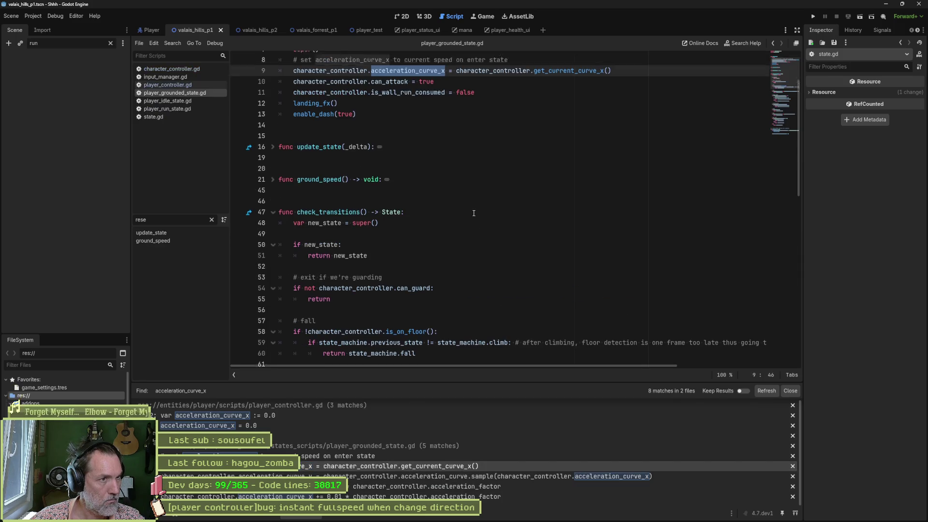
scroll(474, 213, up, 2)
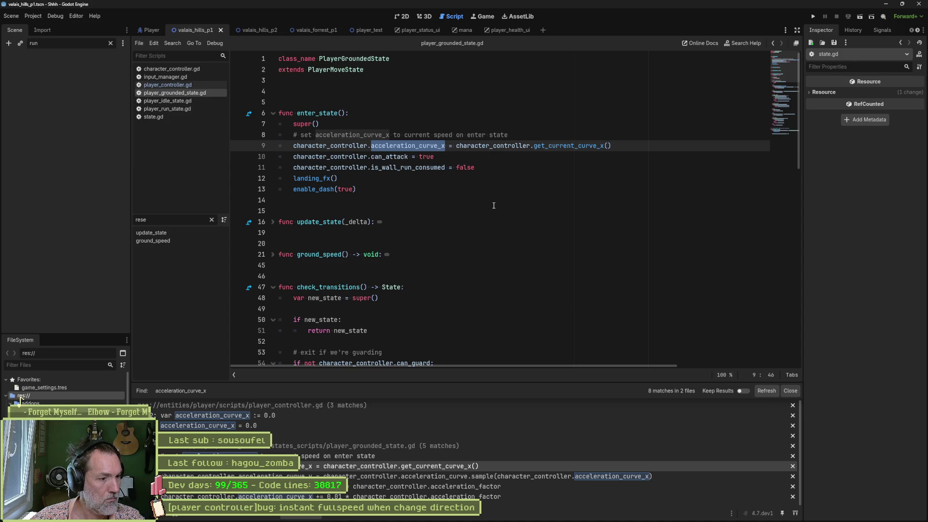
click(178, 109)
drag(382, 212, 308, 211)
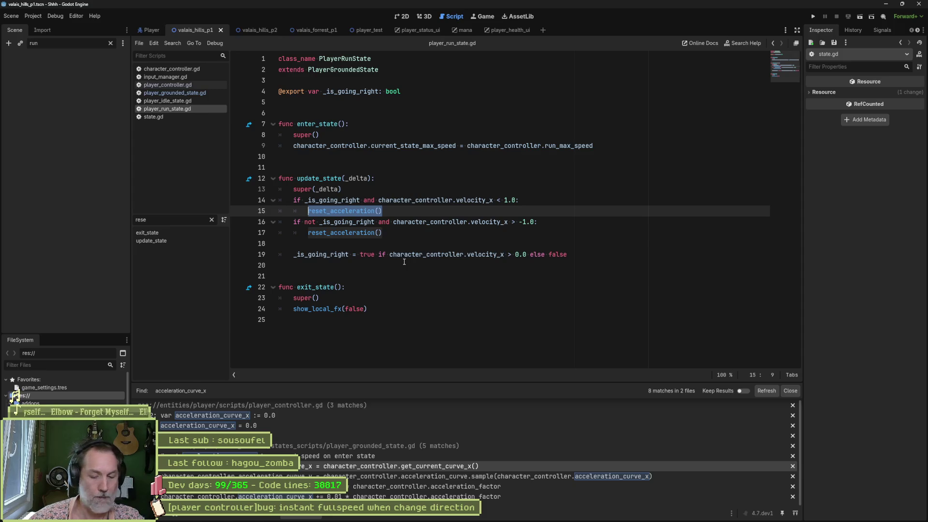
Type a switch_state(state_machine.run) call in the run state's direction check.
text(swit)
key(Return)
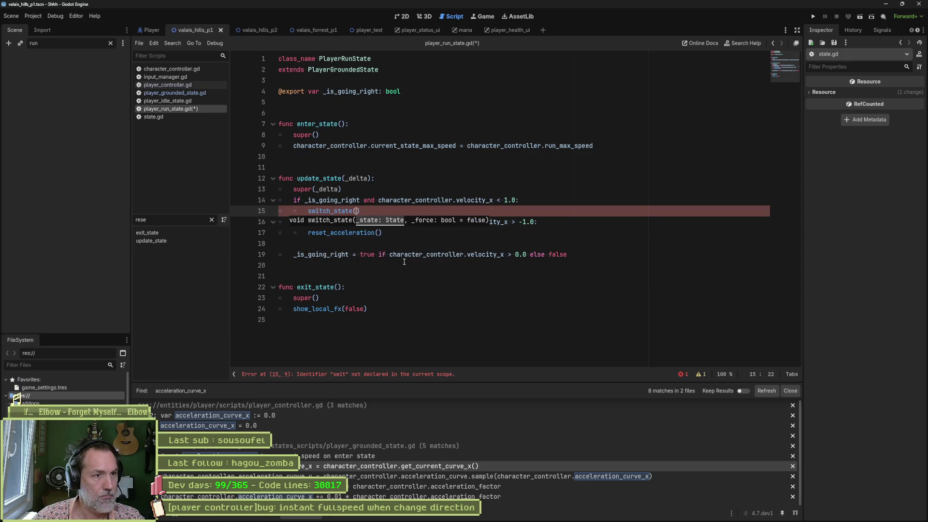
text(machi)
key(Return)
text(.ru)
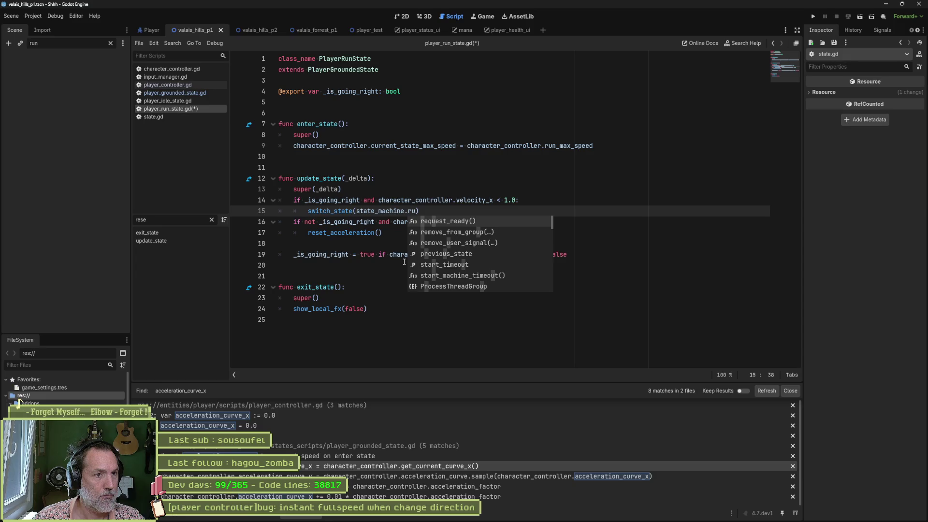
text(n)
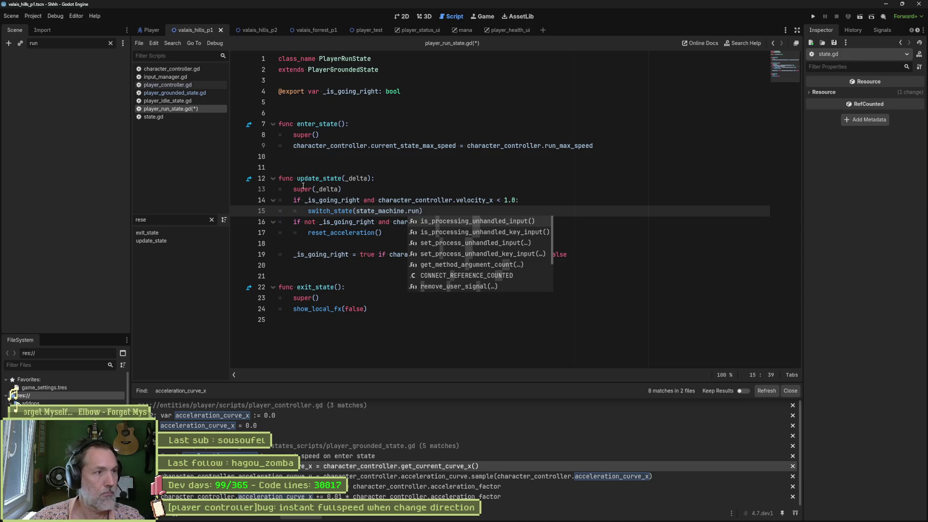
click(322, 146)
Look up the run state variable on line 27 of the Player's state machine script.
click(151, 30)
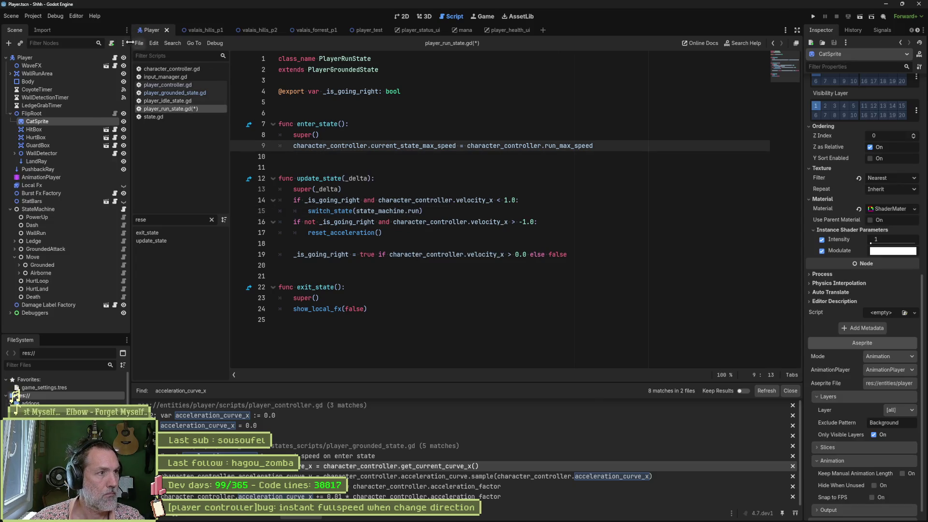
click(124, 210)
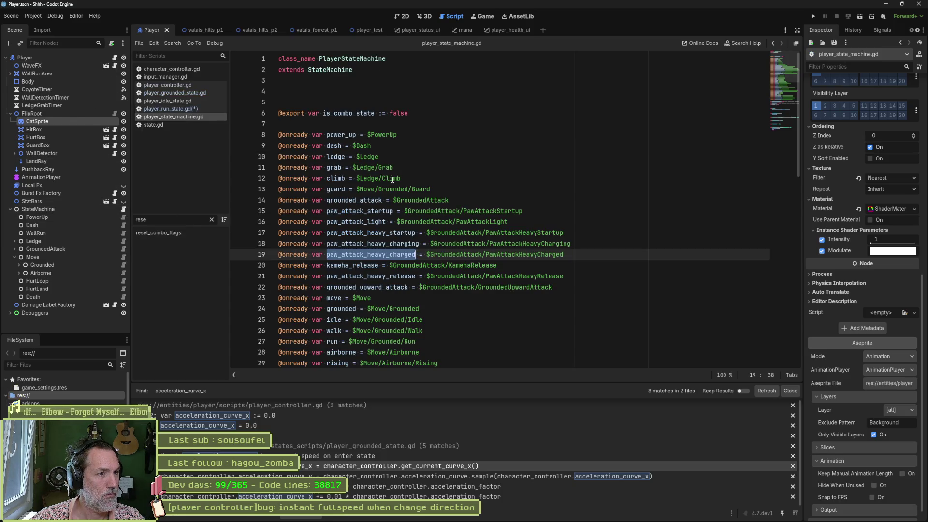
scroll(352, 273, down, 1)
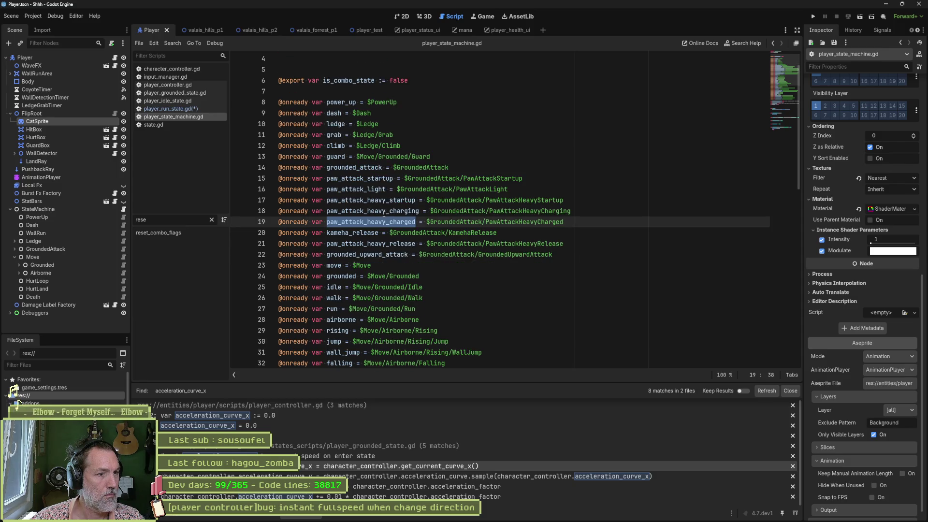
scroll(352, 274, down, 1)
double_click(331, 277)
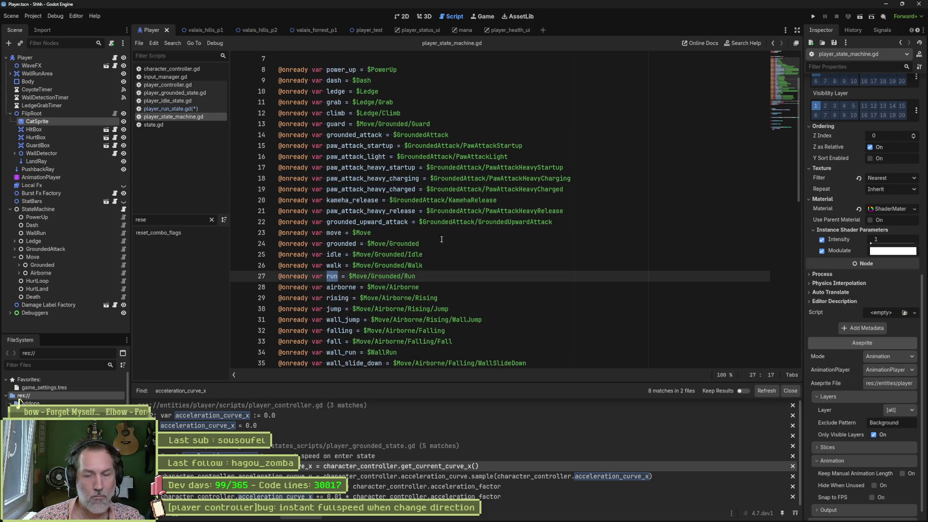
Replace line 17's reset_acceleration() with line 15's switch_state(state_machine.run) call and save.
click(190, 108)
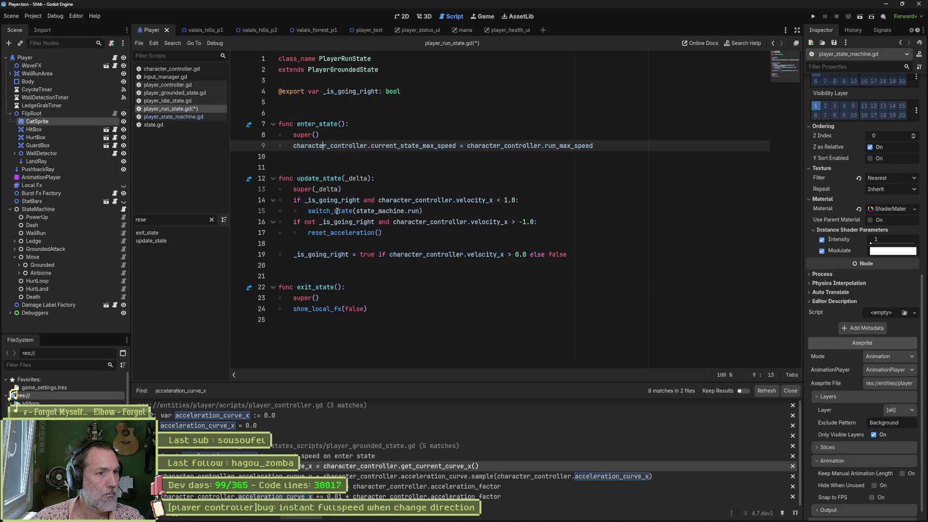
triple_click(464, 211)
key(ctrl+c)
triple_click(546, 233)
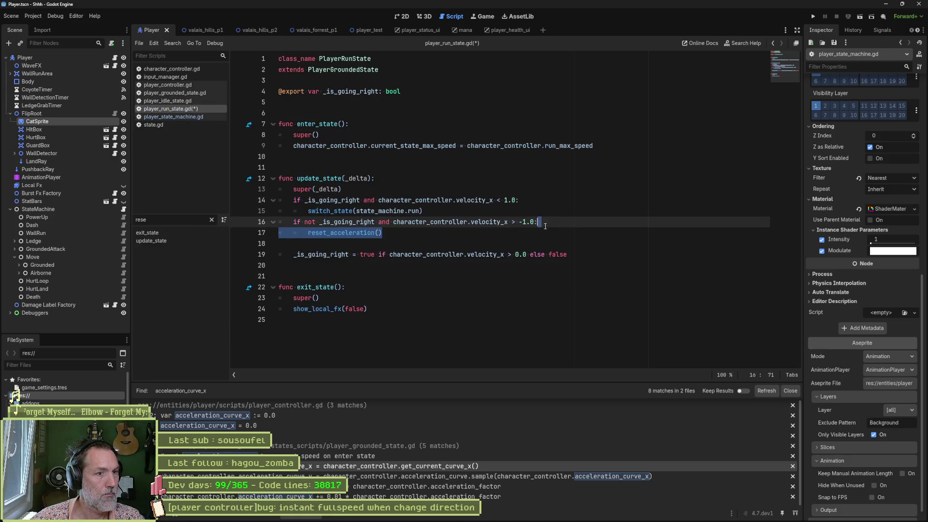
key(ctrl+v)
key(ctrl+s)
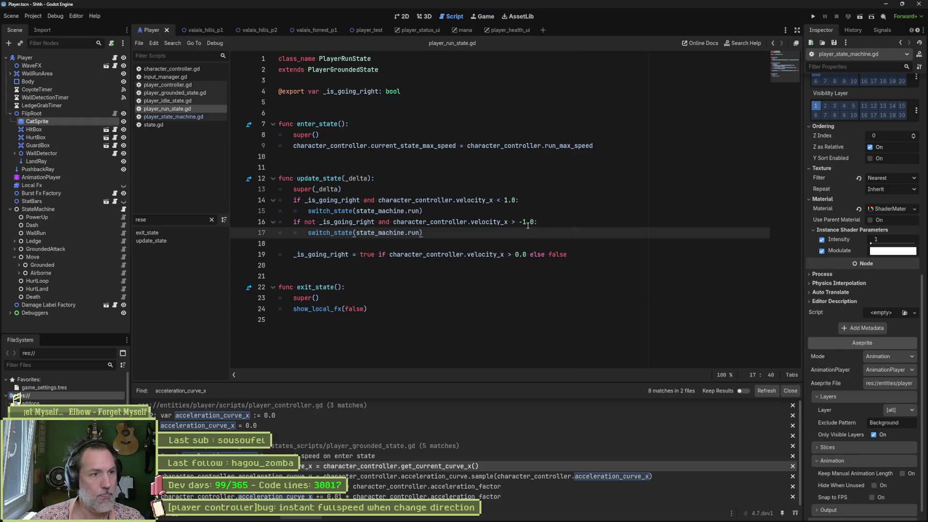
Play-test the game, turning the cat to run right, then stop it.
key(F5)
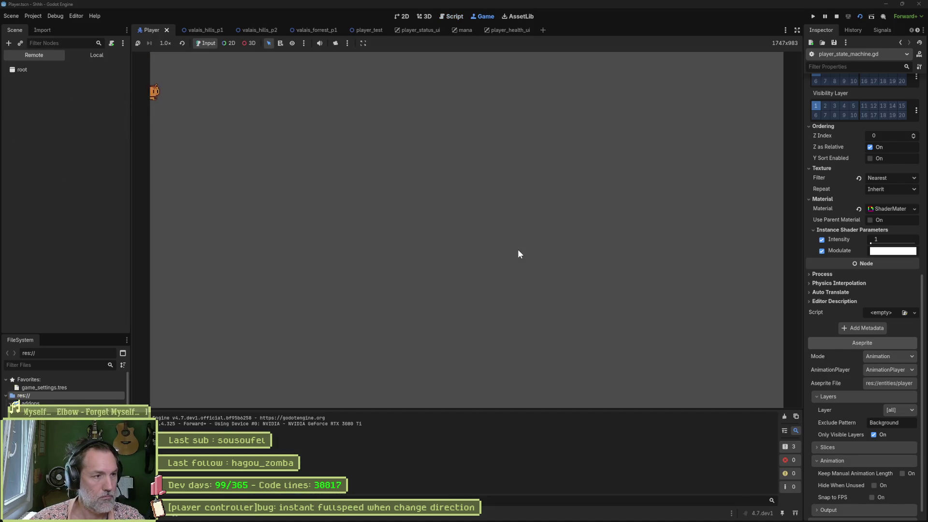
key(F8)
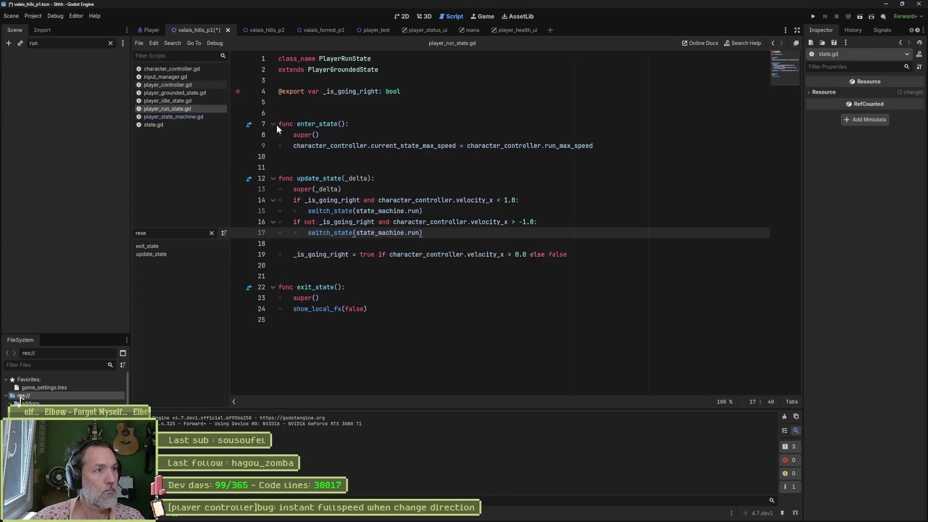
key(F5)
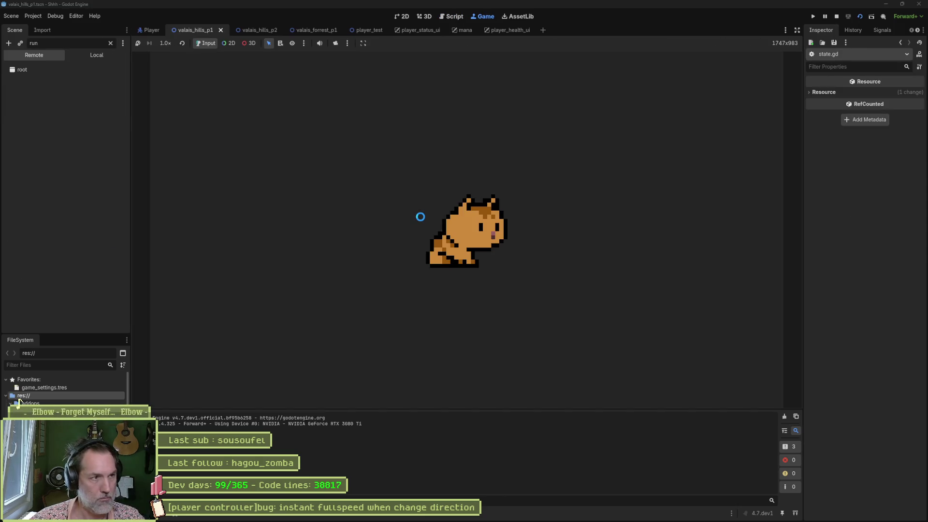
key(Right)
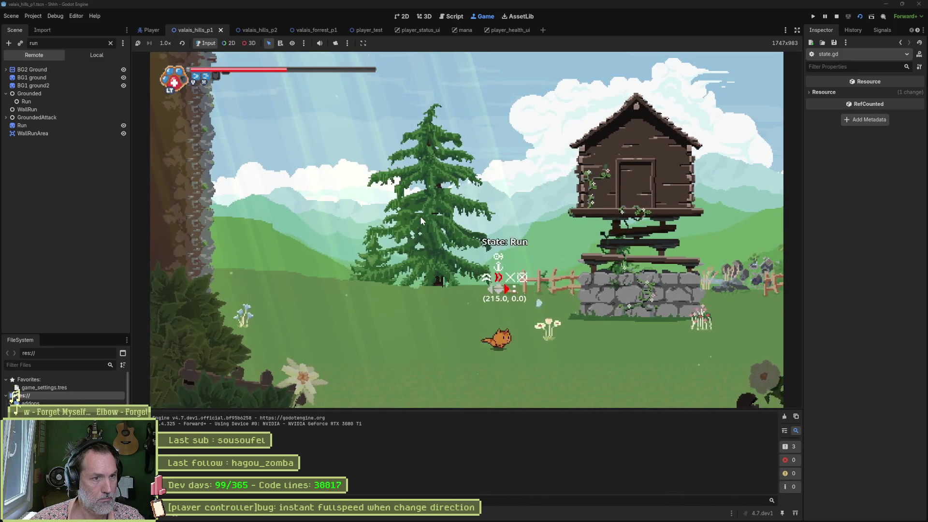
key(F8)
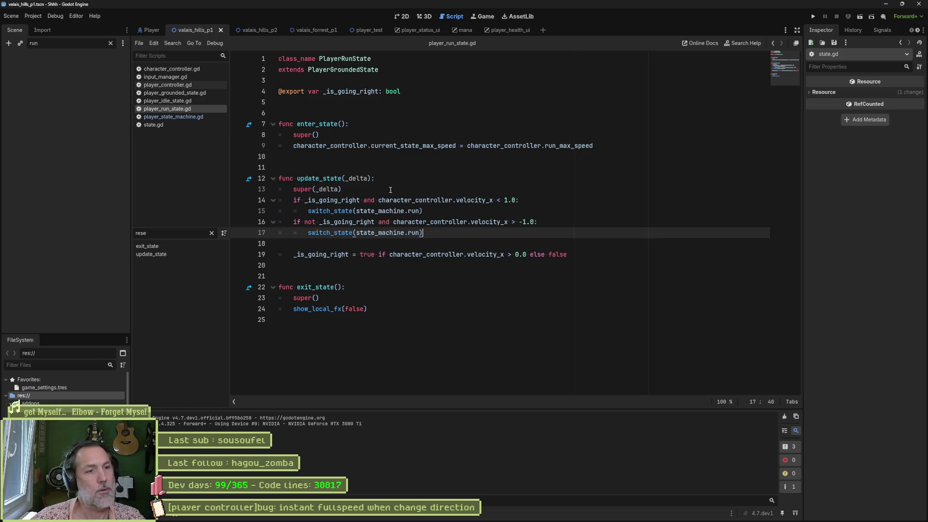
Switch line 15's state change to idle, save, and test turning left in the scene.
double_click(417, 210)
text(idle)
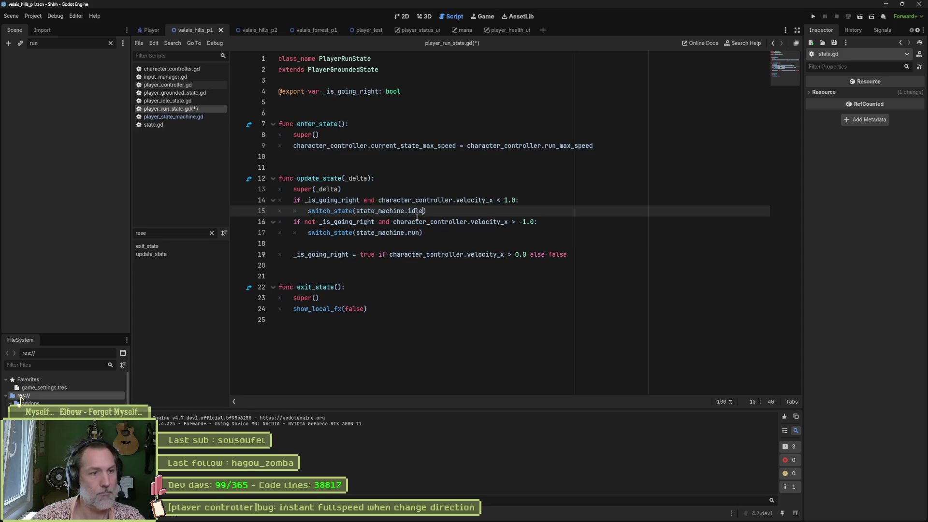
key(Escape)
key(ctrl+s)
key(F6)
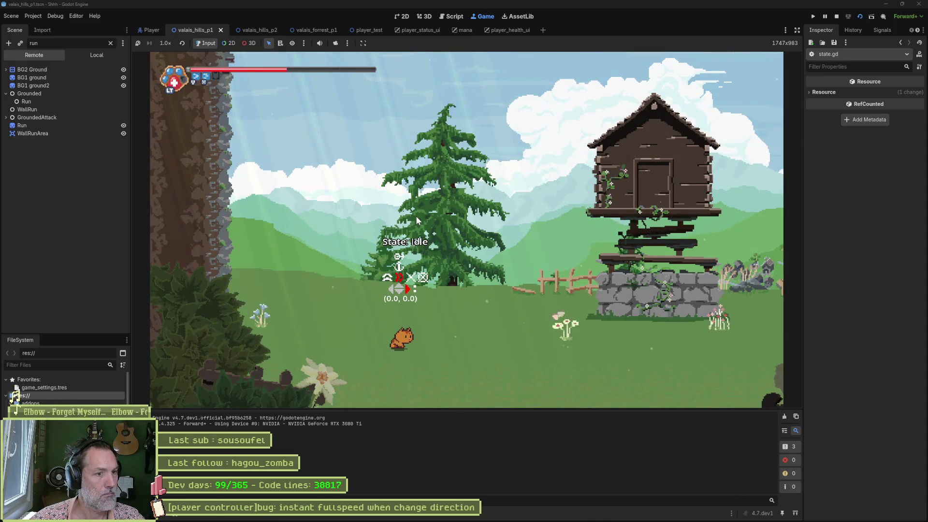
key(Left)
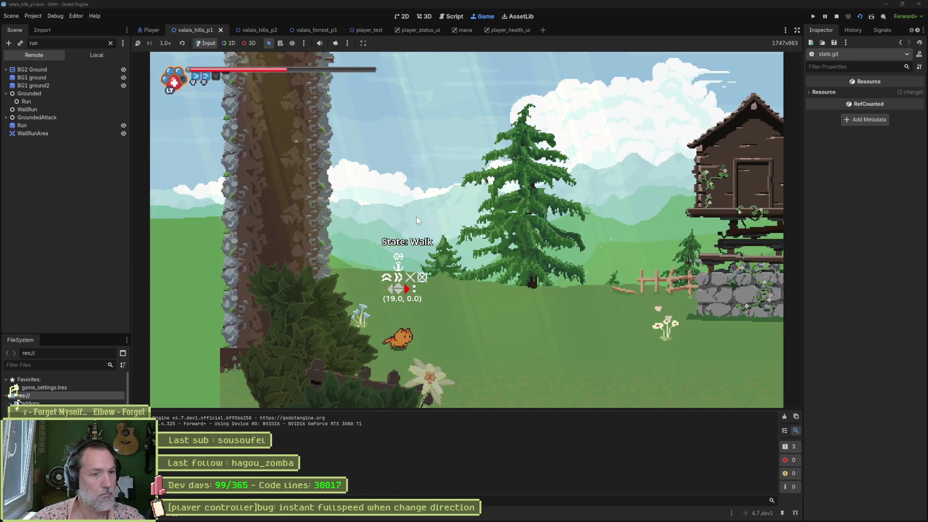
key(F8)
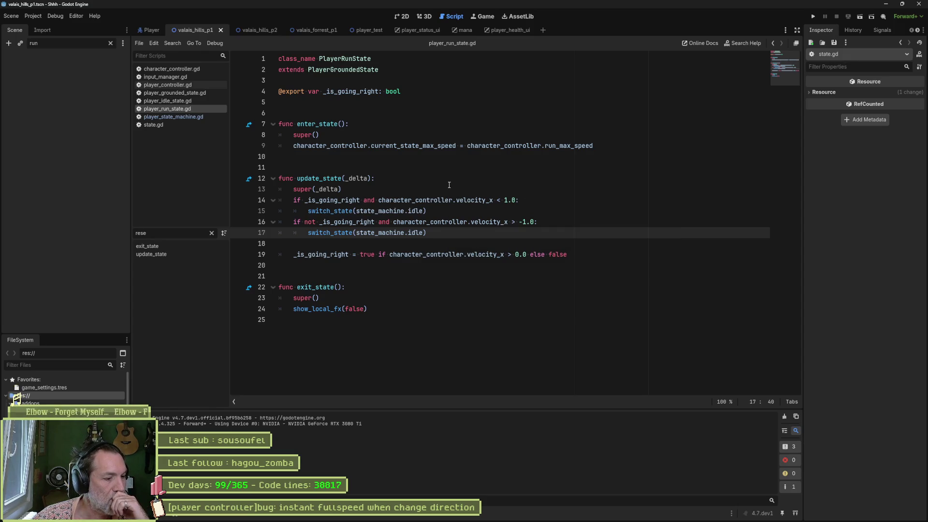
Replace both switch_state calls with print_debug(self, " changing direction") and test turning left.
drag(433, 213, 304, 210)
text(print_debug())
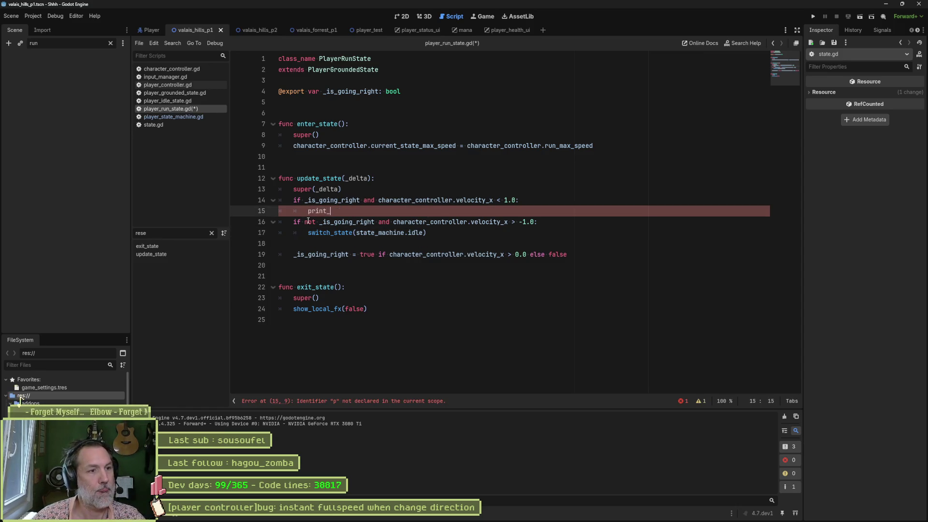
key(Left)
text(sel)
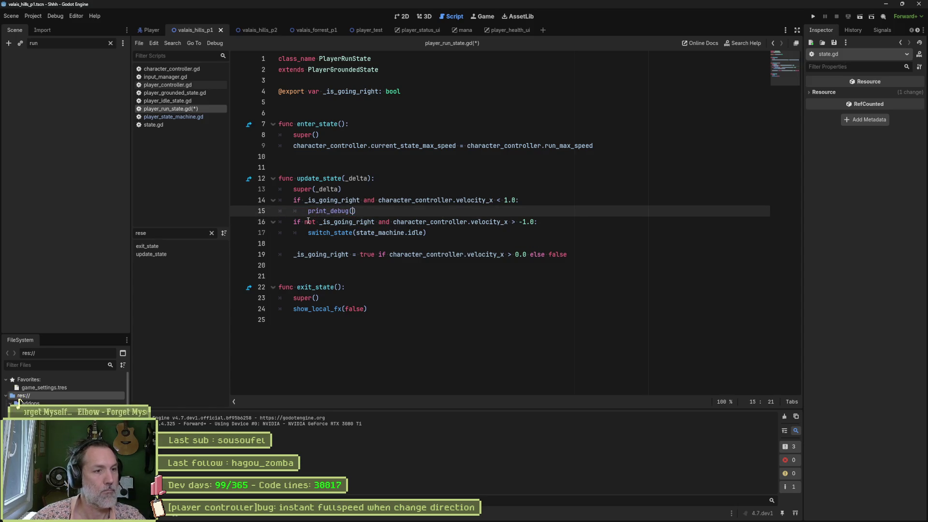
text(f, " changing)
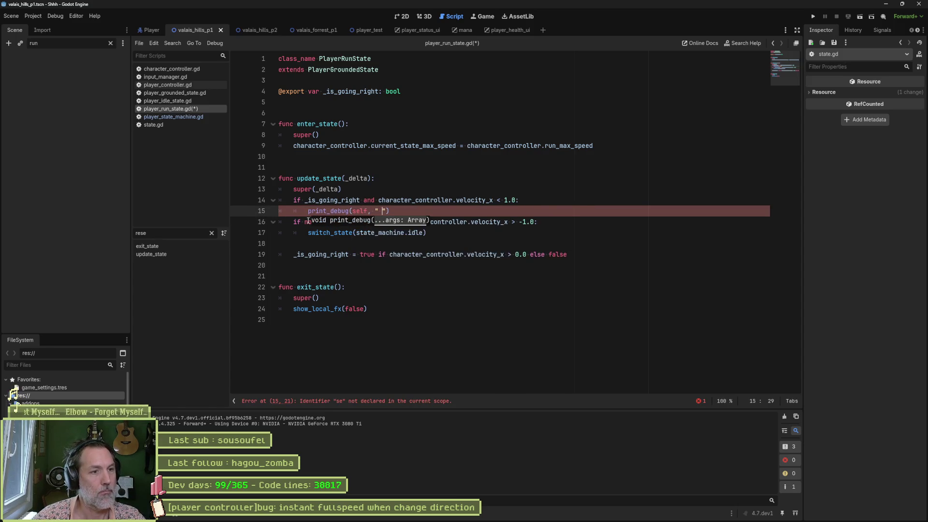
text( direction)
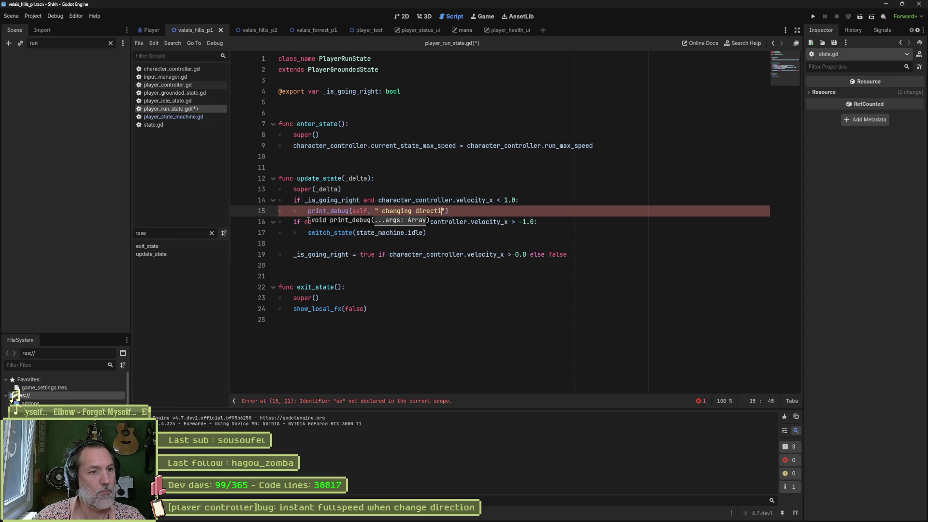
key(End)
key(shift+Up)
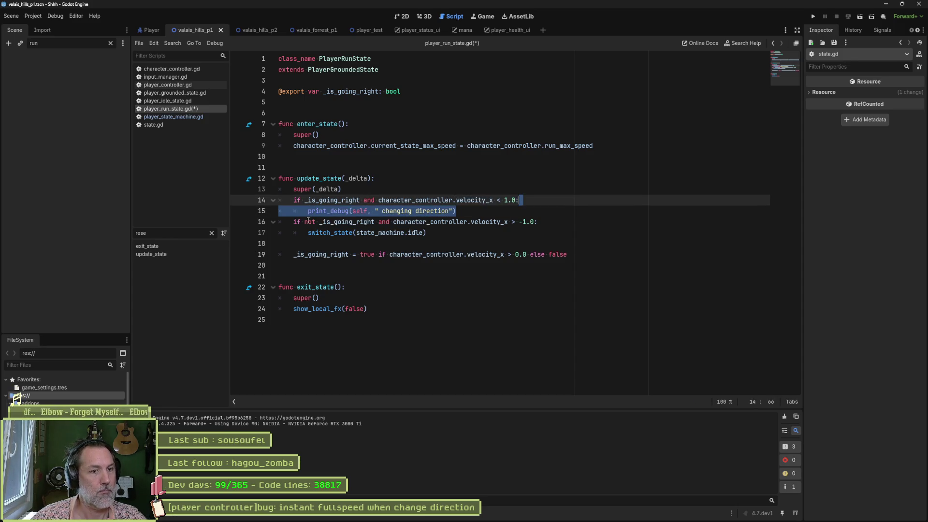
key(Down)
key(Down)
key(shift+Down)
key(ctrl+v)
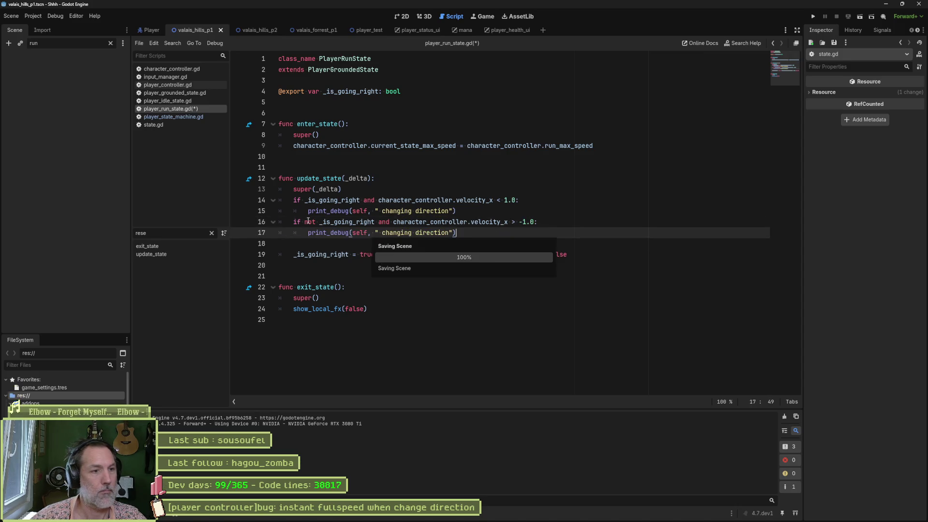
key(F6)
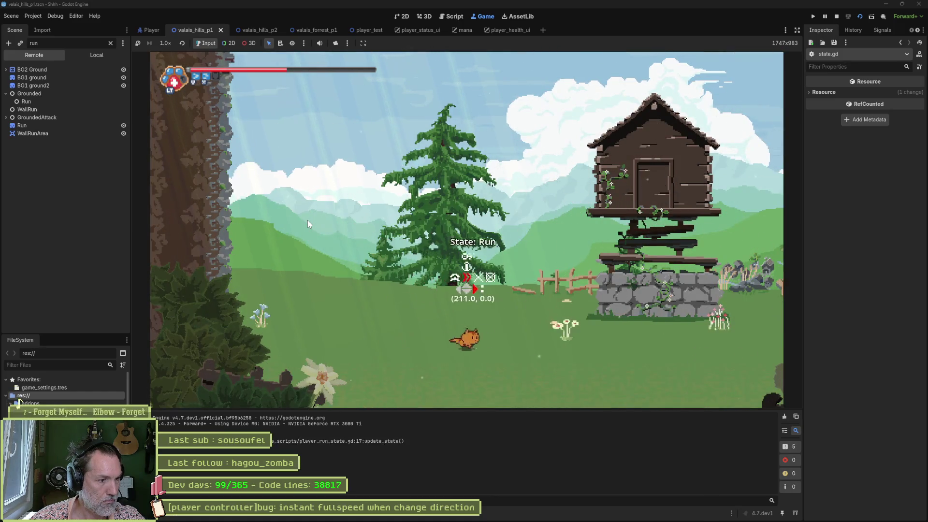
key(Left)
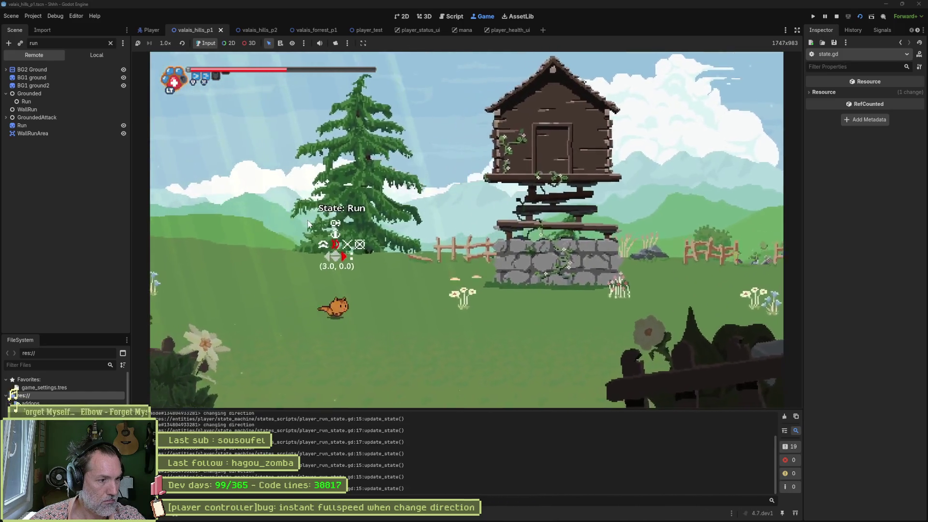
key(F8)
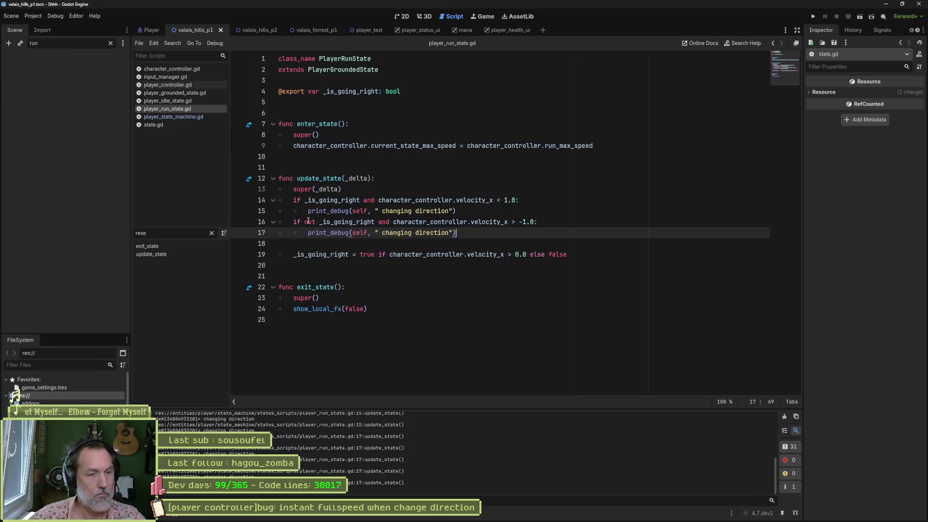
Open the input_manager.gd script.
mouse_move(346, 235)
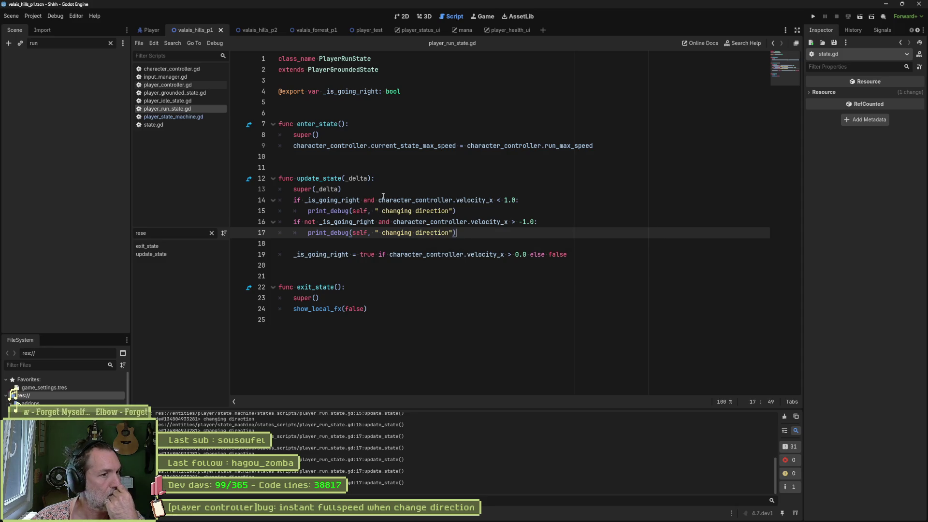
click(447, 190)
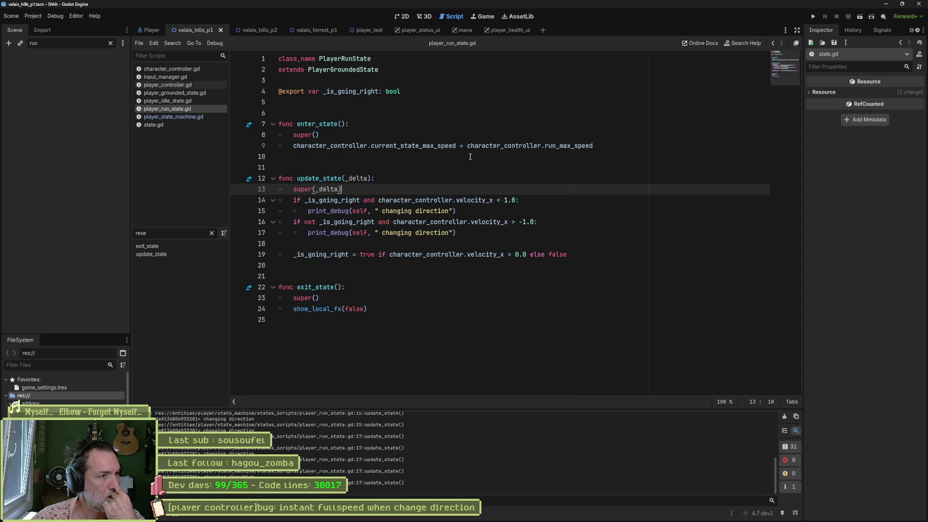
click(172, 78)
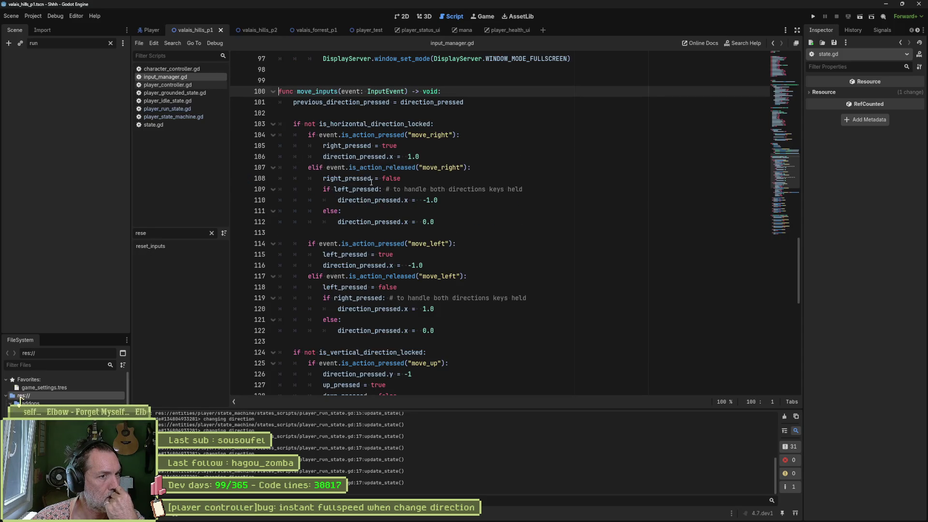
Search all project scripts for uses of left_pressed.
mouse_move(371, 135)
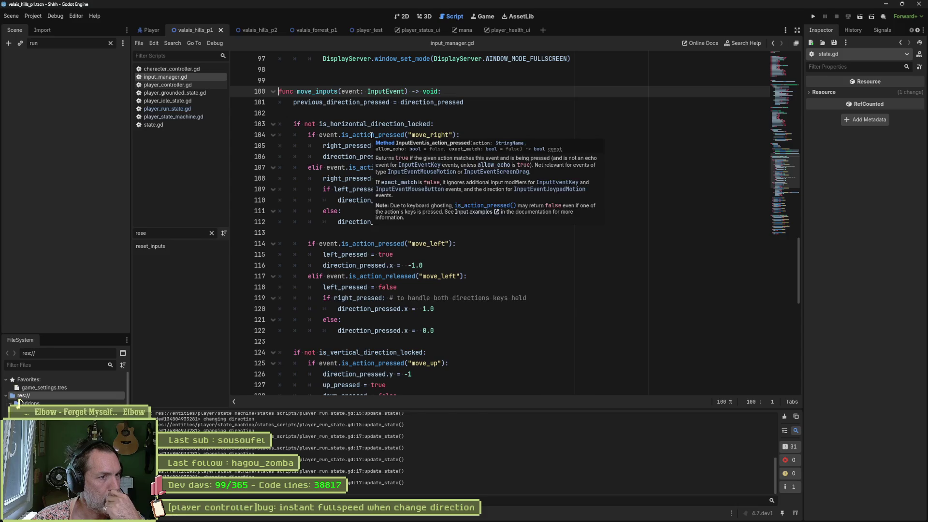
double_click(430, 135)
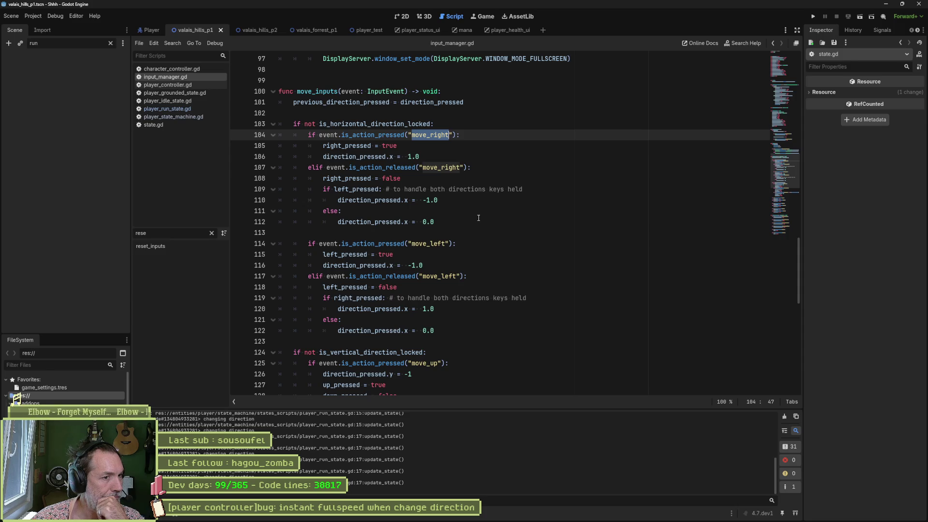
double_click(435, 243)
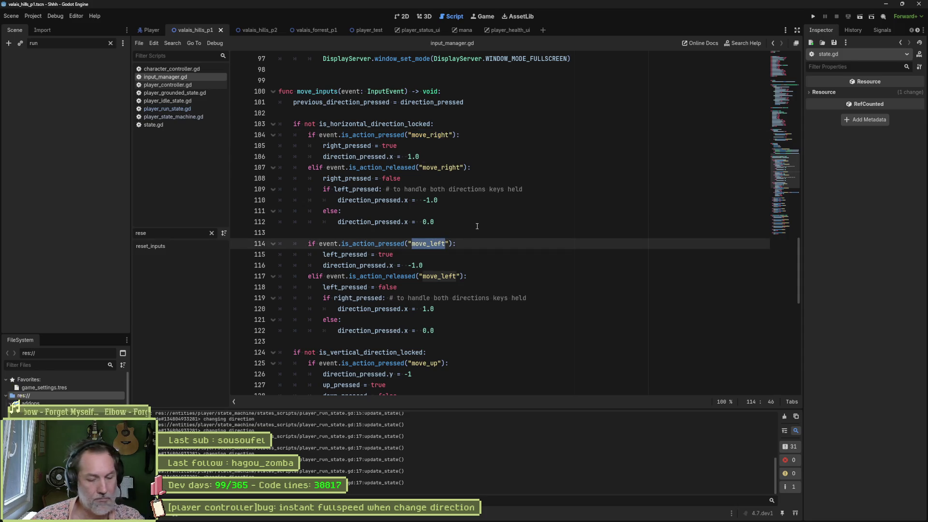
key(ctrl+shift+f)
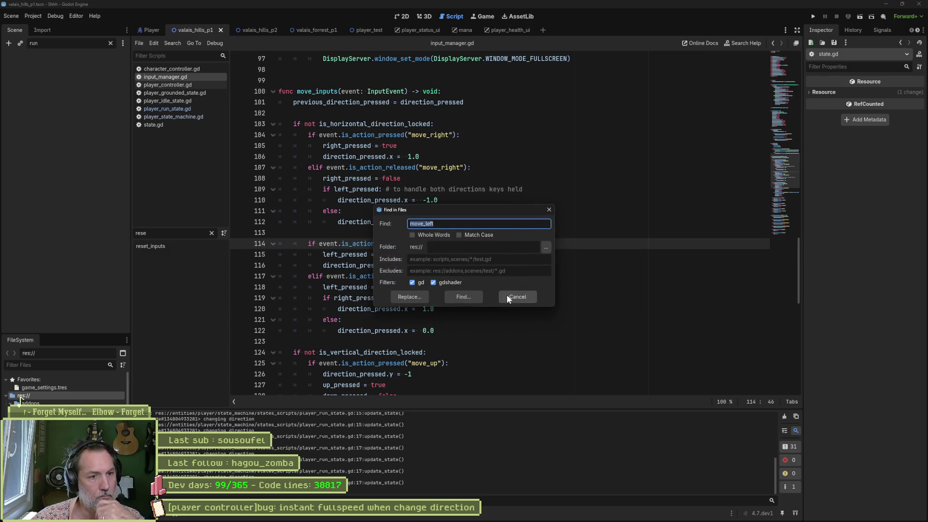
click(508, 298)
double_click(363, 256)
key(ctrl+shift+f)
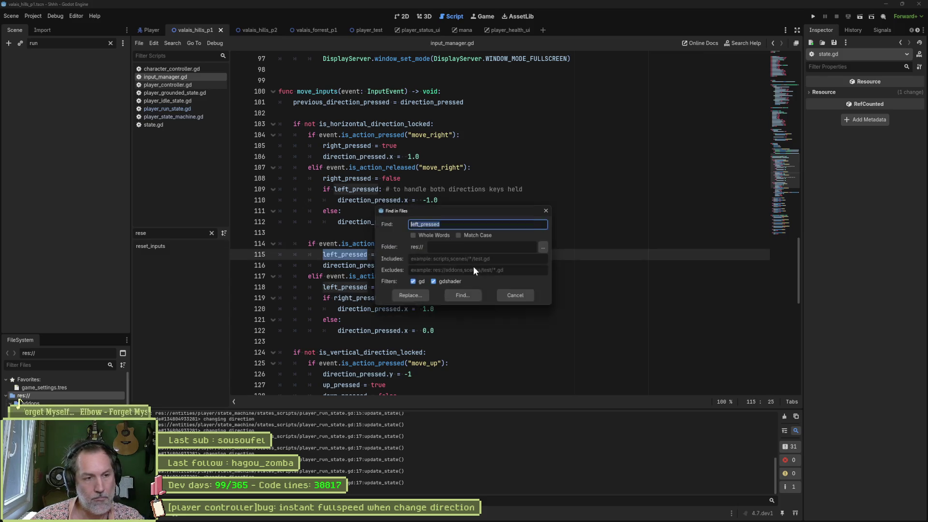
click(455, 298)
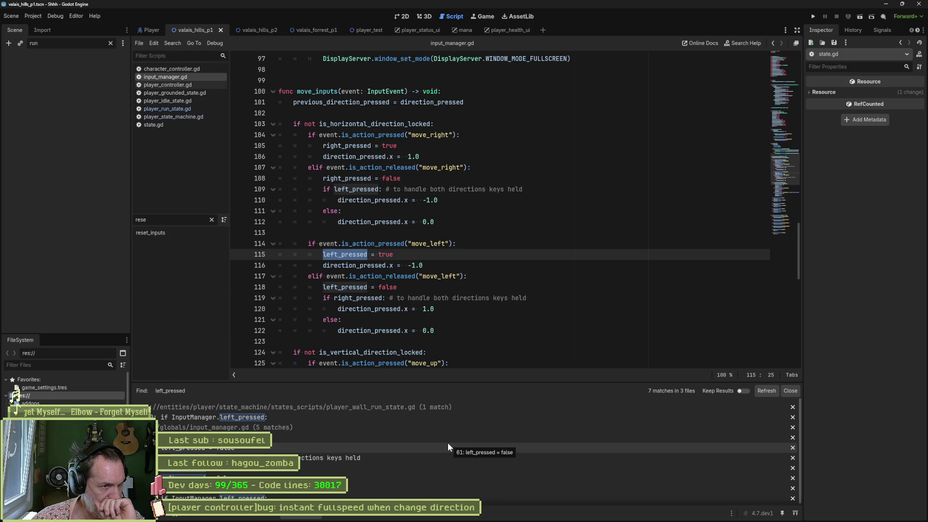
Search the project for direction_pressed and open player_grounded_state.gd's match at line 23.
double_click(334, 146)
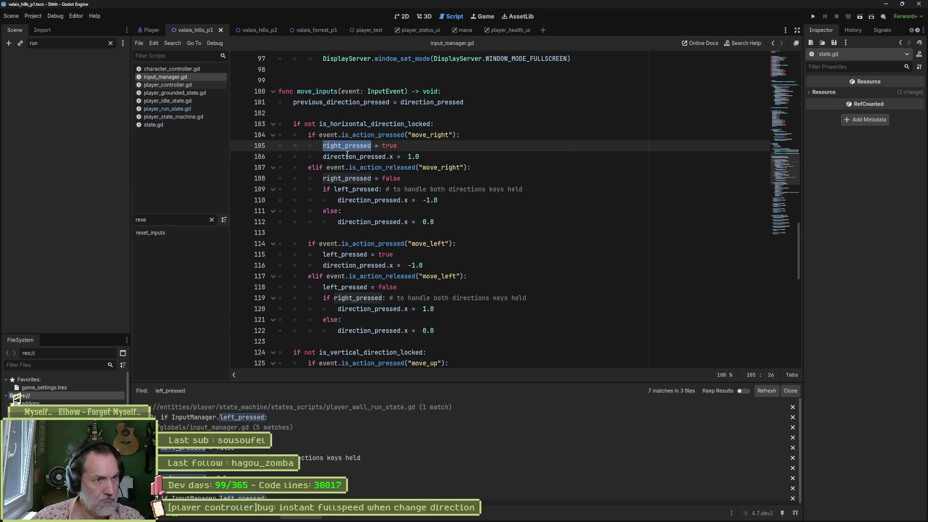
double_click(347, 157)
key(ctrl+shift+f)
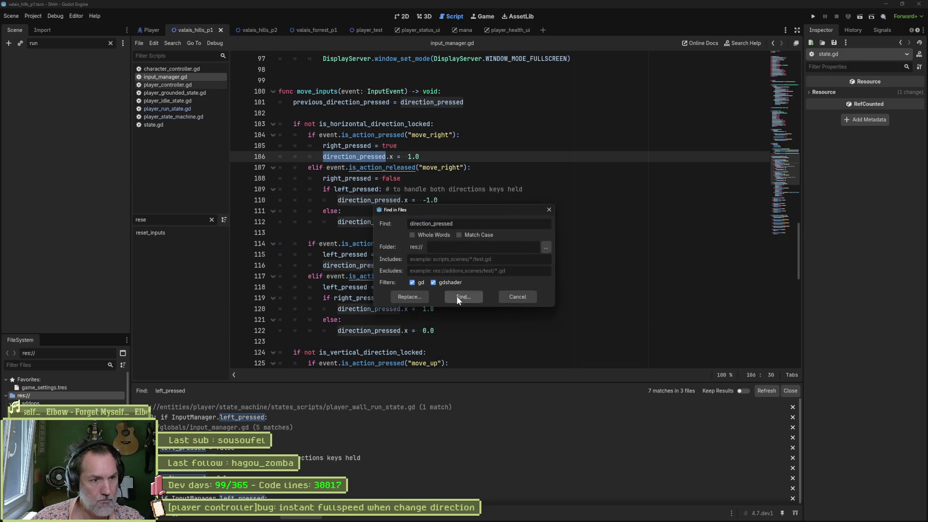
click(457, 297)
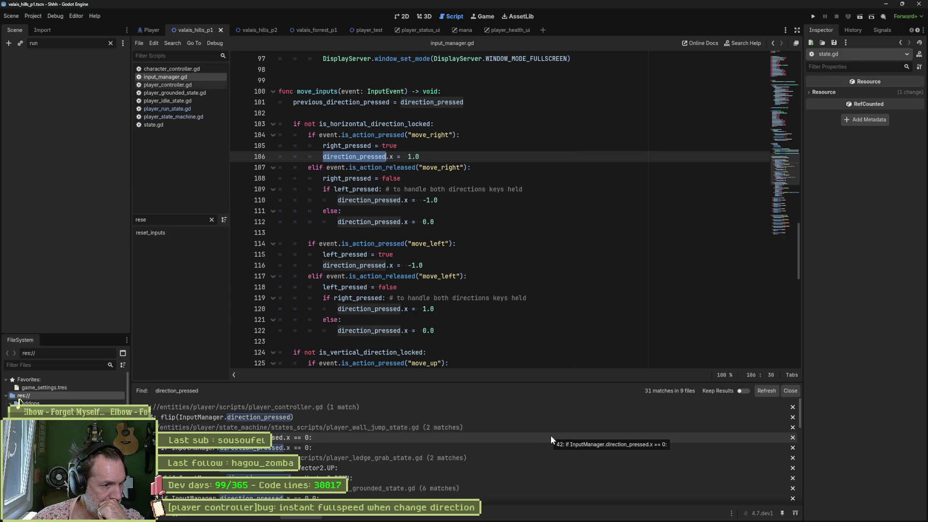
scroll(544, 453, down, 3)
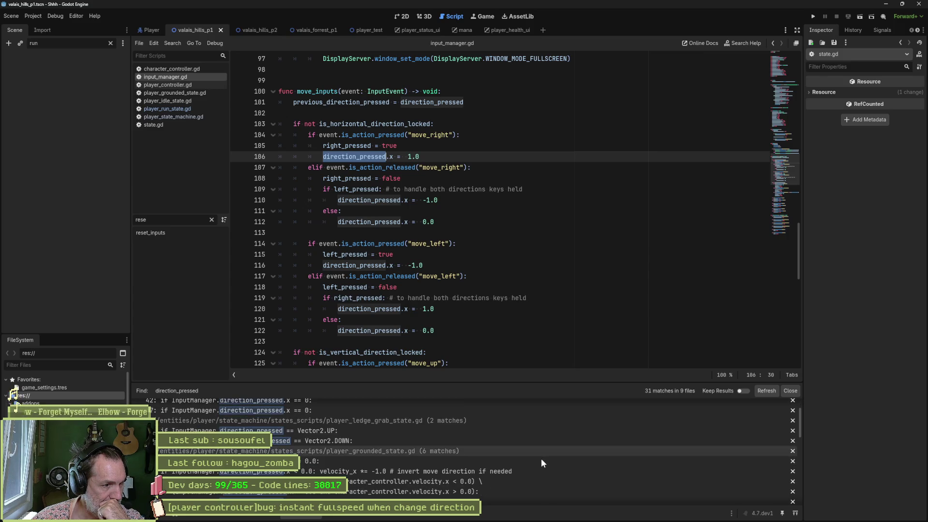
scroll(501, 465, down, 2)
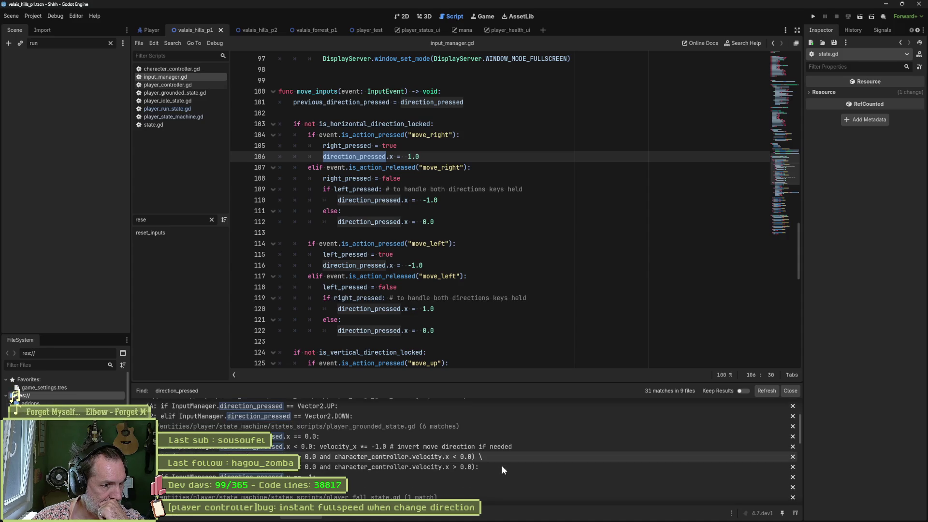
click(427, 439)
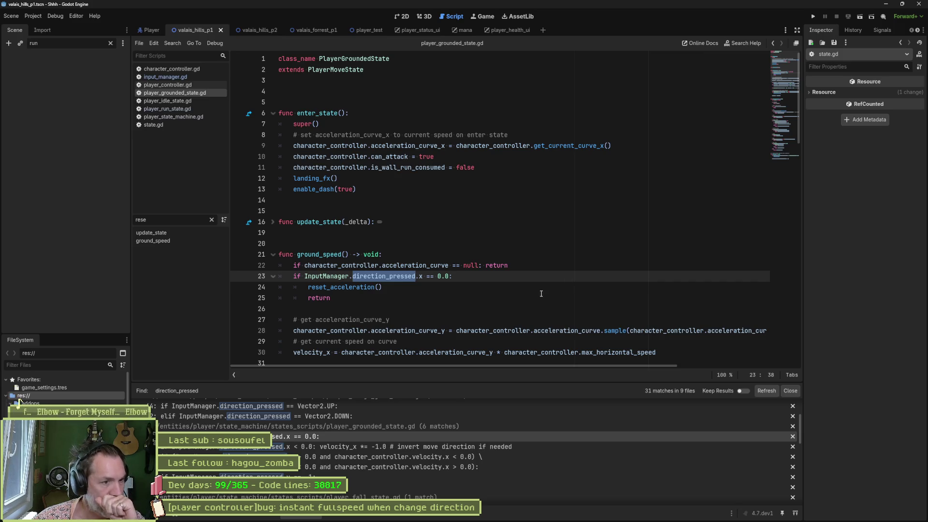
scroll(459, 288, down, 3)
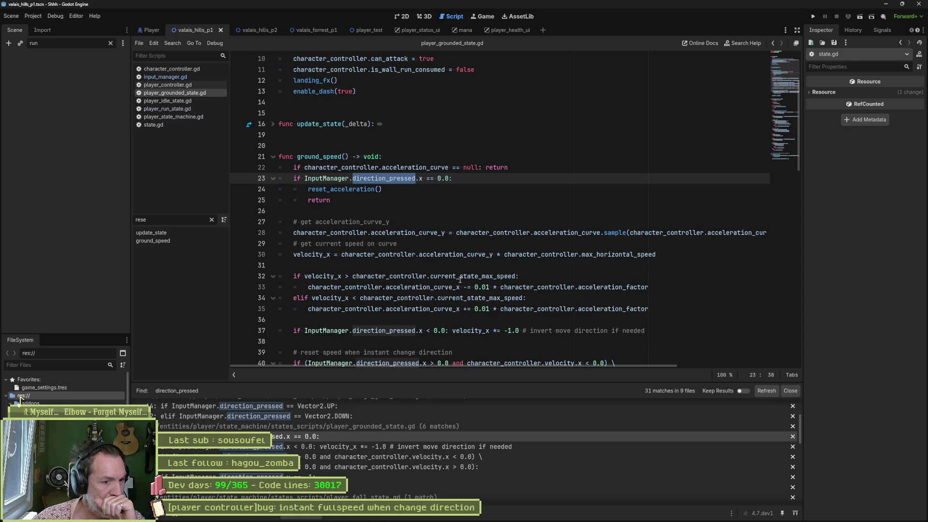
mouse_move(461, 280)
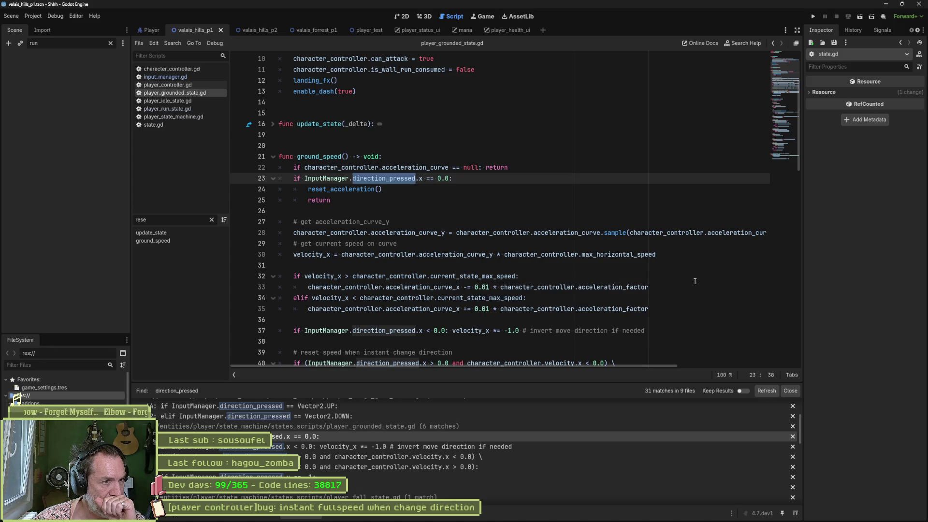
scroll(727, 277, down, 1)
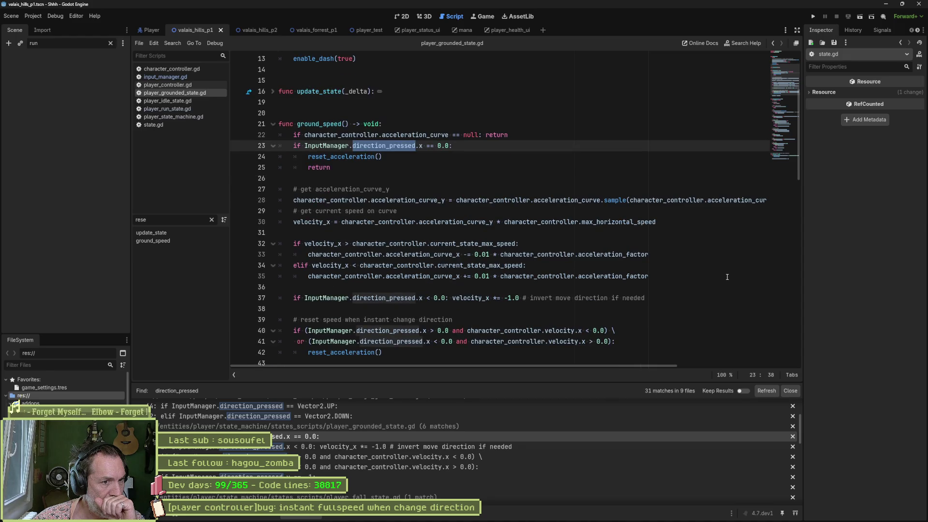
scroll(727, 277, down, 1)
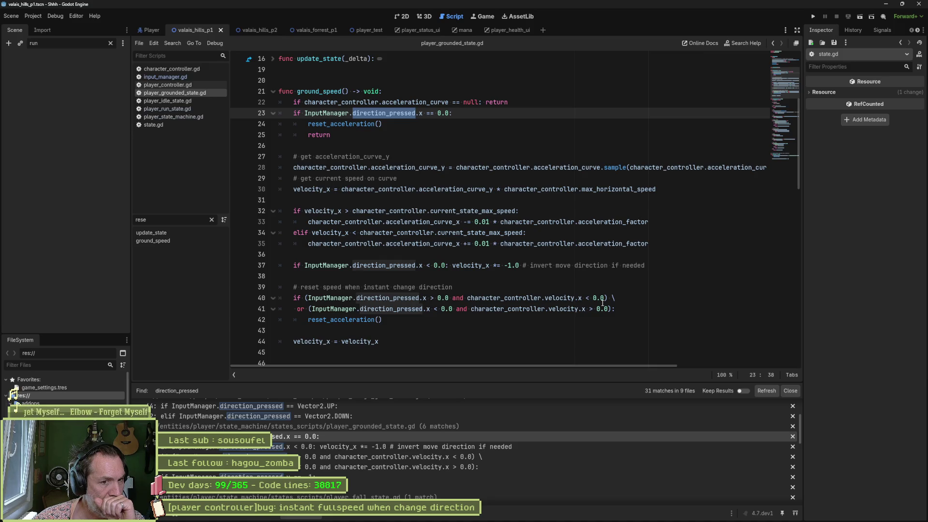
Add print_debug(self, " instant change direction") as line 42 in the grounded state and save.
click(623, 309)
key(Return)
text(print)
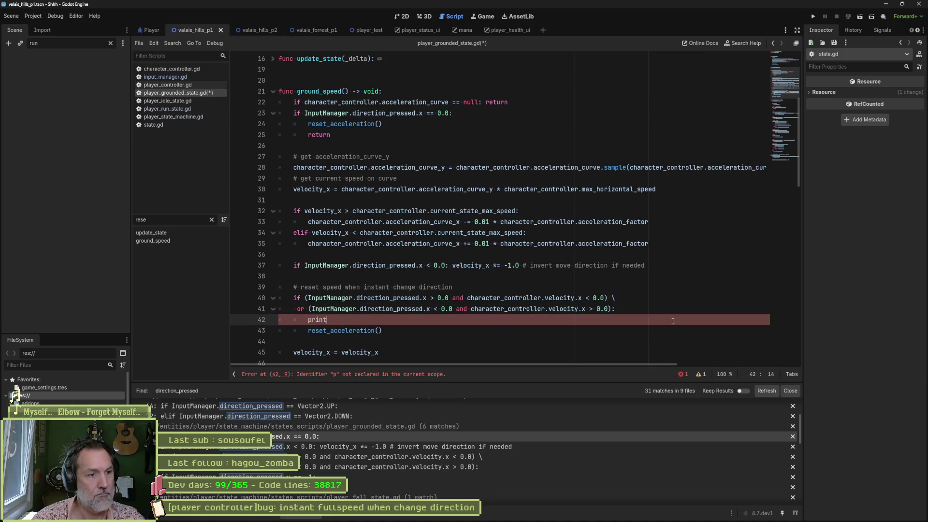
text(_debug(self,)
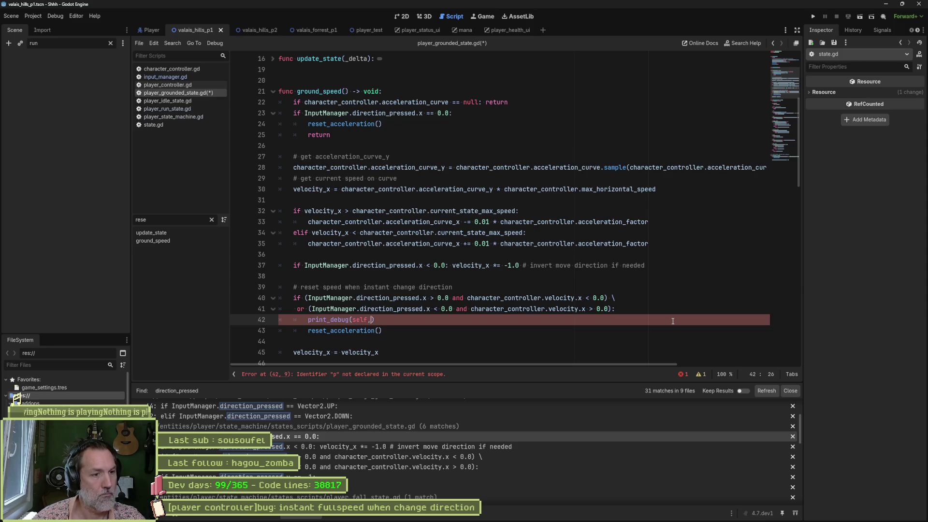
text( " instant change direction)
key(ctrl+s)
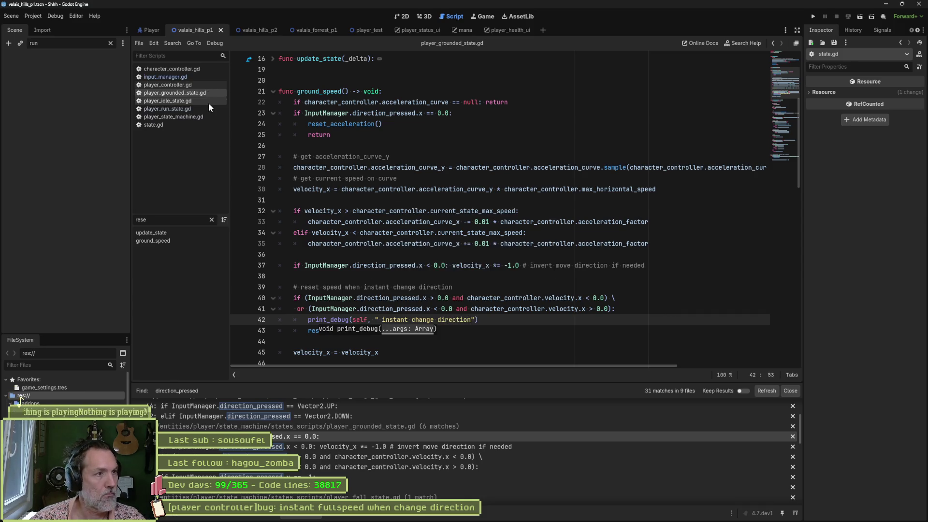
Delete update_state and the _is_going_right export from player_run_state.gd, then save.
click(191, 100)
middle_click(191, 100)
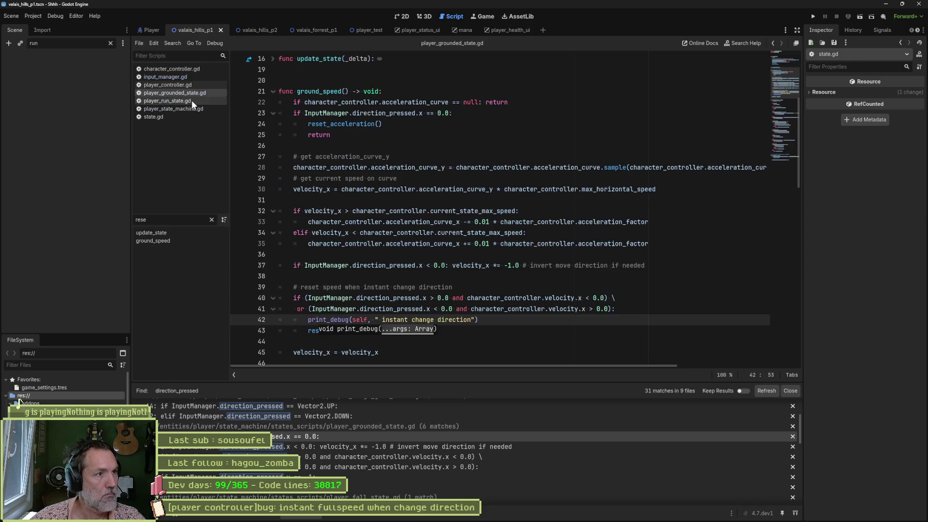
click(191, 100)
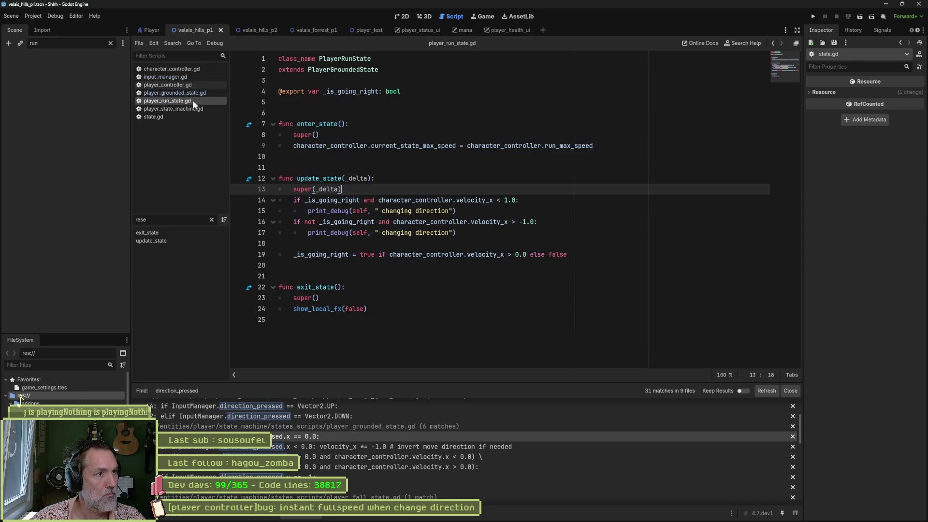
click(468, 233)
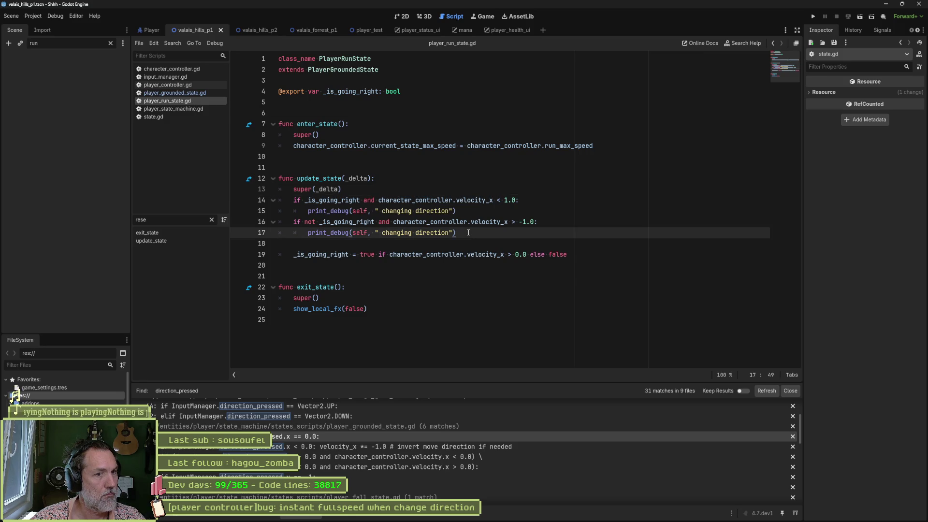
click(572, 255)
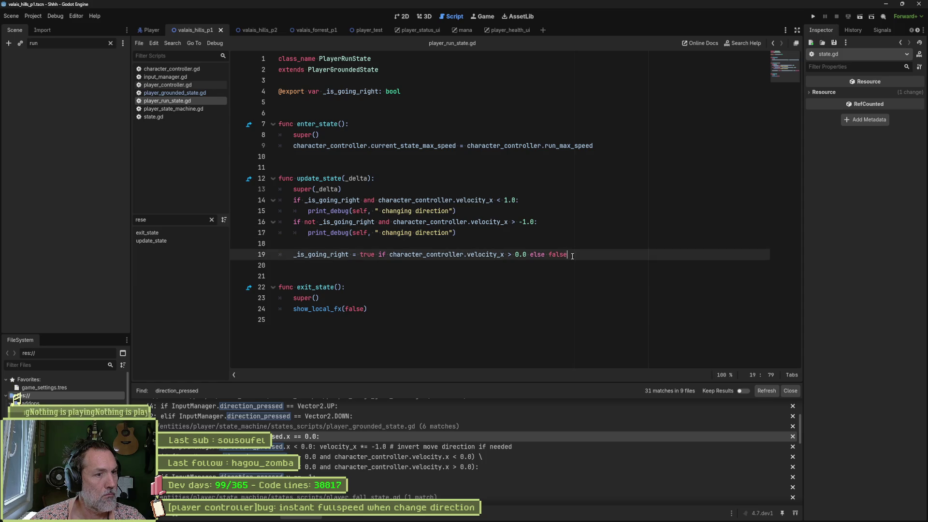
drag(572, 255, 619, 144)
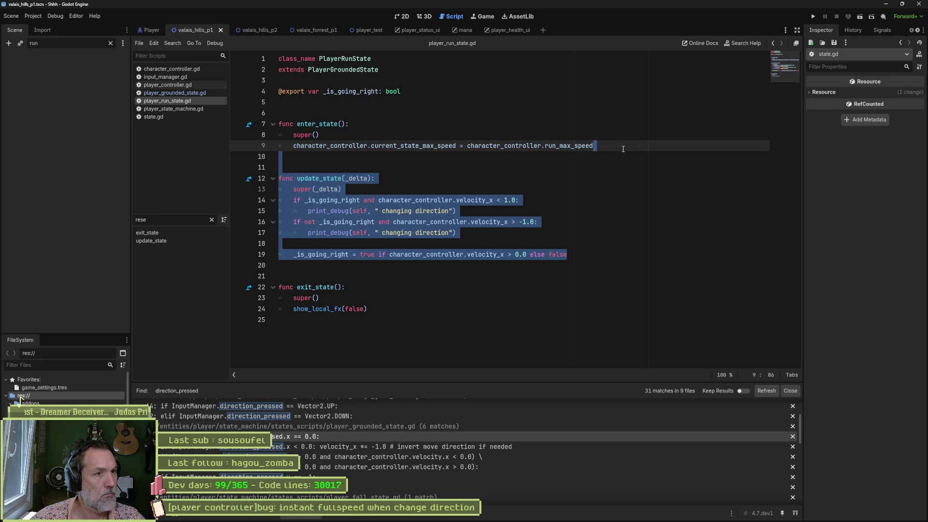
key(BackSpace)
key(Up)
key(Up)
key(Up)
key(ctrl+shift+k)
key(ctrl+shift+k)
key(ctrl+s)
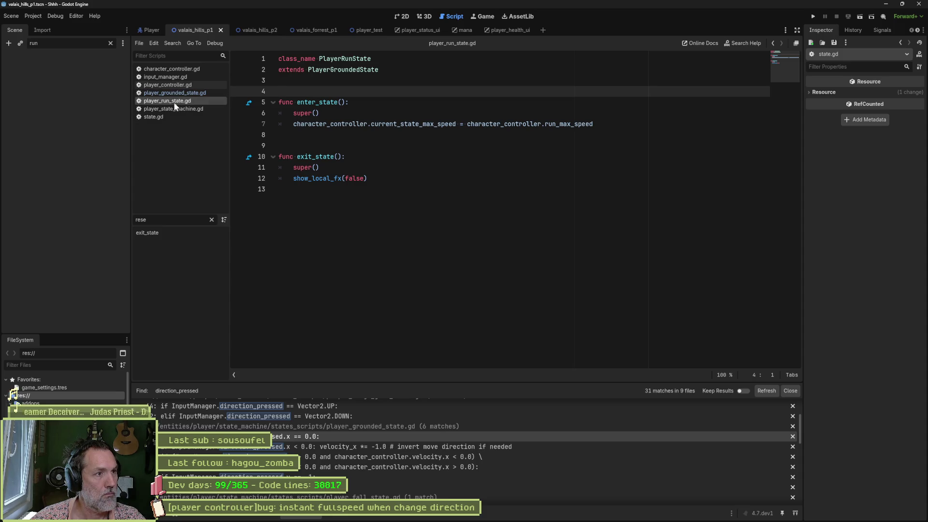
Run the scene and turn the cat left then right to test.
click(175, 93)
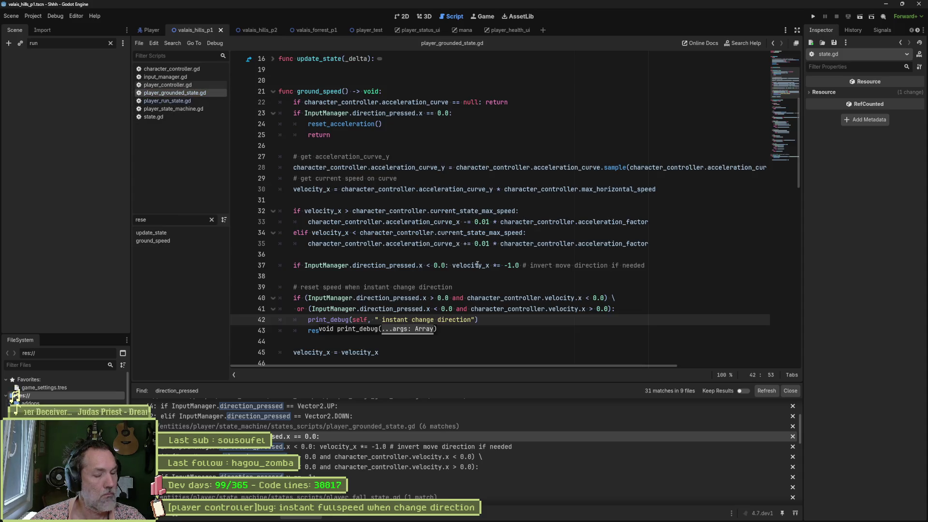
key(F6)
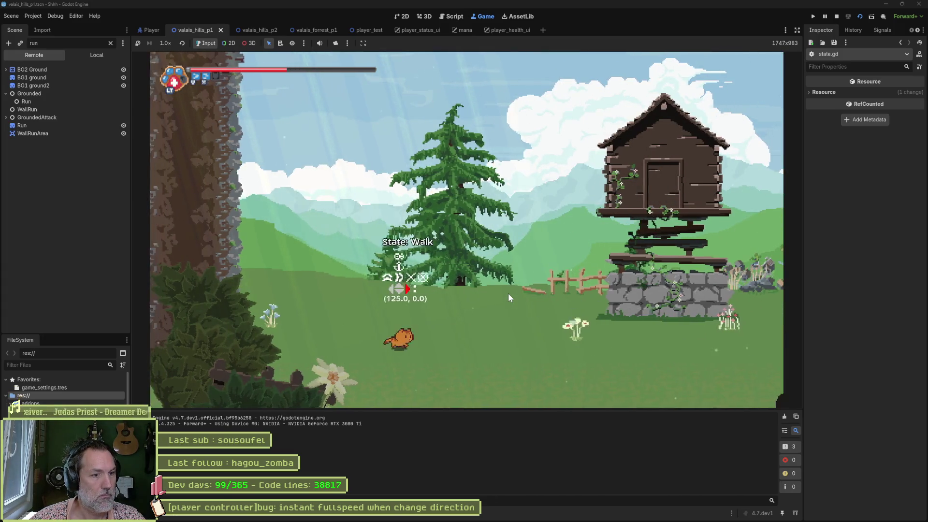
key(Left)
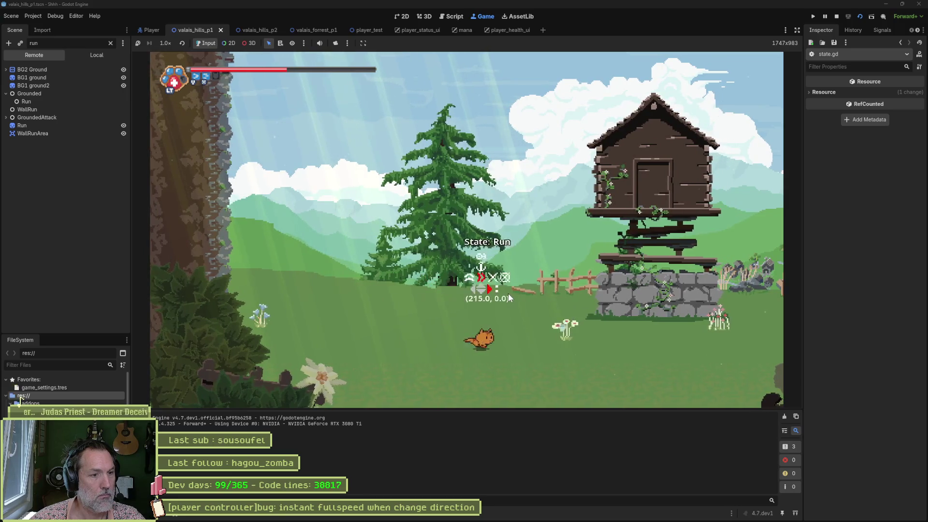
key(Right)
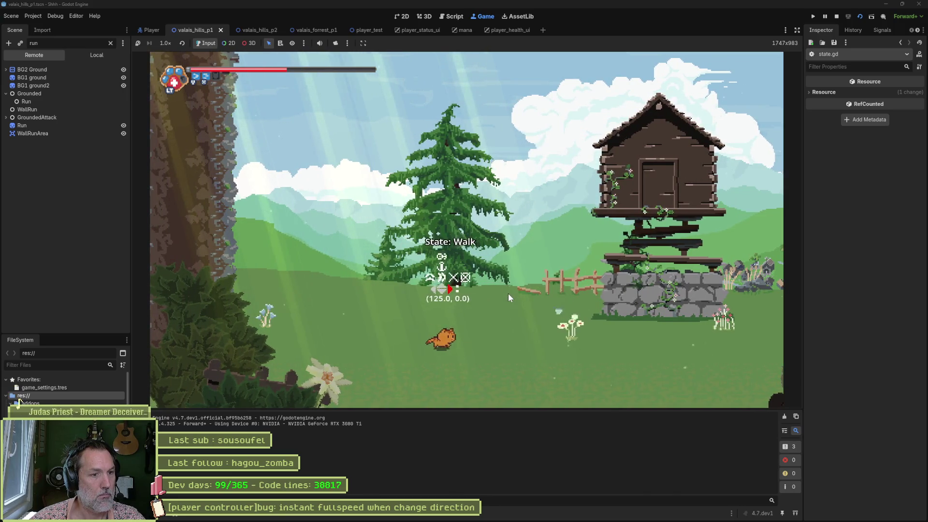